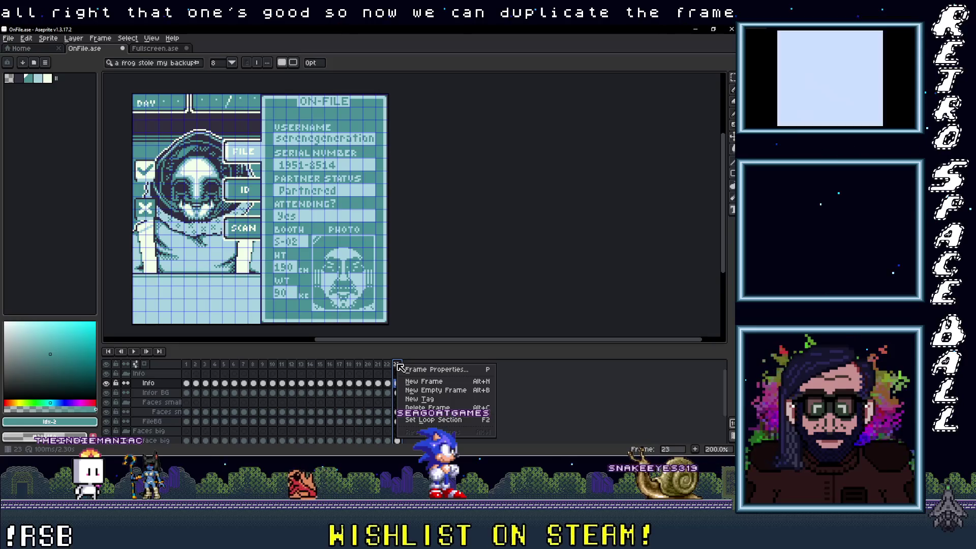
Add frame 24 and delete its big face cel
{"action": "left_click", "coordinate": [420, 382]}
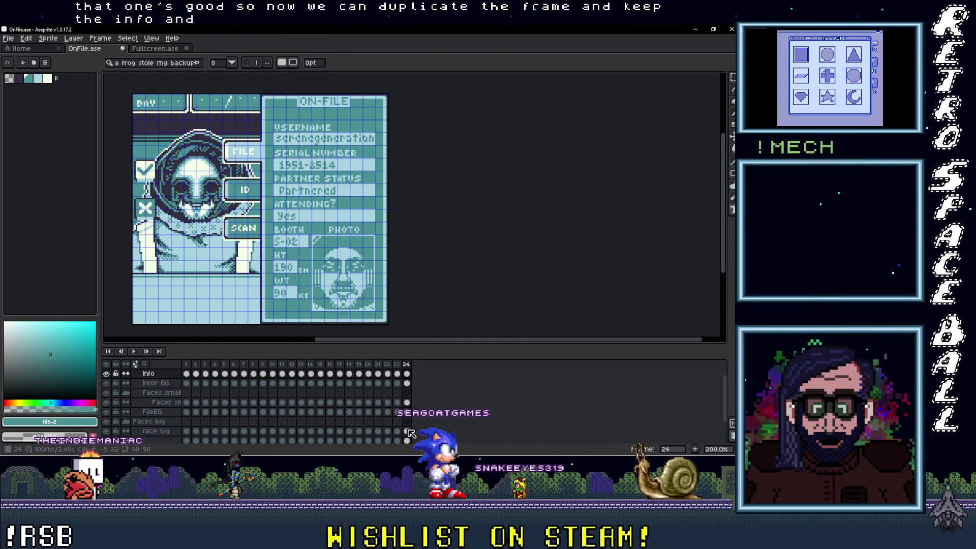
{"action": "left_click", "coordinate": [408, 439]}
{"action": "key", "text": "Delete"}
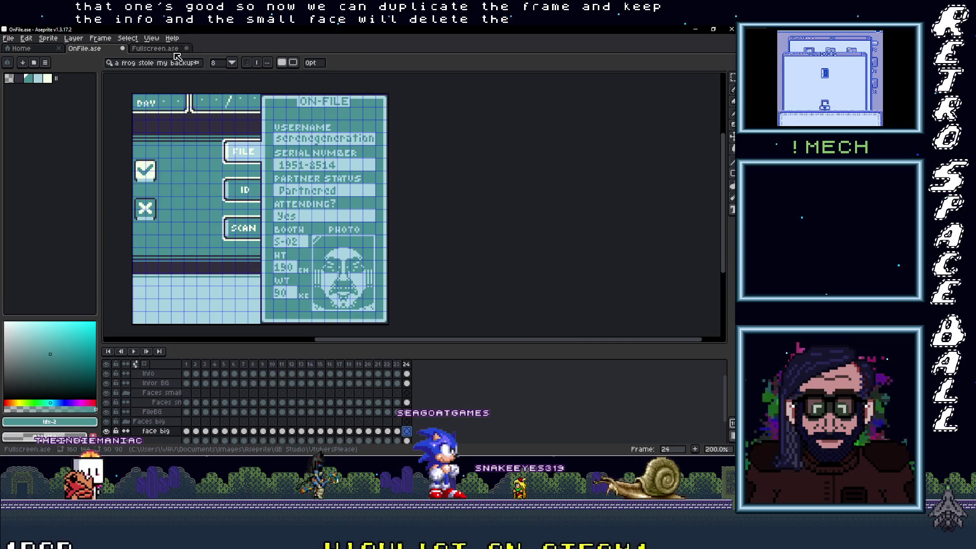
Copy the hooded face artwork from Fullscreen.ase
{"action": "key", "text": "ctrl+Tab"}
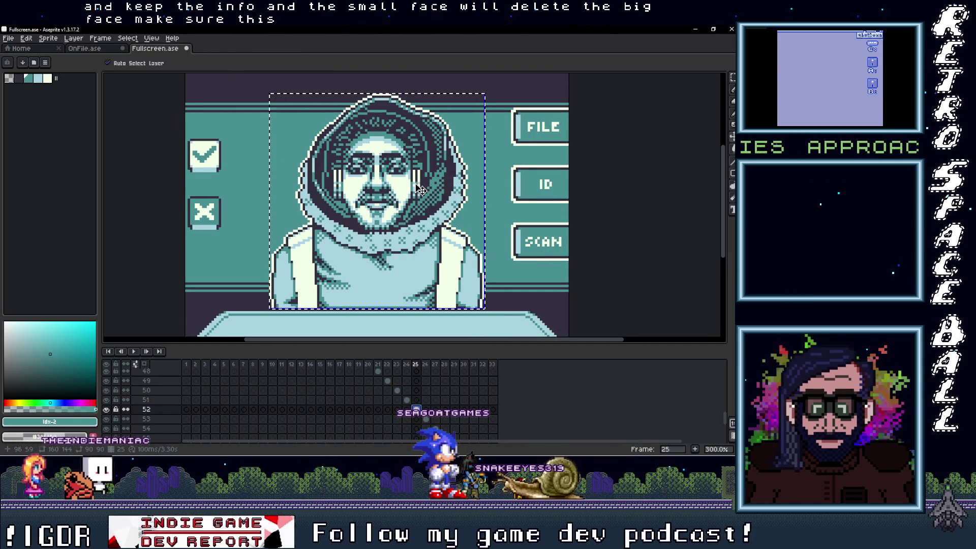
{"action": "left_click", "coordinate": [418, 187]}
{"action": "key", "text": "ctrl+alt+c"}
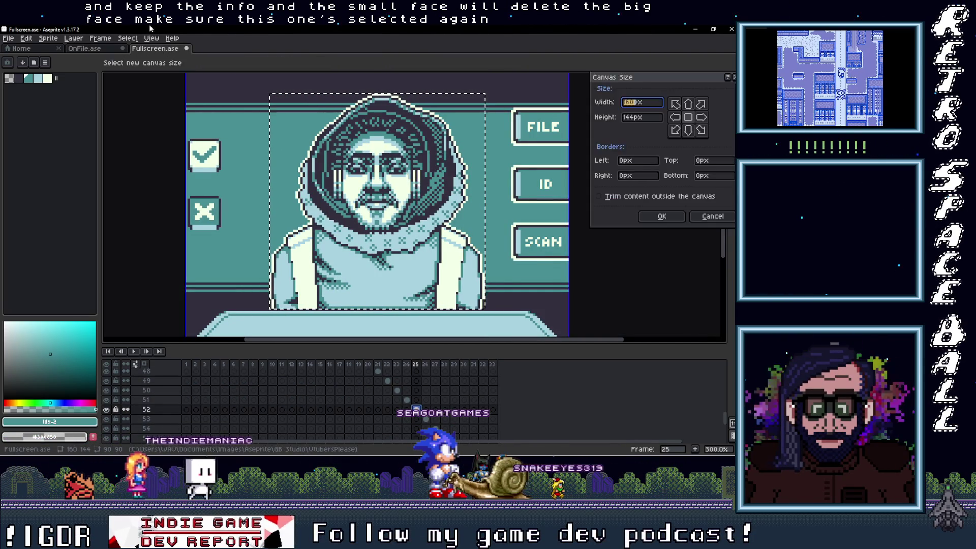
{"action": "left_click", "coordinate": [713, 215]}
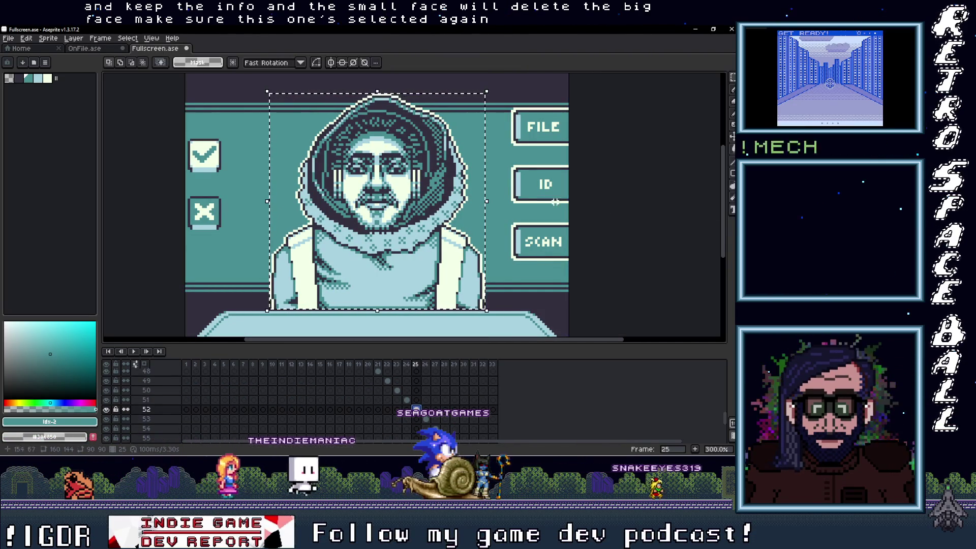
{"action": "left_click", "coordinate": [85, 48]}
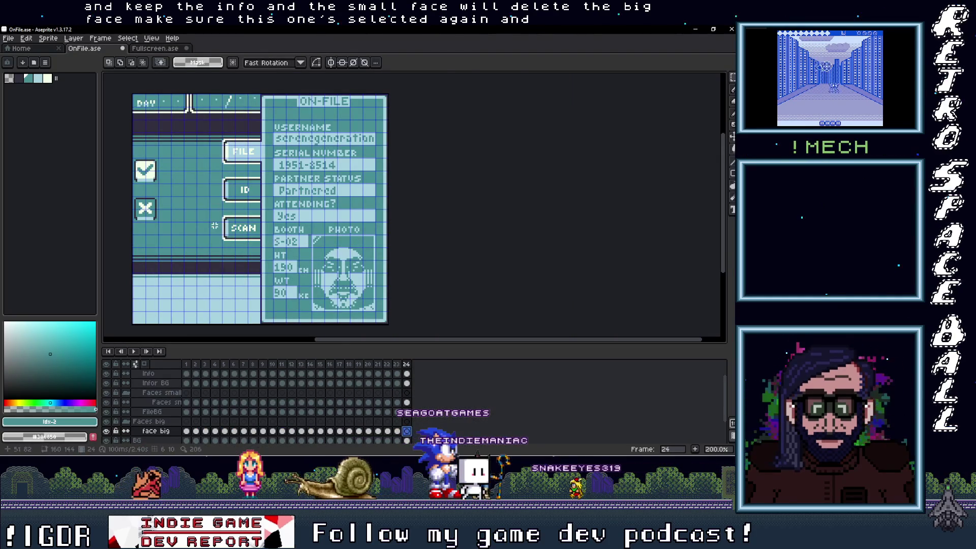
Paste the hooded face into frame 24's portrait area, lined up with frame 23
{"action": "key", "text": "ctrl+v"}
{"action": "left_click_drag", "start_coordinate": [160, 263], "coordinate": [165, 263]}
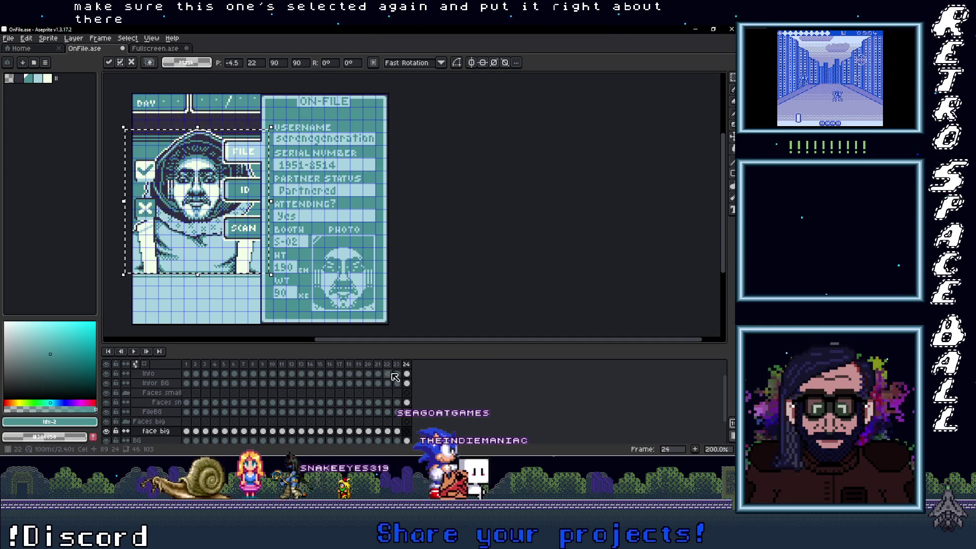
{"action": "left_click", "coordinate": [405, 365]}
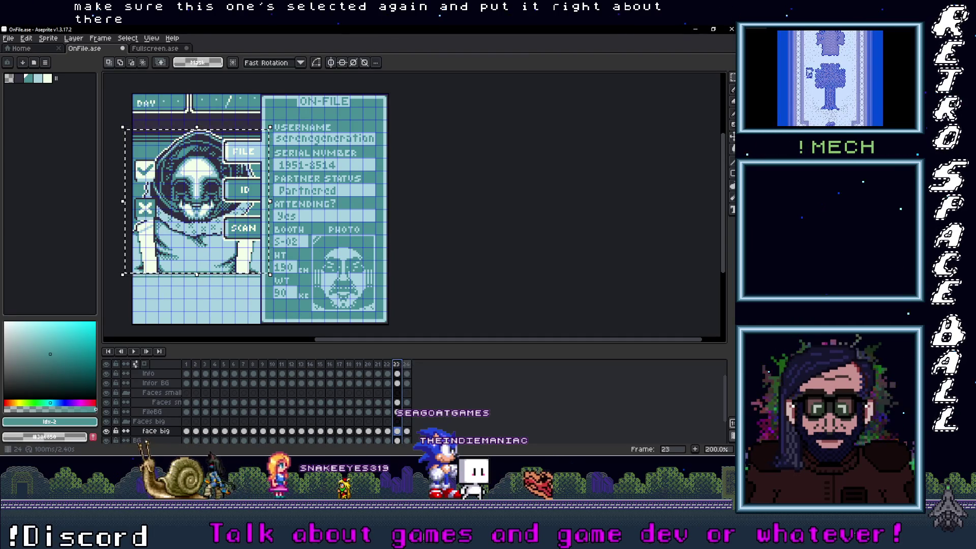
{"action": "scroll", "coordinate": [204, 233], "scroll_direction": "down", "scroll_amount": 3}
{"action": "scroll", "coordinate": [203, 234], "scroll_direction": "up", "scroll_amount": 3}
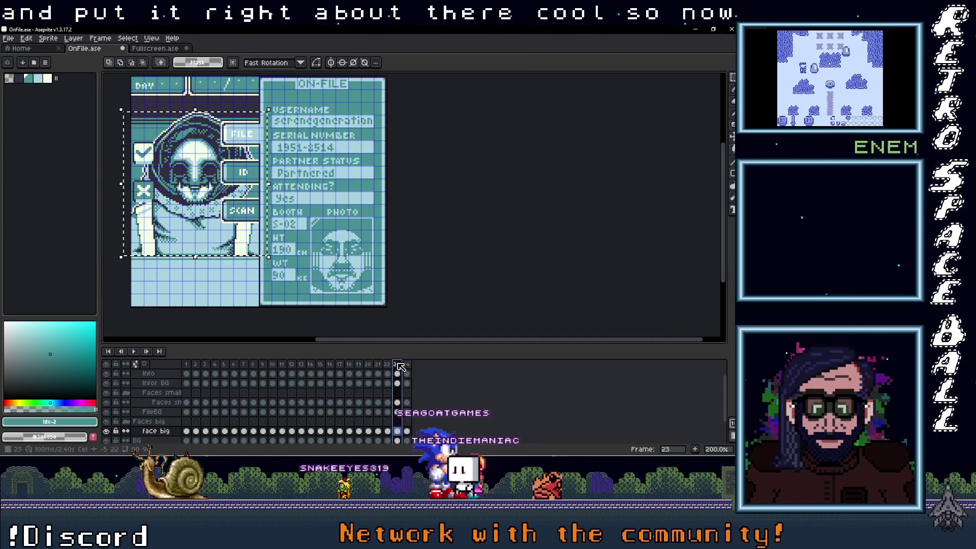
{"action": "left_click", "coordinate": [399, 365]}
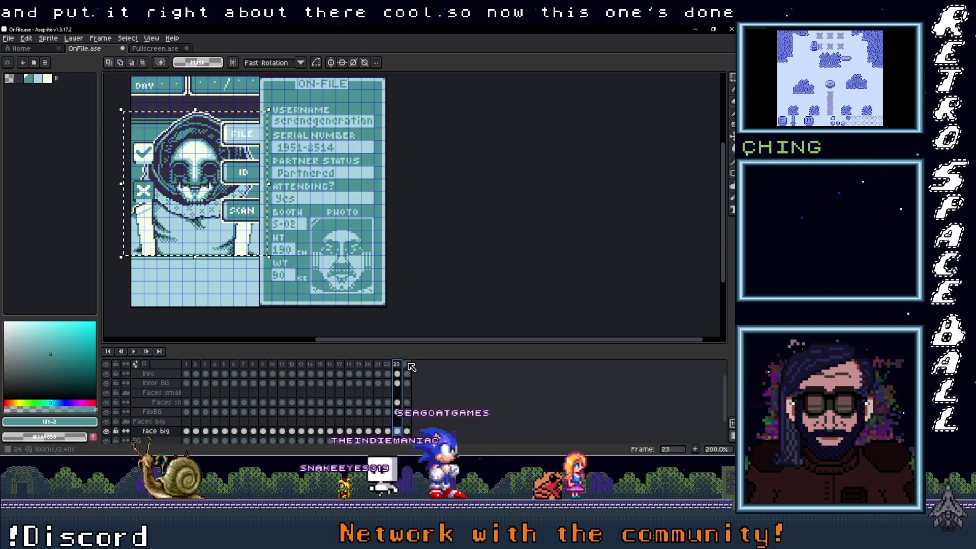
{"action": "left_click", "coordinate": [407, 365]}
{"action": "right_click", "coordinate": [407, 362]}
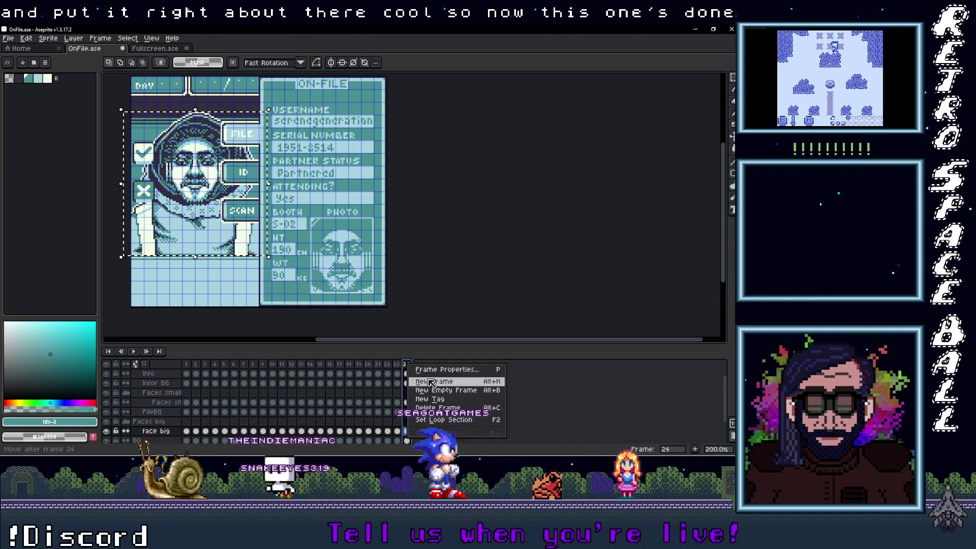
Add frame 25 and clear its Info, small photo face and big face cels
{"action": "left_click", "coordinate": [430, 383]}
{"action": "left_click", "coordinate": [417, 375]}
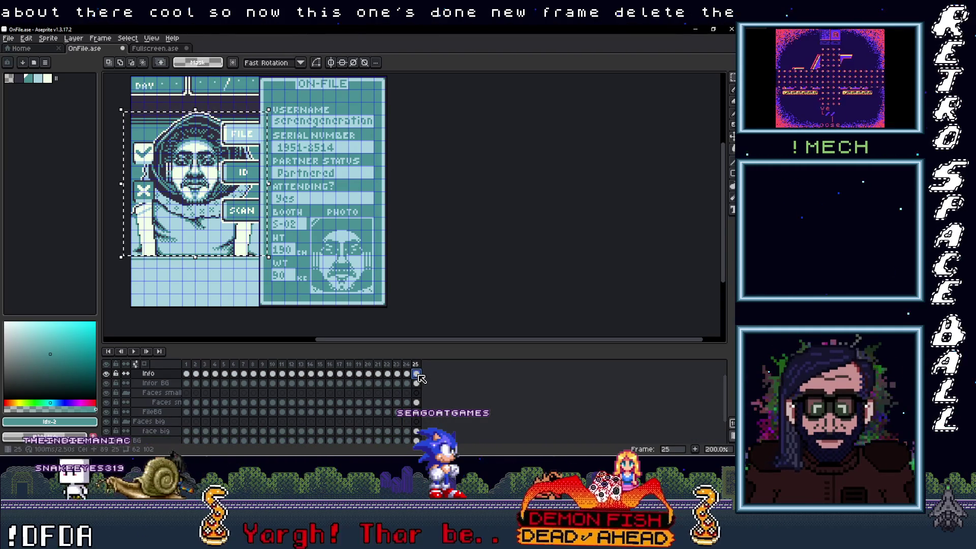
{"action": "key", "text": "ctrl+d"}
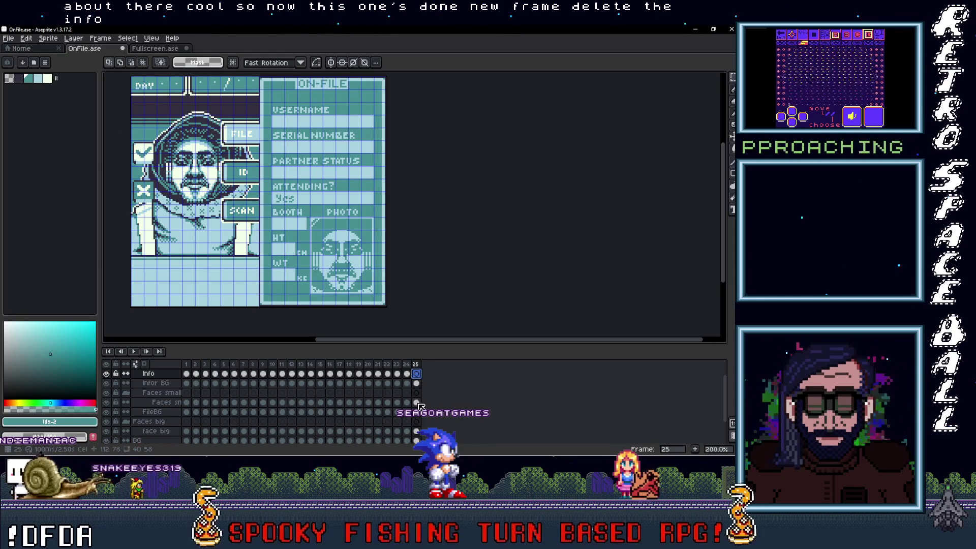
{"action": "key", "text": "Delete"}
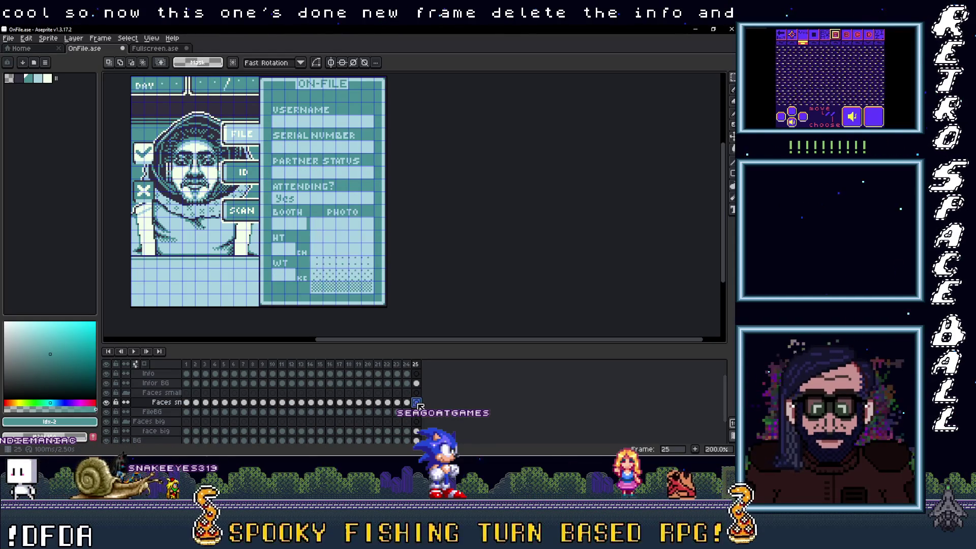
{"action": "scroll", "coordinate": [419, 407], "scroll_direction": "down", "scroll_amount": 1}
{"action": "left_click", "coordinate": [417, 422]}
{"action": "key", "text": "Delete"}
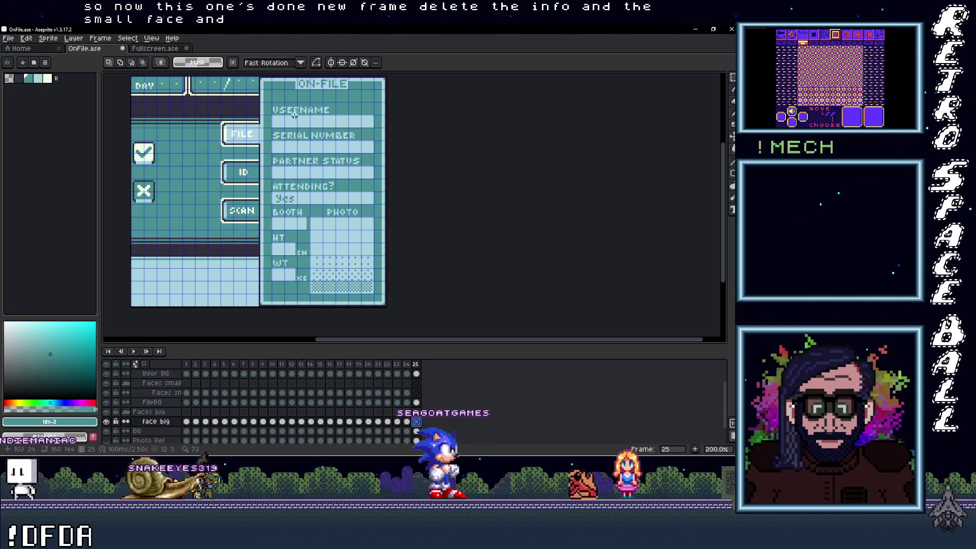
Copy the fox from Fullscreen.ase and paste it into frame 25's portrait area
{"action": "left_click", "coordinate": [158, 49]}
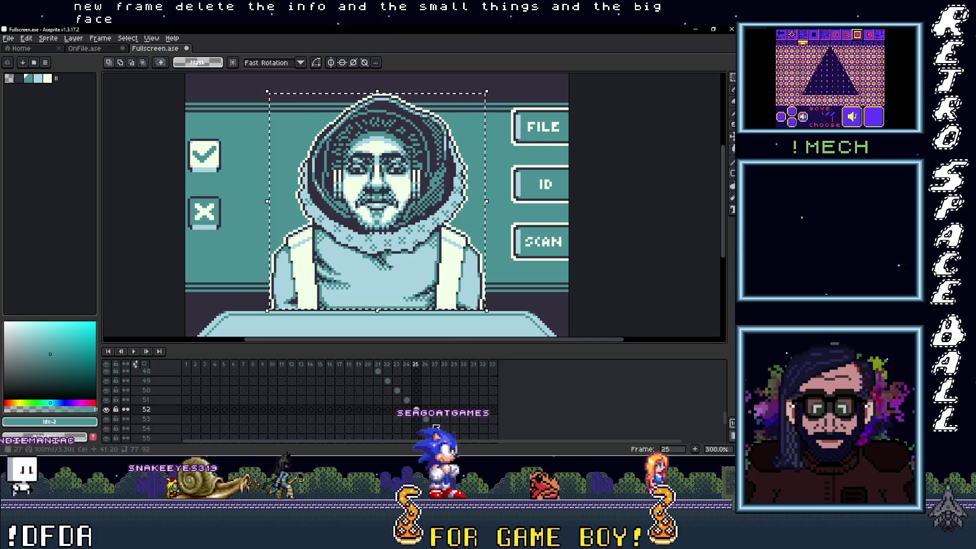
{"action": "left_click", "coordinate": [426, 419]}
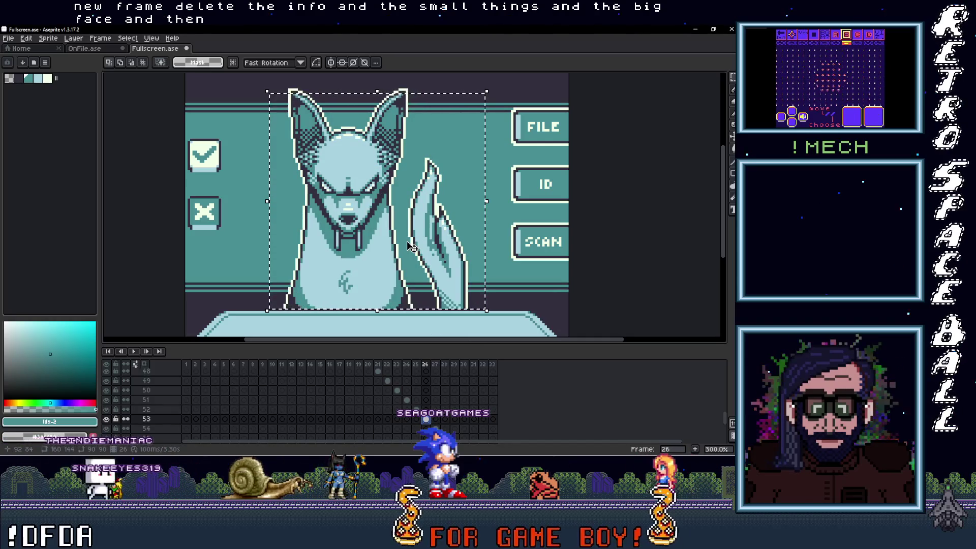
{"action": "key", "text": "m"}
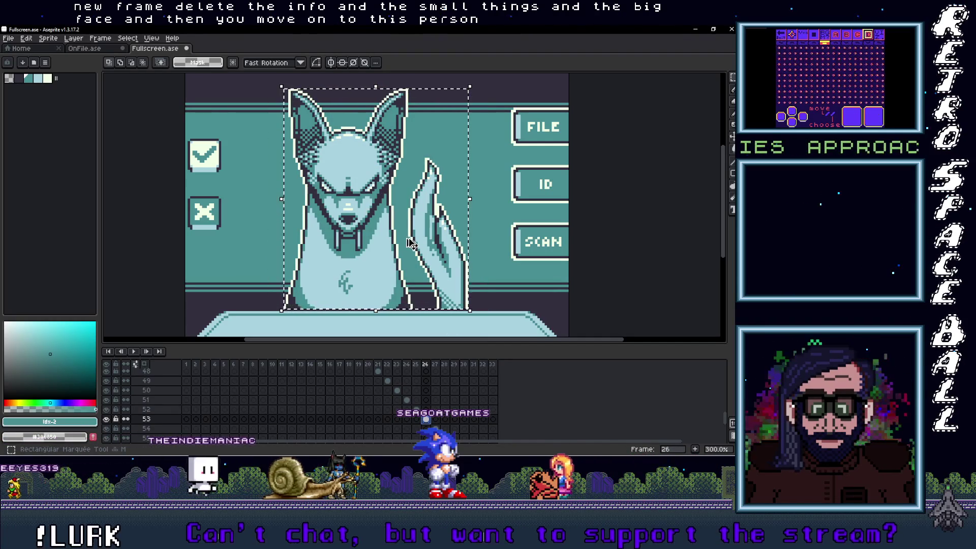
{"action": "left_click", "coordinate": [87, 49]}
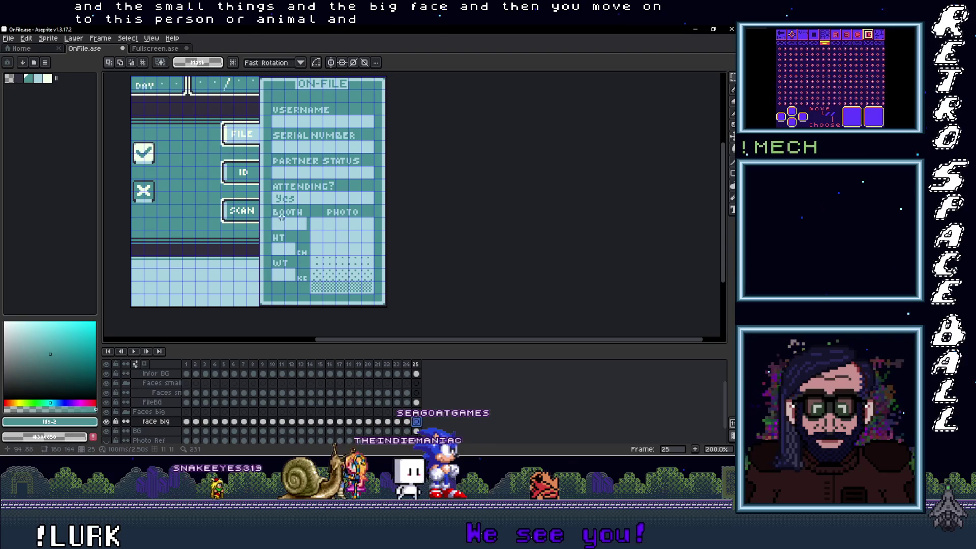
{"action": "key", "text": "ctrl+v"}
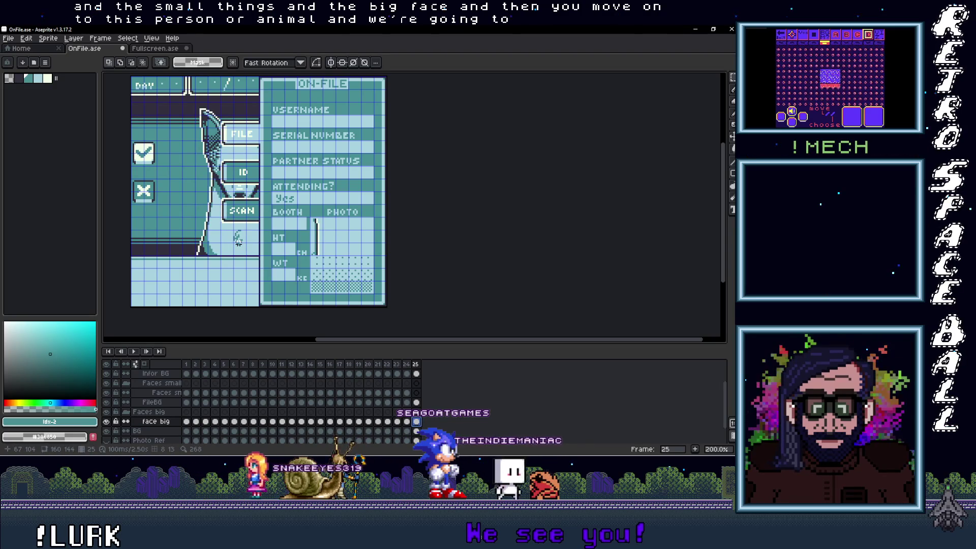
{"action": "mouse_move", "coordinate": [242, 249]}
{"action": "left_mouse_down"}
{"action": "mouse_move", "coordinate": [179, 250]}
{"action": "mouse_move", "coordinate": [193, 253]}
{"action": "left_mouse_up"}
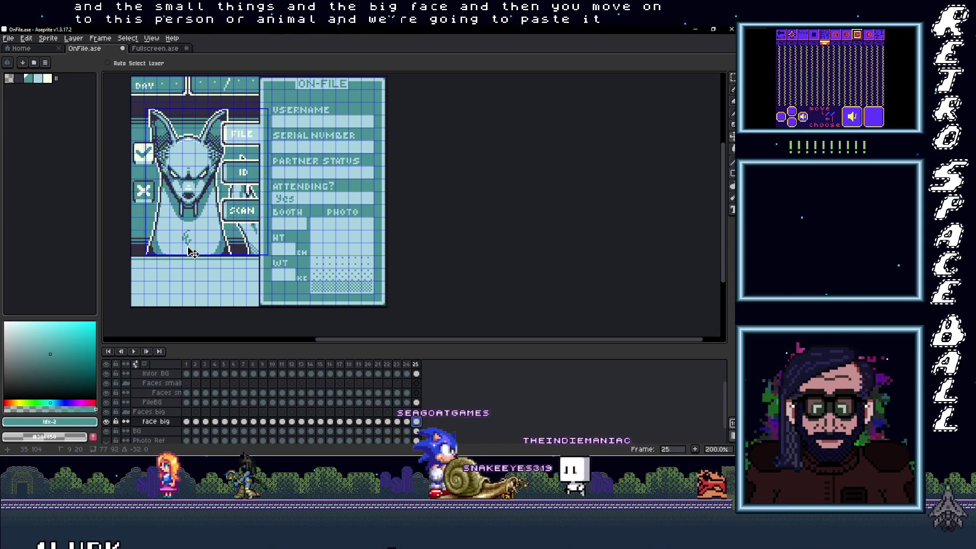
{"action": "scroll", "coordinate": [192, 252], "scroll_direction": "up", "scroll_amount": 1}
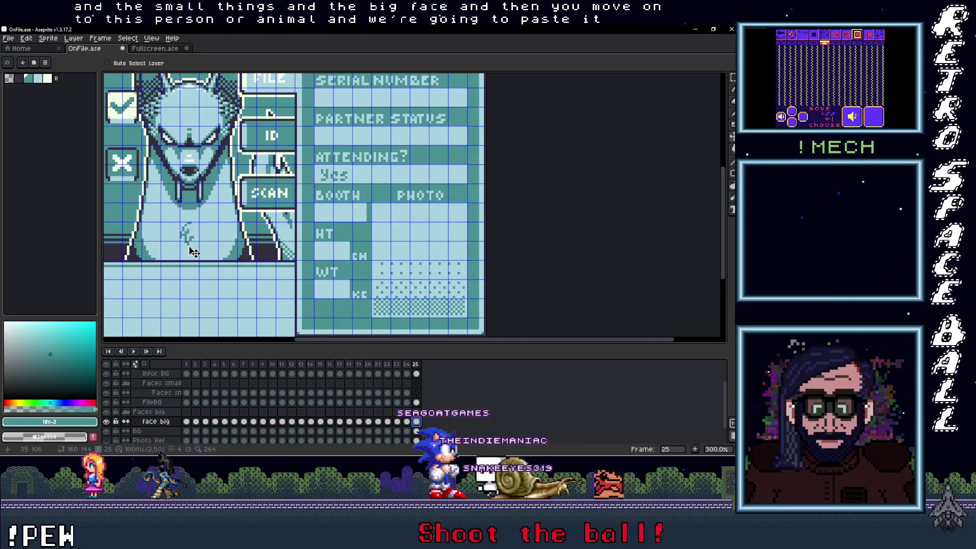
{"action": "scroll", "coordinate": [193, 252], "scroll_direction": "up", "scroll_amount": 1}
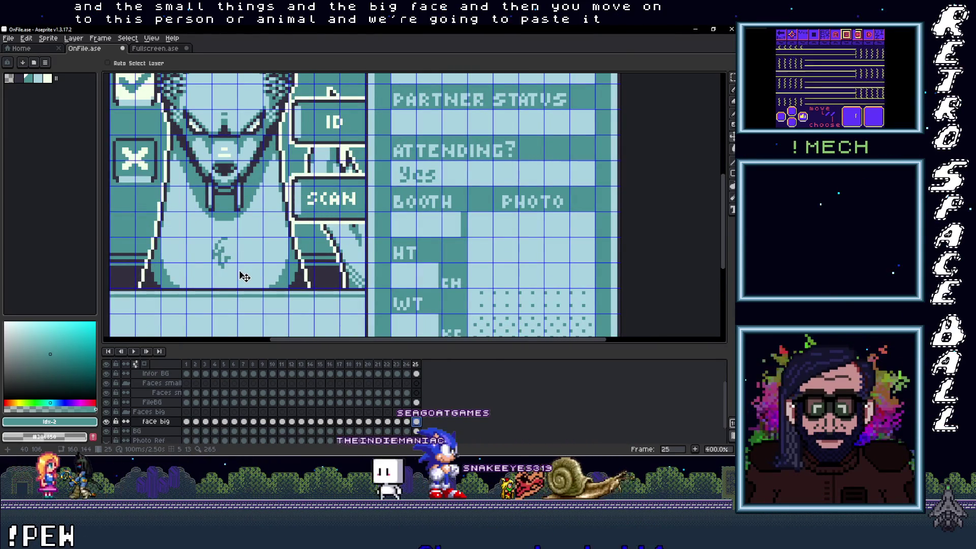
{"action": "scroll", "coordinate": [244, 276], "scroll_direction": "down", "scroll_amount": 1}
{"action": "scroll", "coordinate": [244, 277], "scroll_direction": "down", "scroll_amount": 1}
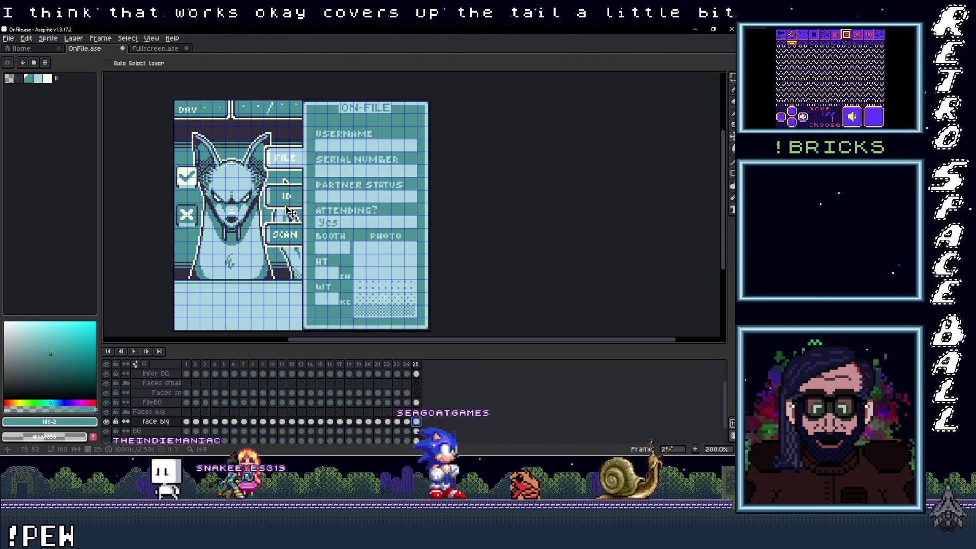
{"action": "scroll", "coordinate": [280, 277], "scroll_direction": "up", "scroll_amount": 1}
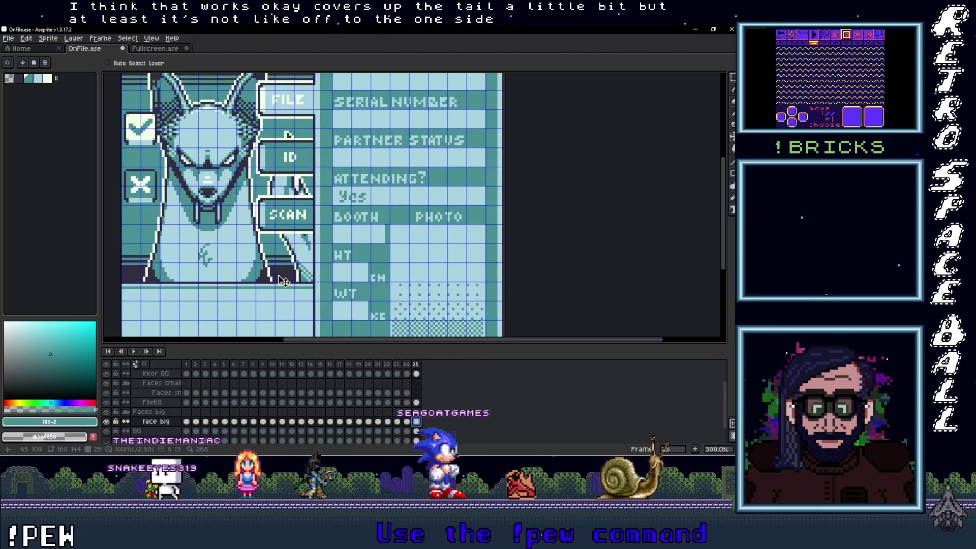
{"action": "scroll", "coordinate": [283, 281], "scroll_direction": "down", "scroll_amount": 2}
{"action": "scroll", "coordinate": [288, 281], "scroll_direction": "up", "scroll_amount": 1}
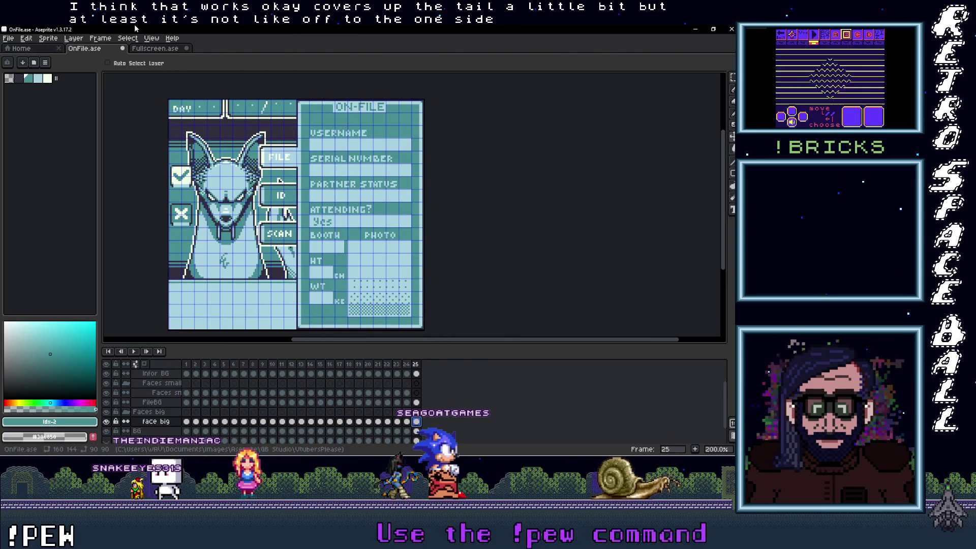
{"action": "left_click", "coordinate": [151, 50]}
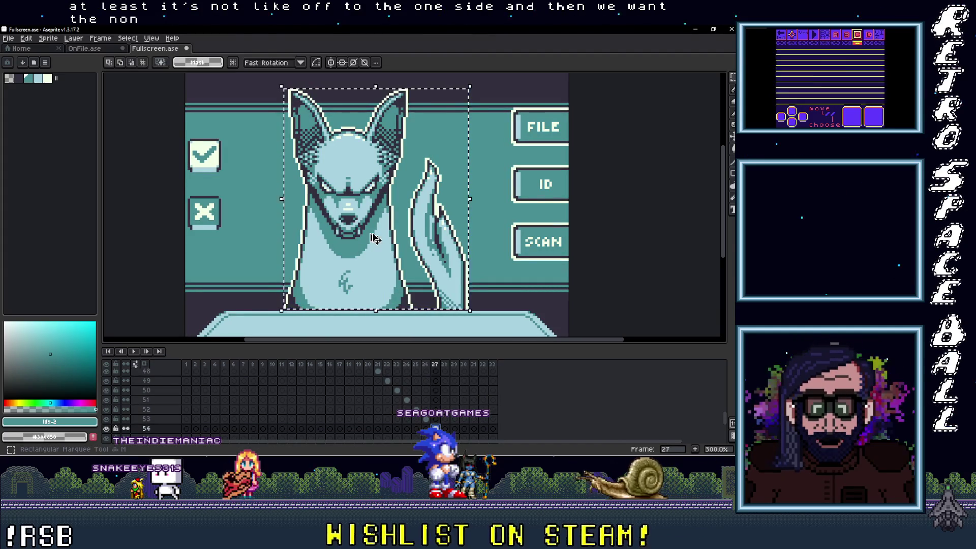
Paste a copy of the fox face into the PHOTO box
{"action": "left_click", "coordinate": [95, 50]}
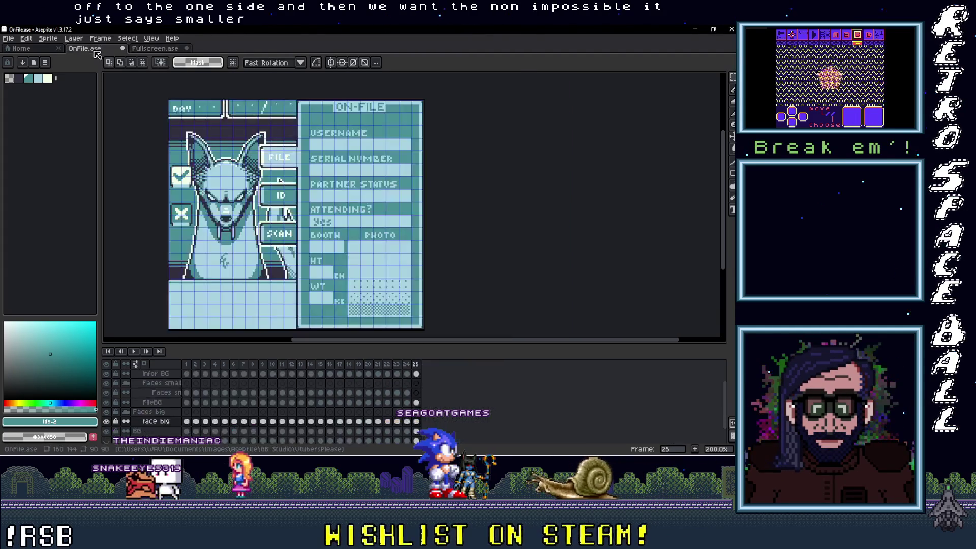
{"action": "left_click_drag", "start_coordinate": [344, 249], "coordinate": [293, 225]}
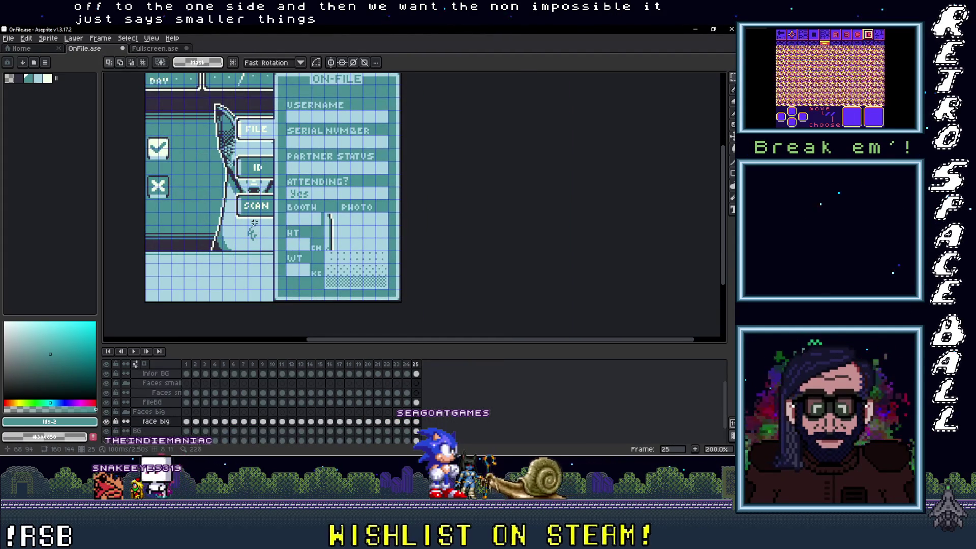
{"action": "key", "text": "ctrl+z"}
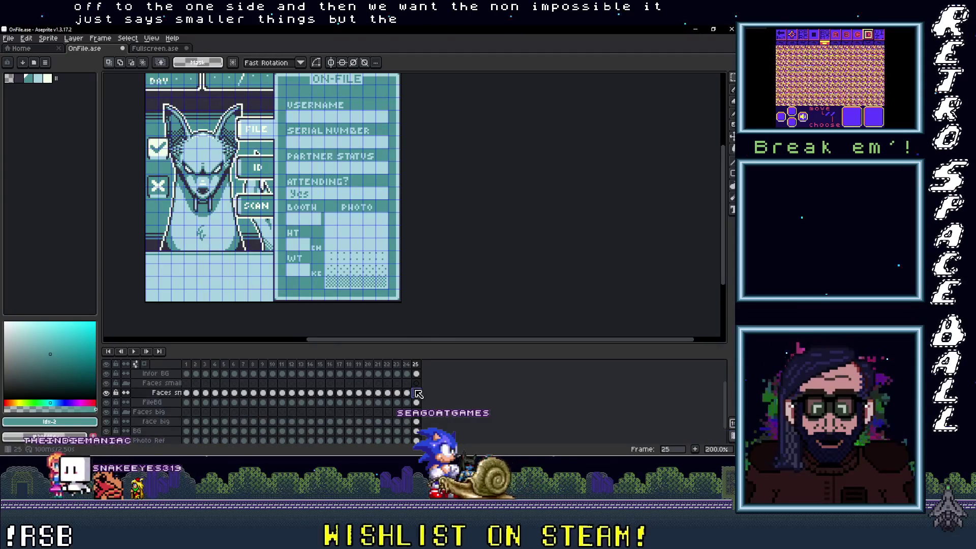
{"action": "key", "text": "ctrl+v"}
{"action": "mouse_move", "coordinate": [251, 222]}
{"action": "left_mouse_down"}
{"action": "mouse_move", "coordinate": [372, 308]}
{"action": "mouse_move", "coordinate": [365, 304]}
{"action": "left_mouse_up"}
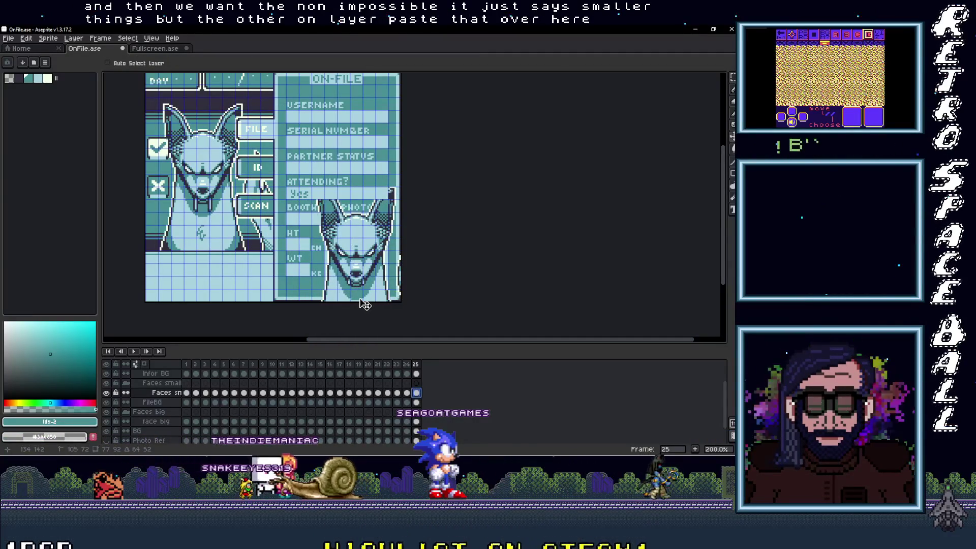
Re-paste the ATTENDING and BOOTH/PHOTO label block on top of the face
{"action": "scroll", "coordinate": [366, 303], "scroll_direction": "up", "scroll_amount": 1}
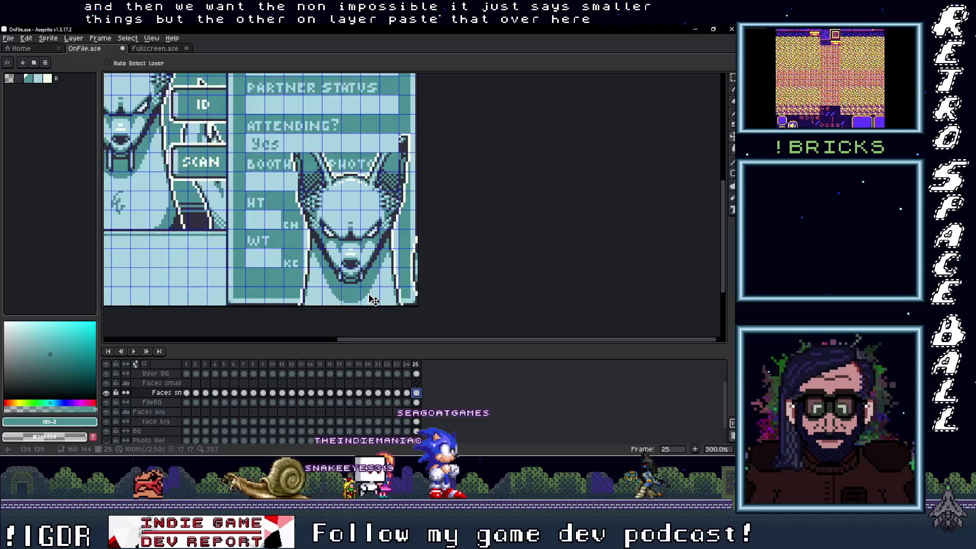
{"action": "key", "text": "m"}
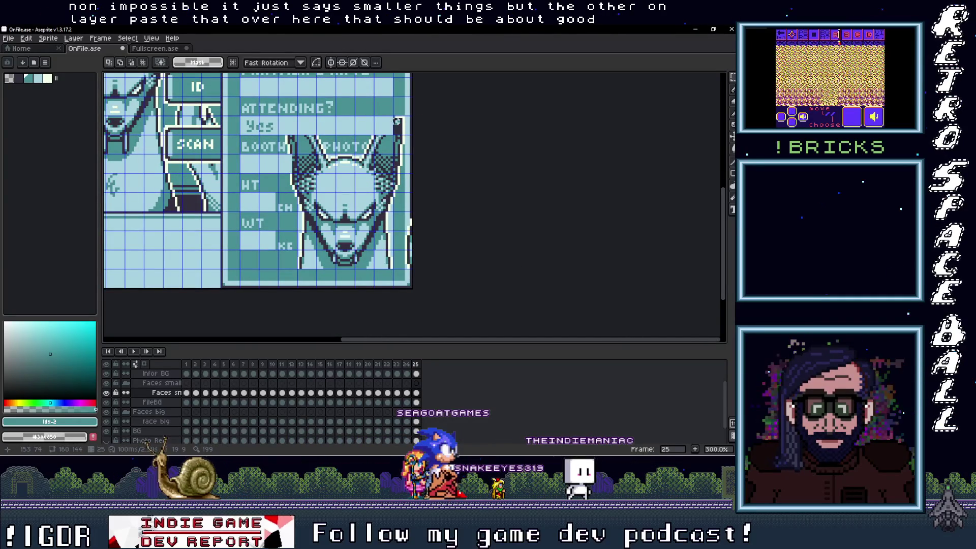
{"action": "mouse_move", "coordinate": [394, 118]}
{"action": "left_mouse_down"}
{"action": "mouse_move", "coordinate": [407, 219]}
{"action": "mouse_move", "coordinate": [436, 315]}
{"action": "left_mouse_up"}
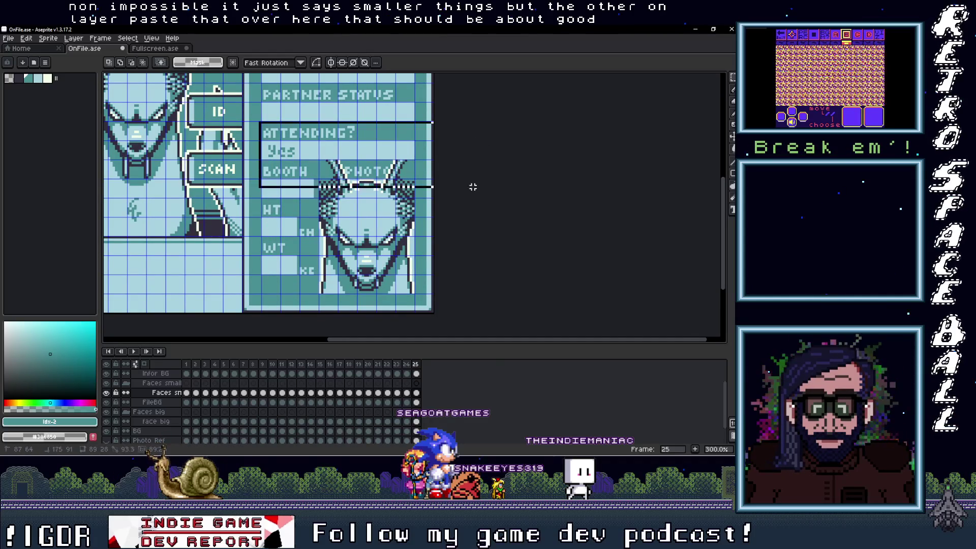
{"action": "key", "text": "ctrl+v"}
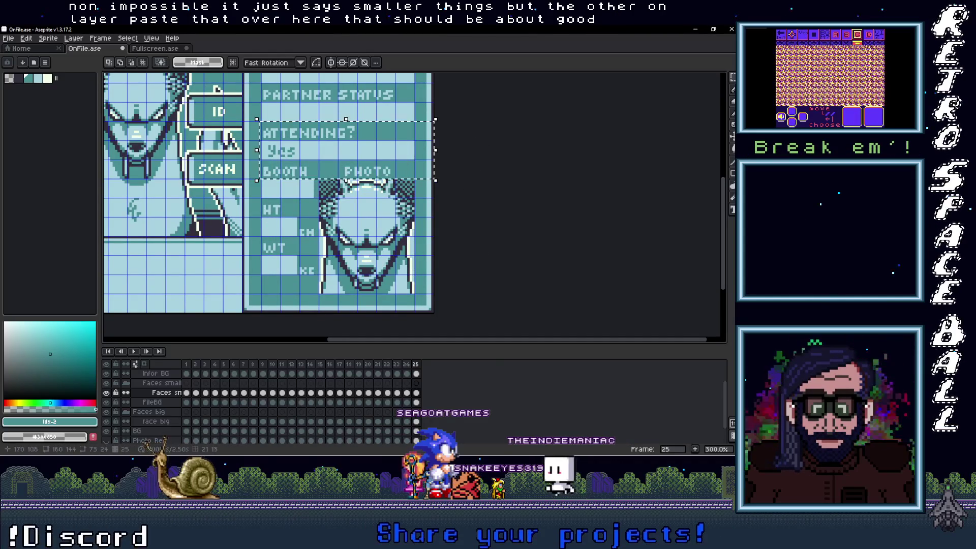
Touch up the photo's edge pixels in light blue and dark teal, then add an Info layer
{"action": "scroll", "coordinate": [431, 262], "scroll_direction": "down", "scroll_amount": 2}
{"action": "scroll", "coordinate": [430, 262], "scroll_direction": "up", "scroll_amount": 3}
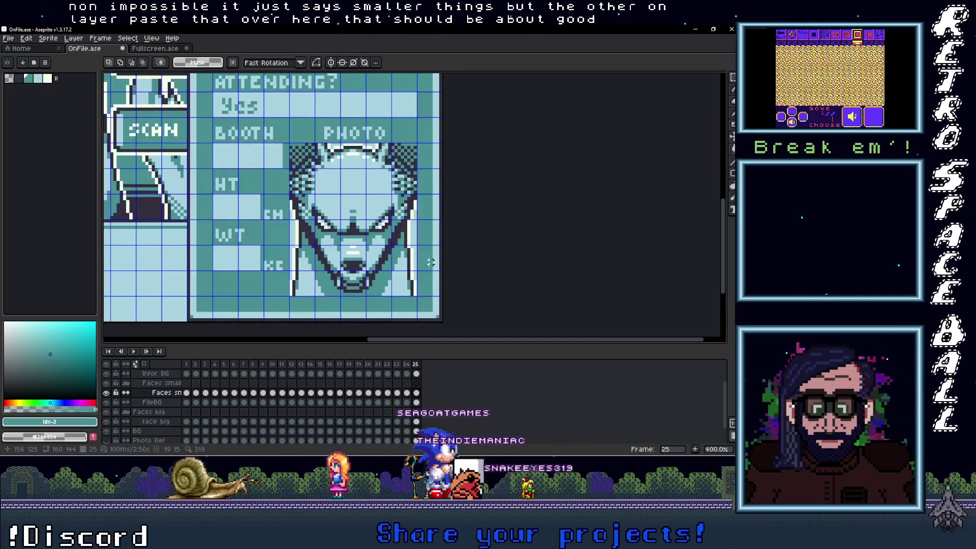
{"action": "left_click", "coordinate": [419, 271]}
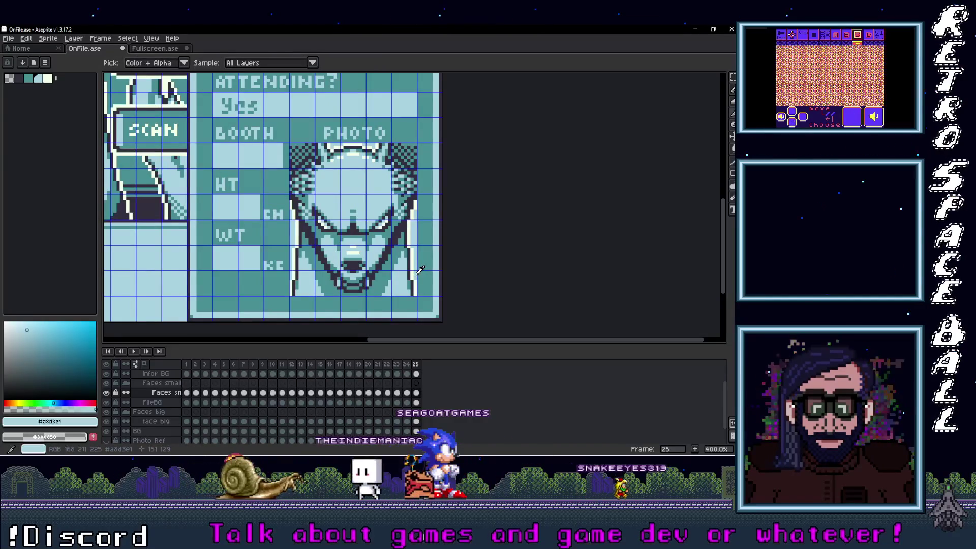
{"action": "key", "text": "b"}
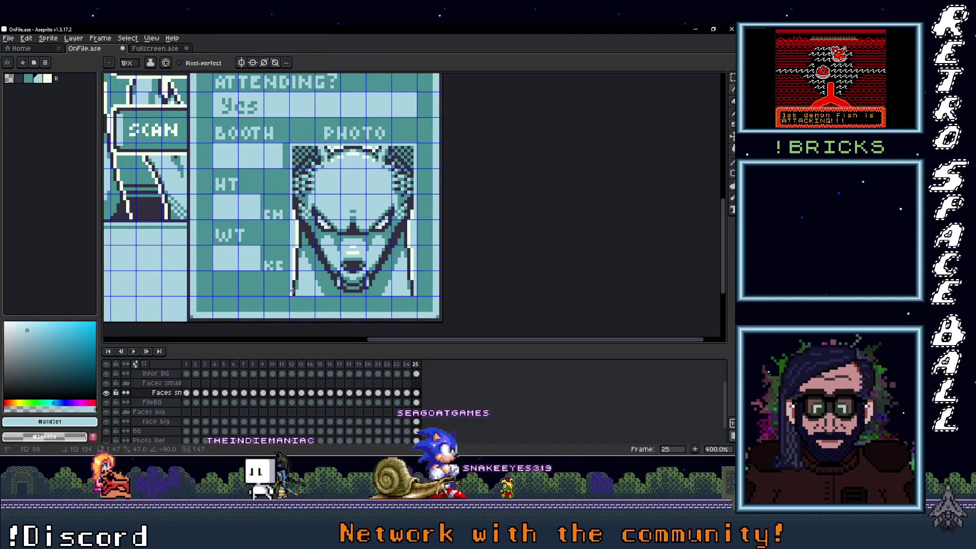
{"action": "left_click", "coordinate": [412, 295]}
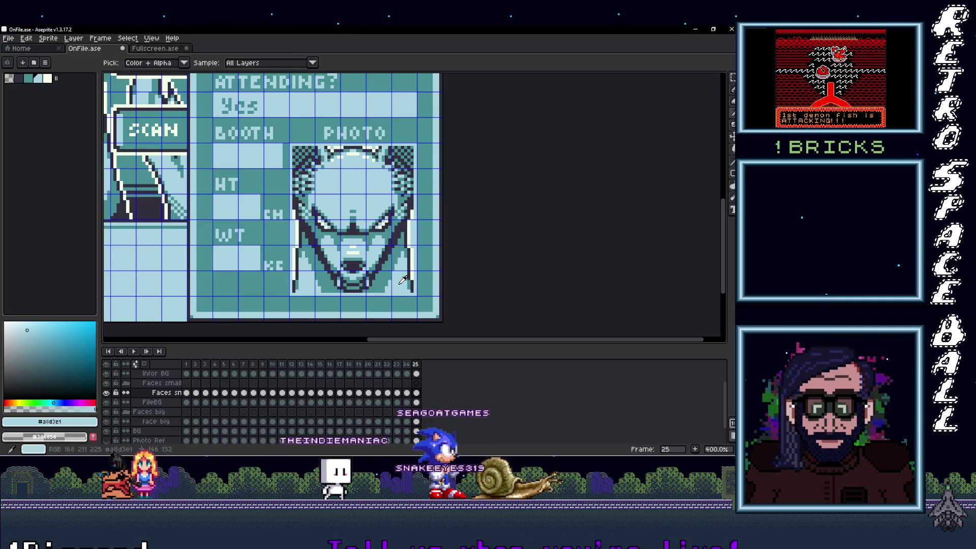
{"action": "key", "text": "g"}
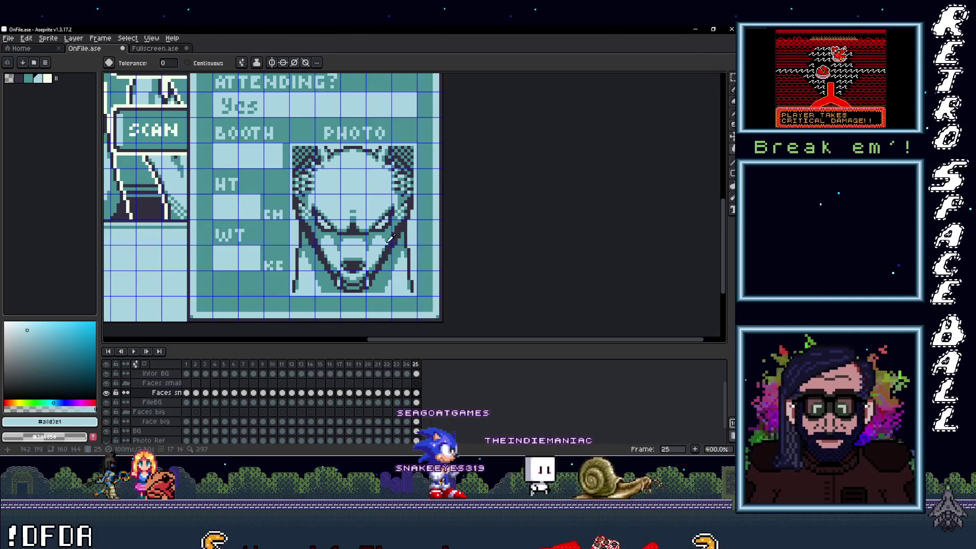
{"action": "key", "text": "i"}
{"action": "left_click", "coordinate": [391, 232]}
{"action": "scroll", "coordinate": [394, 242], "scroll_direction": "down", "scroll_amount": 2}
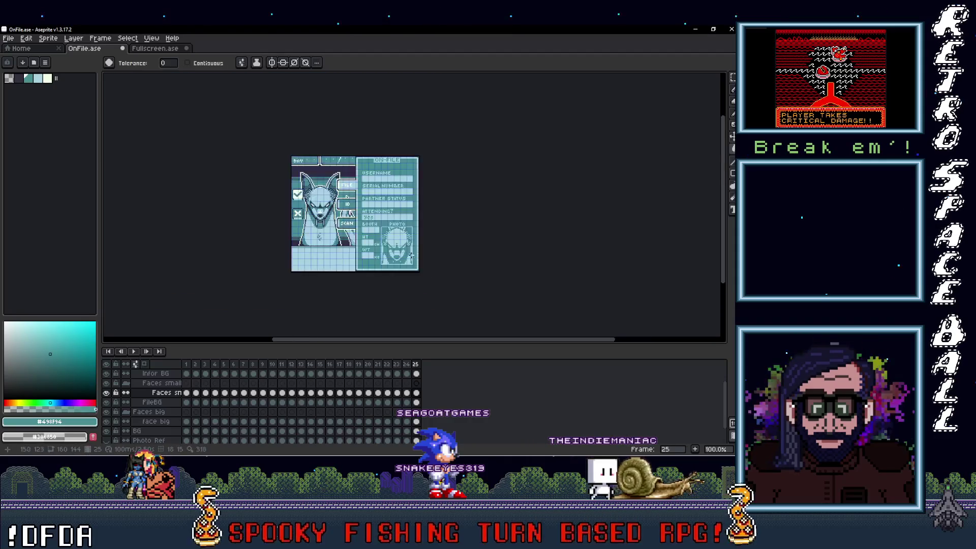
{"action": "mouse_move", "coordinate": [400, 256]}
{"action": "left_mouse_down"}
{"action": "mouse_move", "coordinate": [427, 262]}
{"action": "mouse_move", "coordinate": [440, 303]}
{"action": "left_mouse_up"}
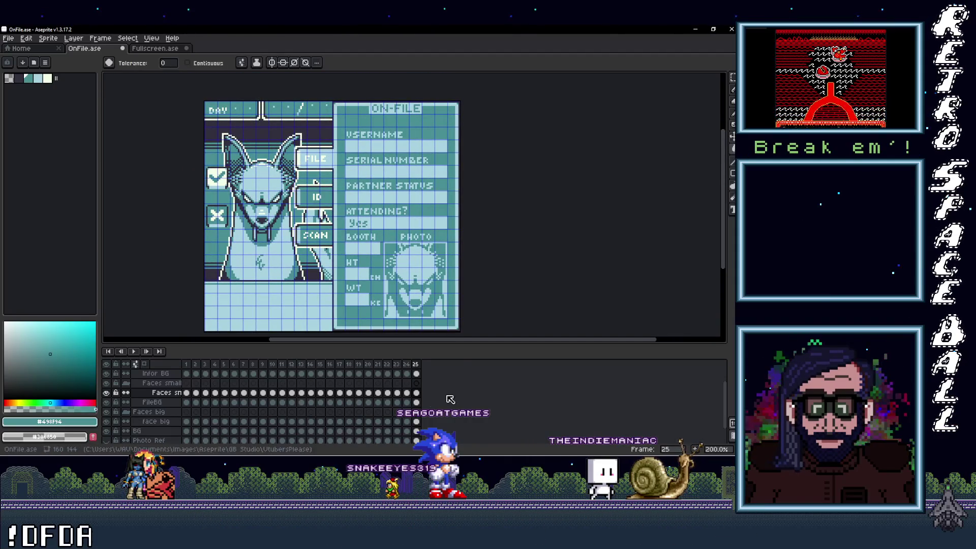
{"action": "key", "text": "Up"}
{"action": "key", "text": "Up"}
{"action": "key", "text": "Up"}
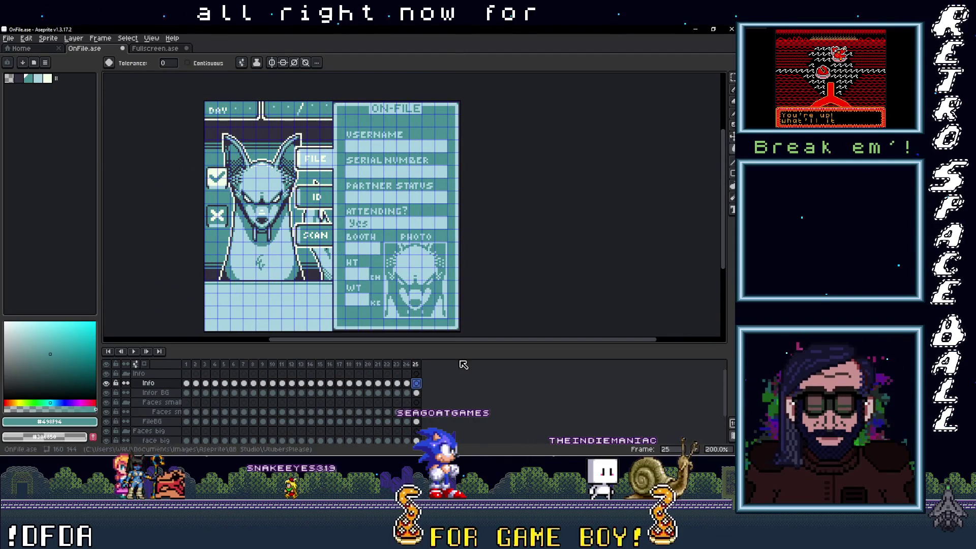
{"action": "mouse_move", "coordinate": [732, 32]}
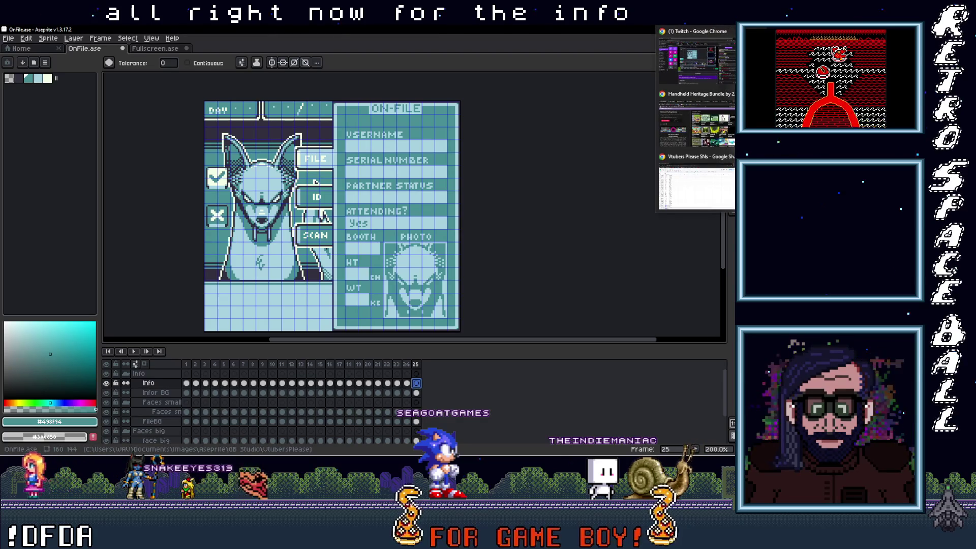
{"action": "left_click", "coordinate": [732, 51]}
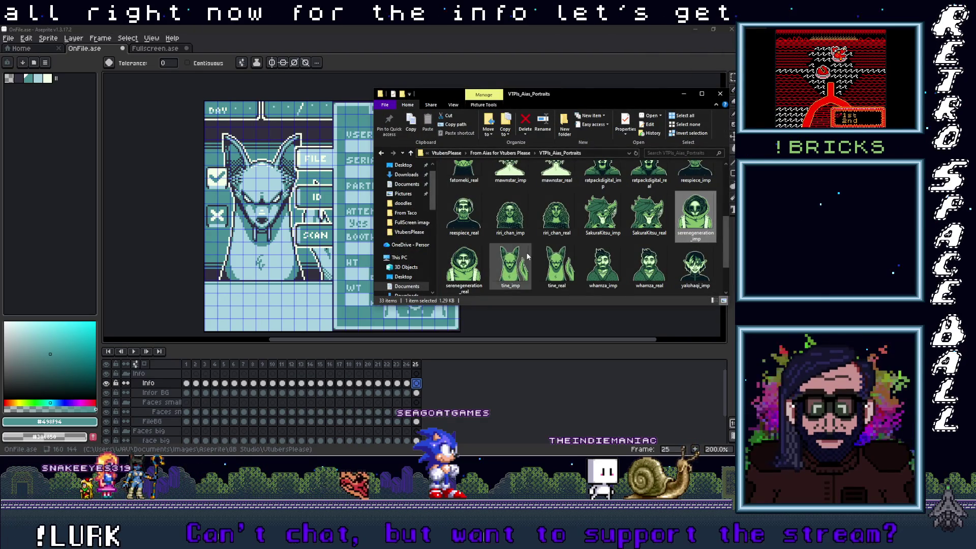
{"action": "left_click", "coordinate": [505, 288]}
{"action": "left_click", "coordinate": [505, 287]}
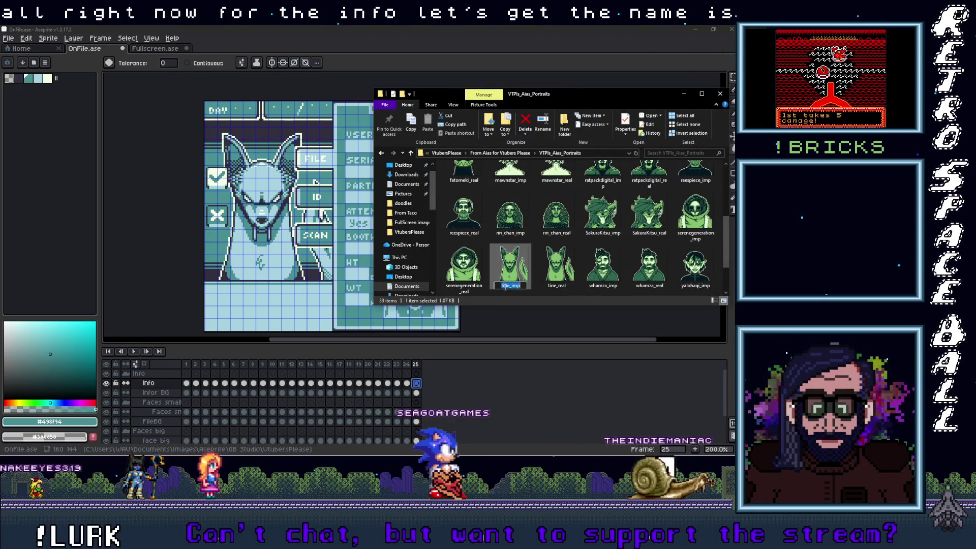
{"action": "left_click_drag", "start_coordinate": [503, 286], "coordinate": [510, 289]}
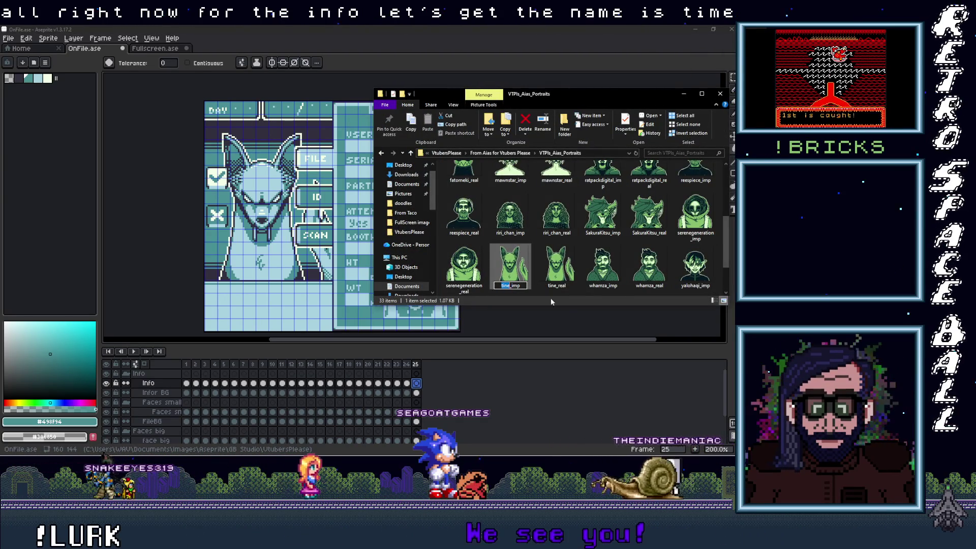
{"action": "left_click", "coordinate": [368, 52]}
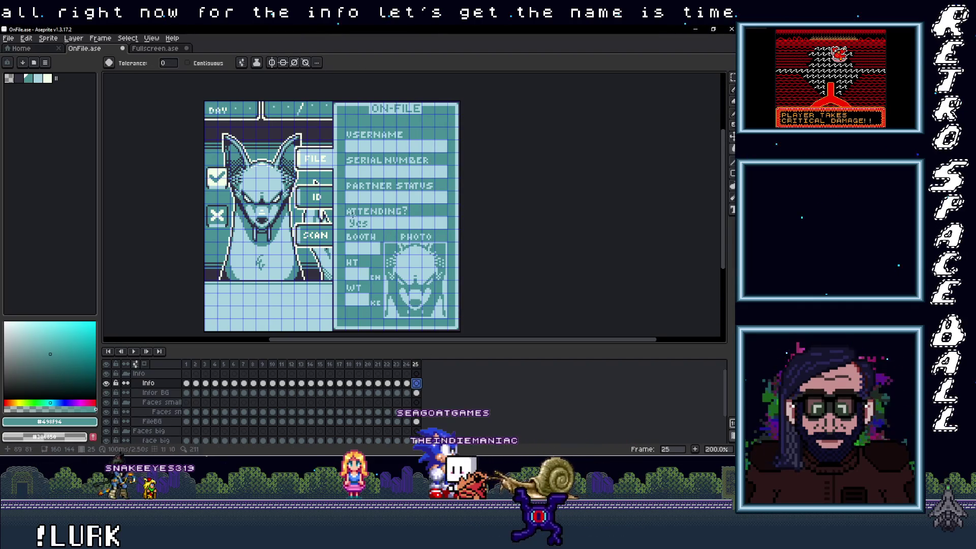
{"action": "scroll", "coordinate": [373, 148], "scroll_direction": "up", "scroll_amount": 3}
Write the applicant's name in the USERNAME field, nudged one pixel right
{"action": "left_click_drag", "start_coordinate": [301, 124], "coordinate": [556, 159]}
{"action": "type", "text": "time"}
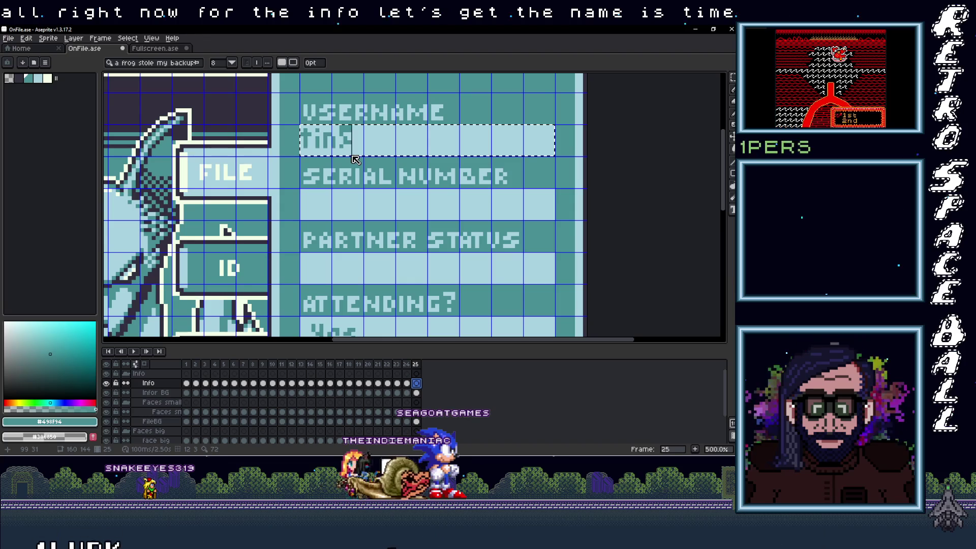
{"action": "left_click_drag", "start_coordinate": [362, 163], "coordinate": [375, 167]}
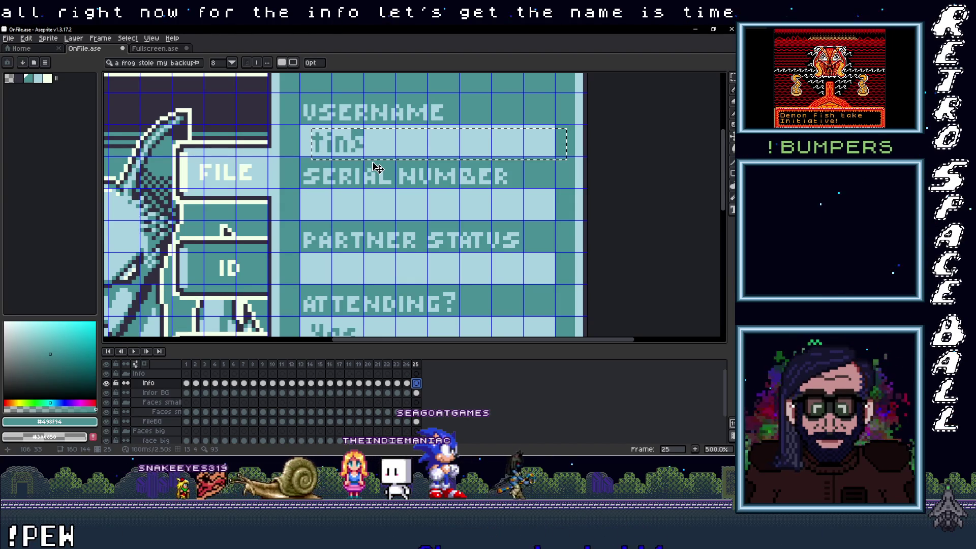
{"action": "key", "text": "ctrl+d"}
{"action": "scroll", "coordinate": [381, 167], "scroll_direction": "down", "scroll_amount": 2}
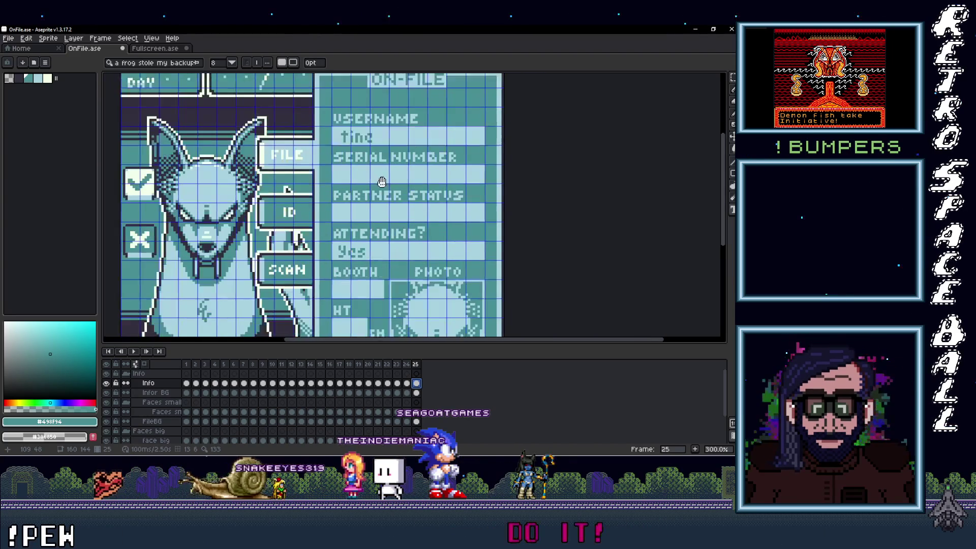
{"action": "key", "text": "alt+Tab"}
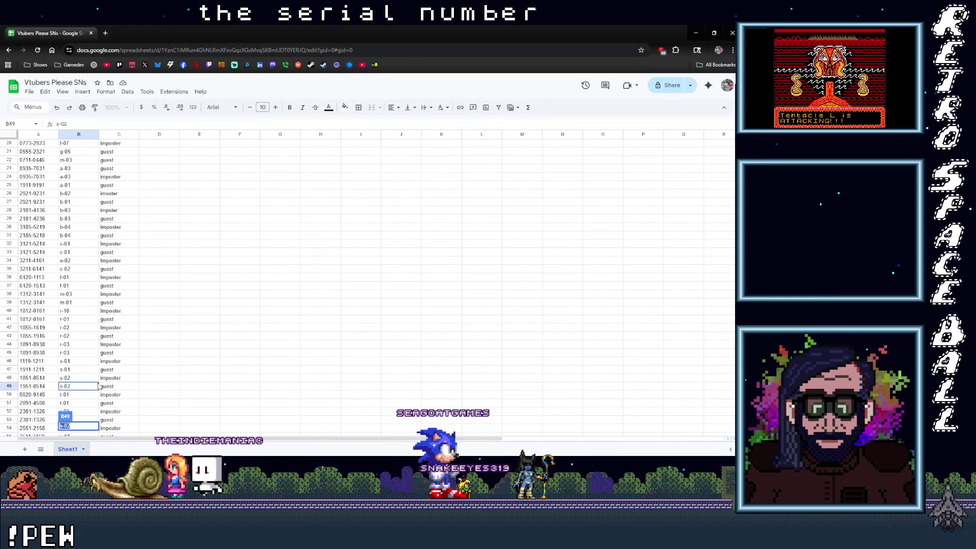
Copy serial 2091-4500 out of cell A51 and return to the ID card
{"action": "right_click", "coordinate": [145, 388]}
{"action": "key", "text": "Escape"}
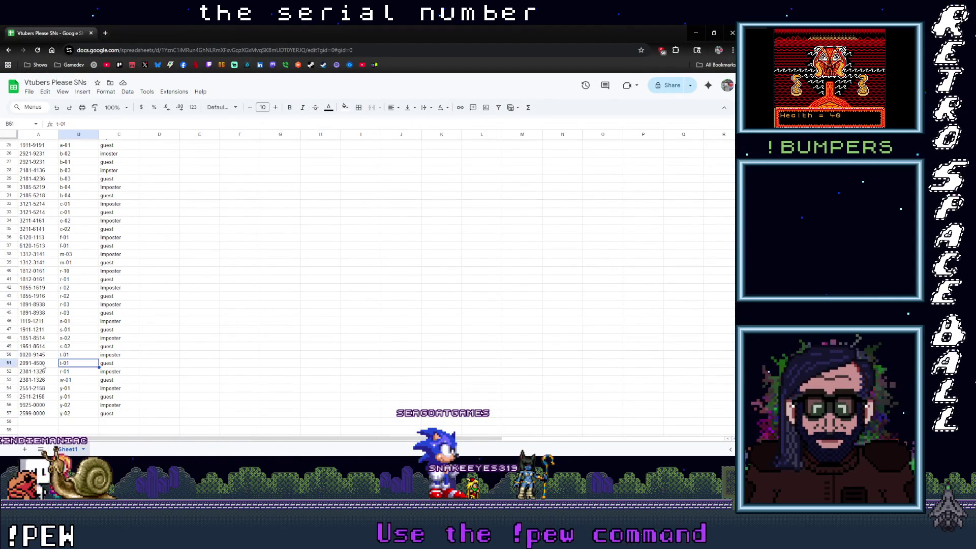
{"action": "double_click", "coordinate": [50, 364]}
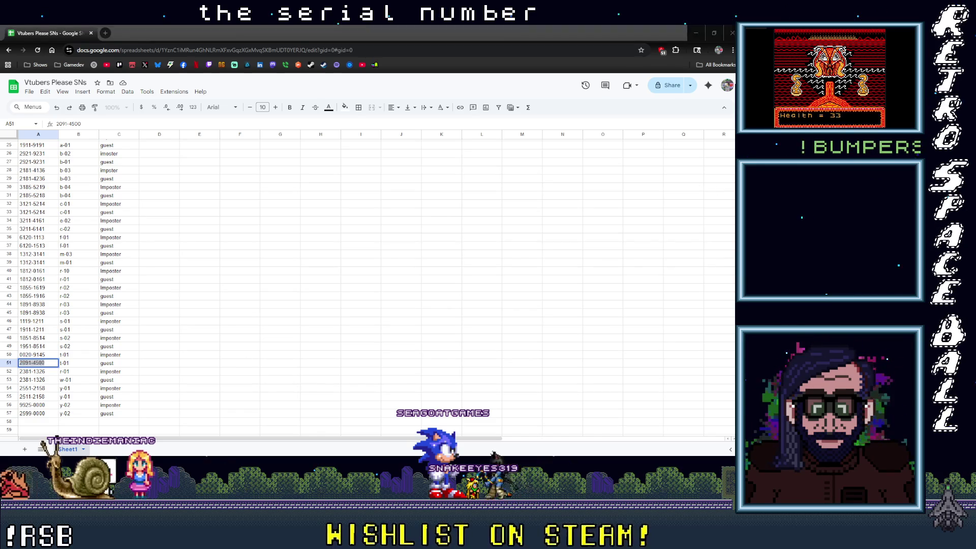
{"action": "key", "text": "alt+Tab"}
{"action": "key", "text": "alt+Tab"}
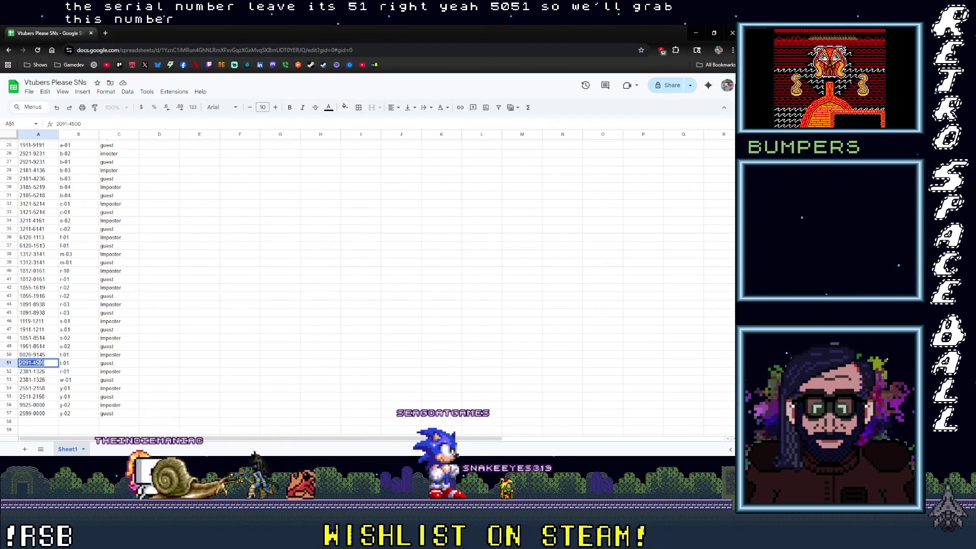
{"action": "right_click", "coordinate": [39, 362]}
{"action": "left_click", "coordinate": [61, 192]}
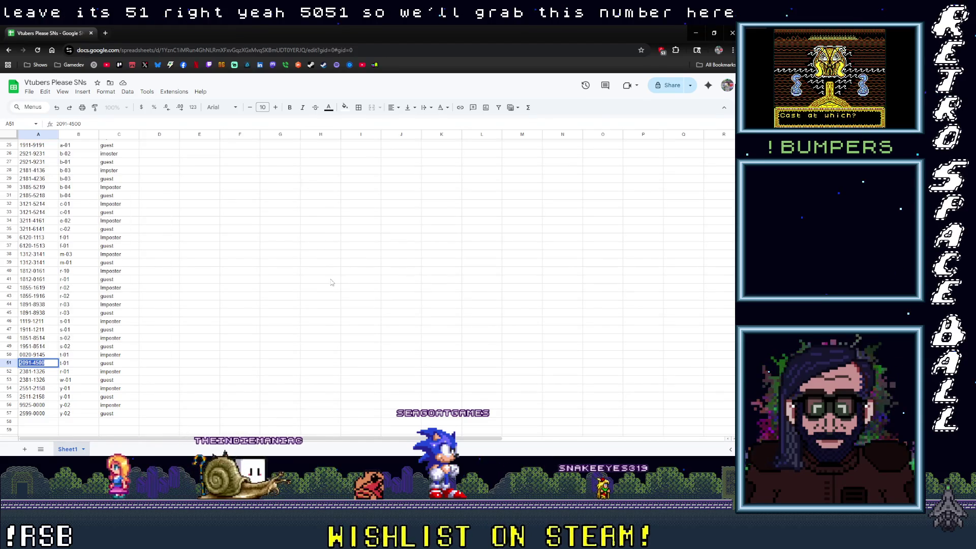
{"action": "key", "text": "alt+Tab"}
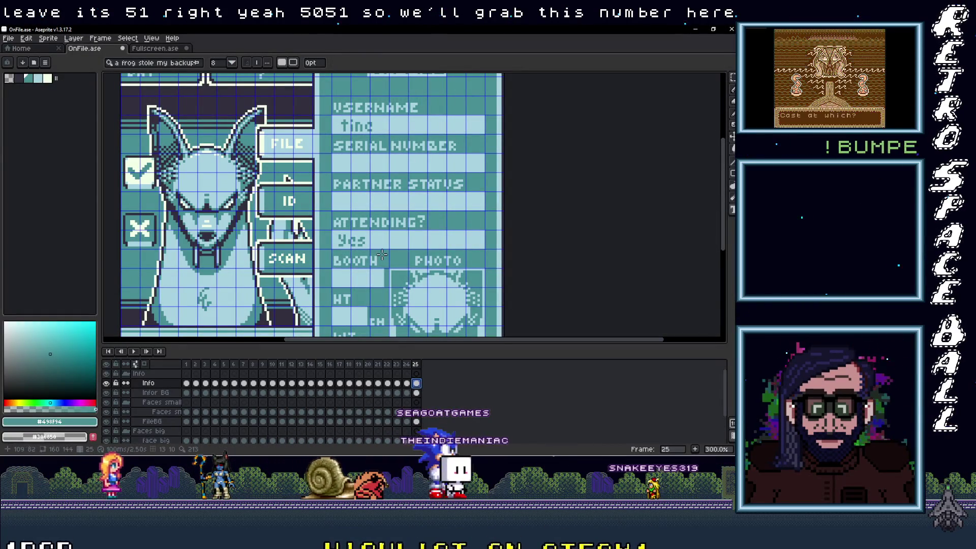
Paste 2091-4500 under SERIAL NUMBER, nudged up and right into place
{"action": "scroll", "coordinate": [333, 152], "scroll_direction": "up", "scroll_amount": 2}
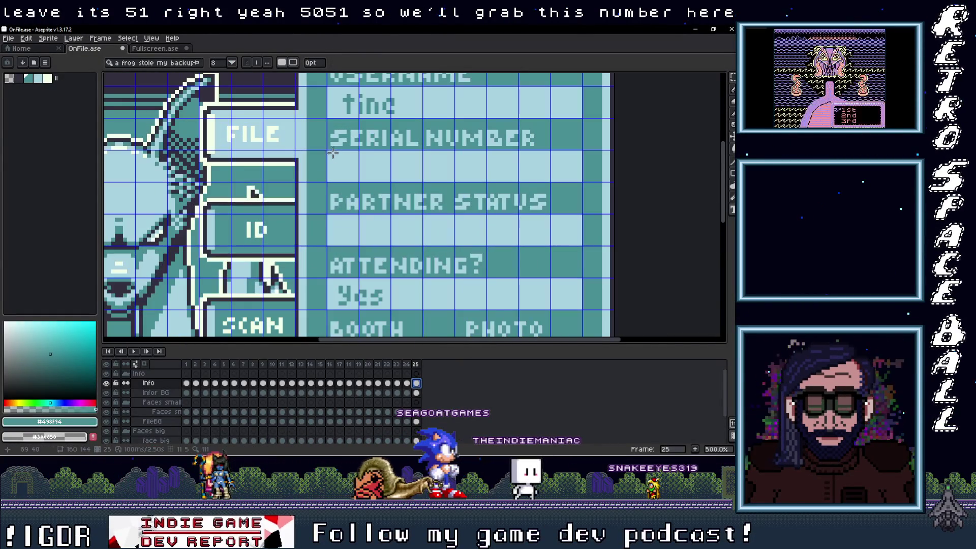
{"action": "mouse_move", "coordinate": [328, 149]}
{"action": "left_mouse_down"}
{"action": "mouse_move", "coordinate": [413, 179]}
{"action": "mouse_move", "coordinate": [582, 181]}
{"action": "left_mouse_up"}
{"action": "key", "text": "ctrl+v"}
{"action": "left_click_drag", "start_coordinate": [384, 189], "coordinate": [392, 191]}
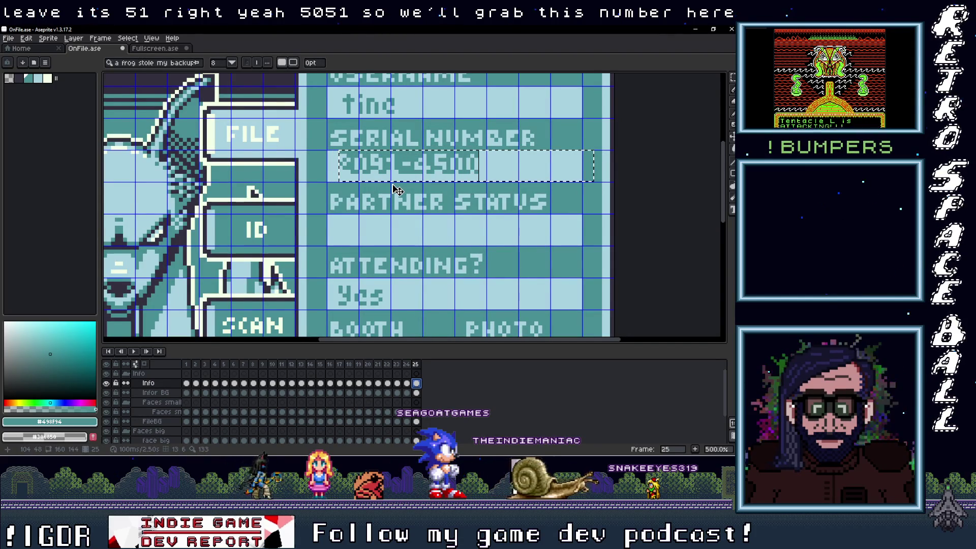
{"action": "left_click", "coordinate": [422, 229]}
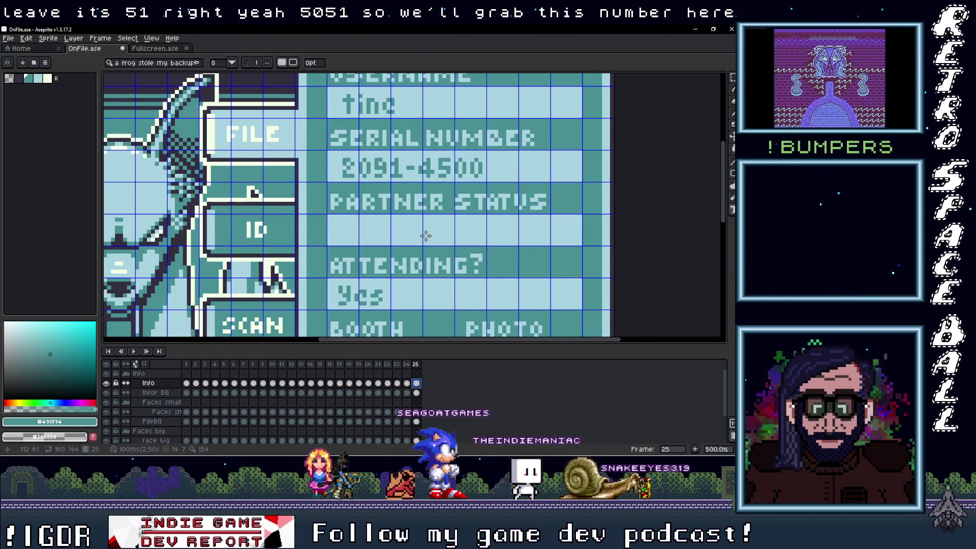
{"action": "scroll", "coordinate": [435, 246], "scroll_direction": "down", "scroll_amount": 3}
{"action": "scroll", "coordinate": [422, 235], "scroll_direction": "up", "scroll_amount": 2}
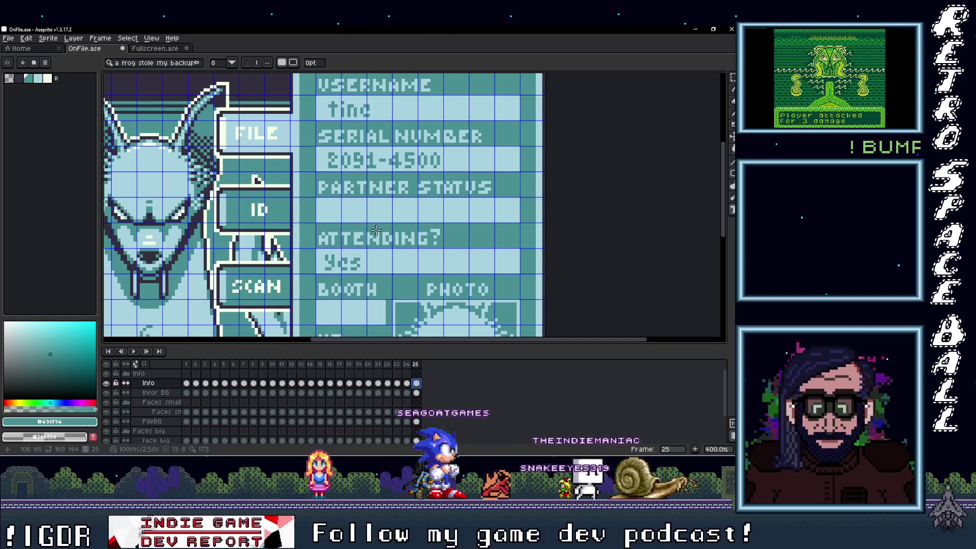
Write 'No' under PARTNER STATUS after checking the previous frame's value
{"action": "left_click", "coordinate": [406, 374]}
{"action": "left_click", "coordinate": [416, 374]}
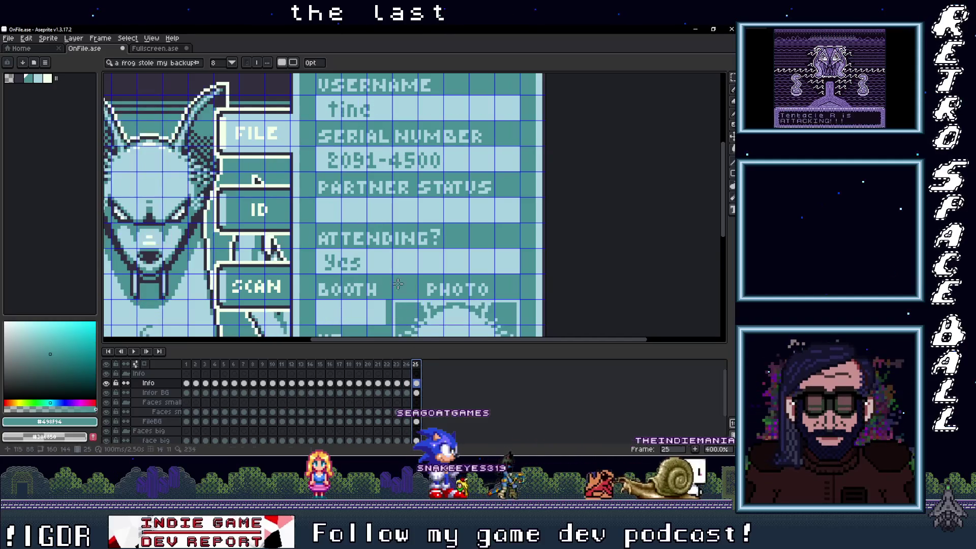
{"action": "scroll", "coordinate": [350, 205], "scroll_direction": "up", "scroll_amount": 1}
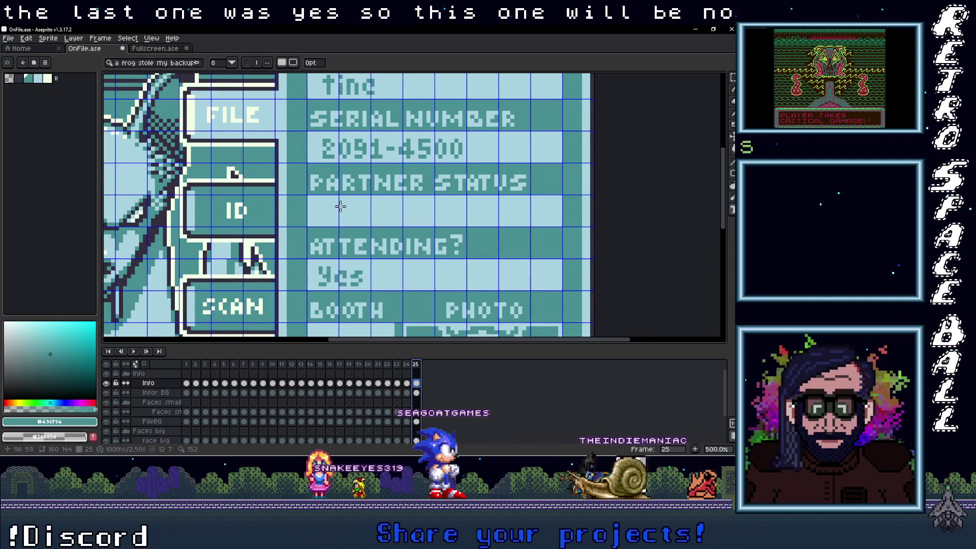
{"action": "mouse_move", "coordinate": [308, 195]}
{"action": "left_mouse_down"}
{"action": "mouse_move", "coordinate": [421, 220]}
{"action": "mouse_move", "coordinate": [563, 226]}
{"action": "left_mouse_up"}
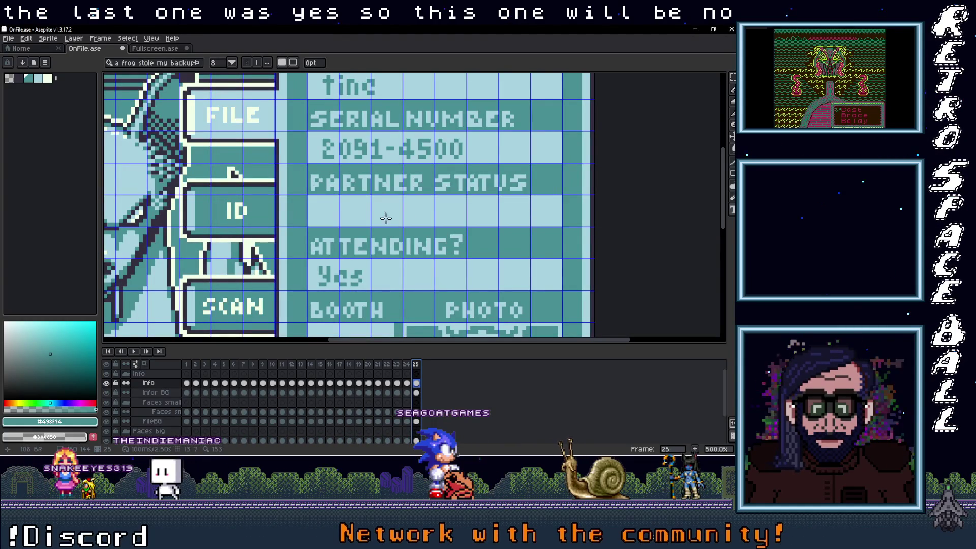
{"action": "left_click_drag", "start_coordinate": [308, 196], "coordinate": [559, 224]}
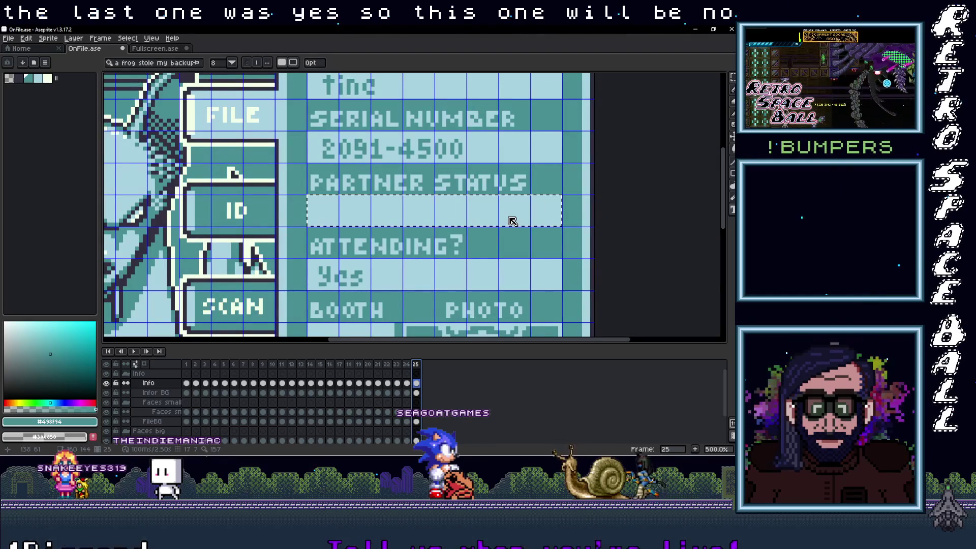
{"action": "type", "text": "No"}
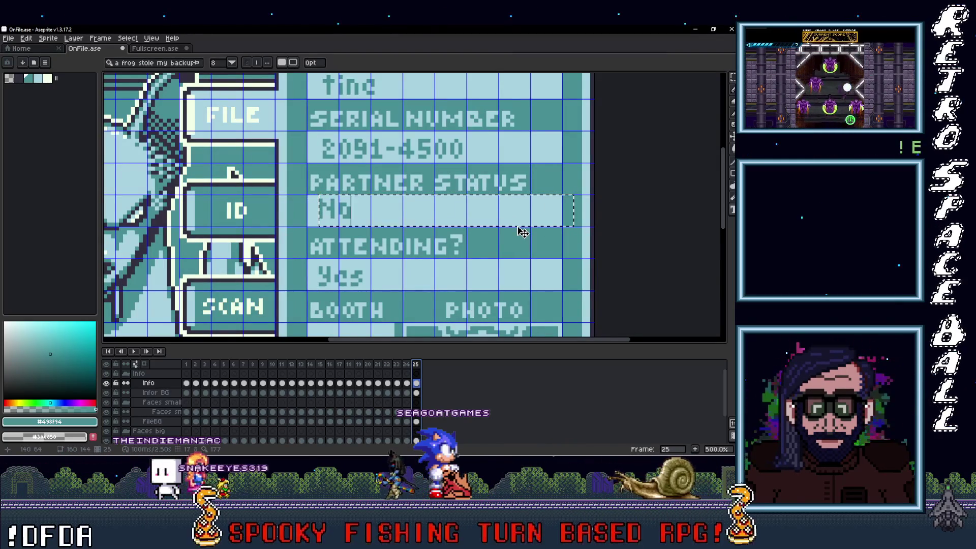
{"action": "left_click_drag", "start_coordinate": [522, 233], "coordinate": [525, 235]}
{"action": "key", "text": "Return"}
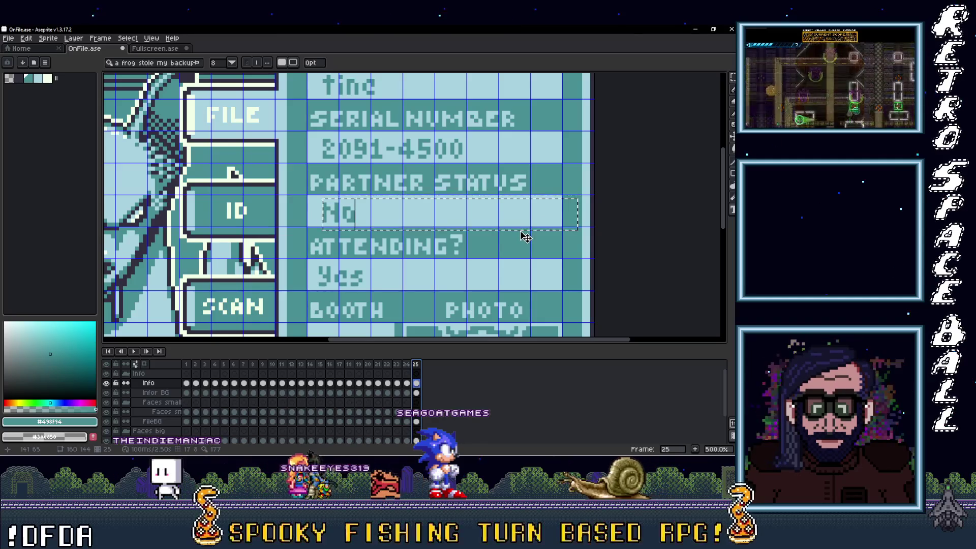
{"action": "scroll", "coordinate": [508, 244], "scroll_direction": "down", "scroll_amount": 3}
{"action": "scroll", "coordinate": [456, 284], "scroll_direction": "up", "scroll_amount": 1}
{"action": "scroll", "coordinate": [456, 285], "scroll_direction": "down", "scroll_amount": 3}
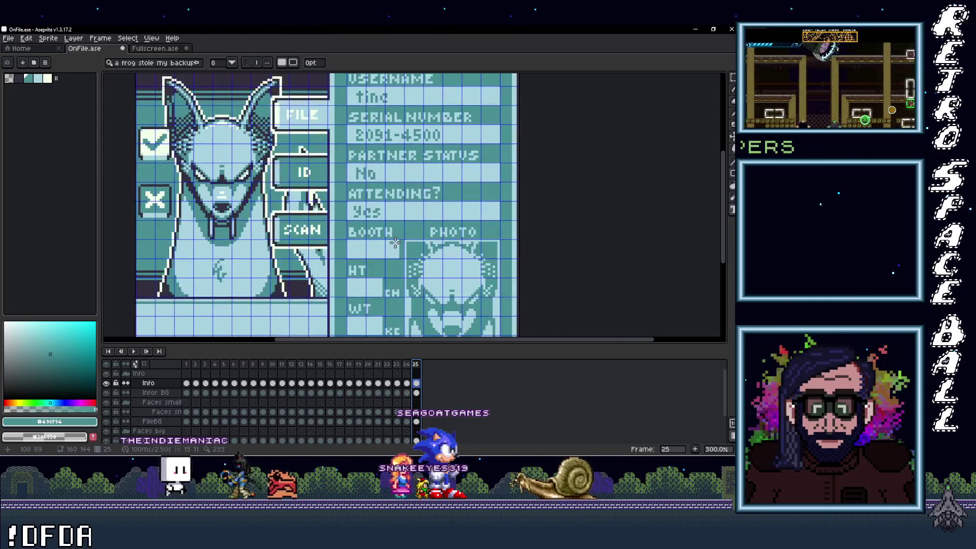
{"action": "scroll", "coordinate": [456, 285], "scroll_direction": "up", "scroll_amount": 1}
{"action": "key", "text": "alt+Tab"}
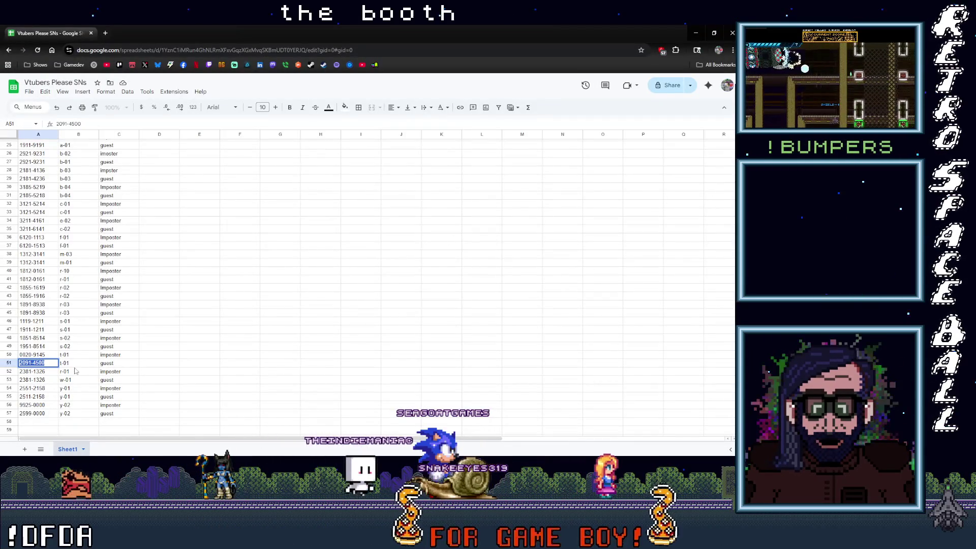
Write 'T-01' in the BOOTH field, shifted one pixel right
{"action": "left_click", "coordinate": [696, 36]}
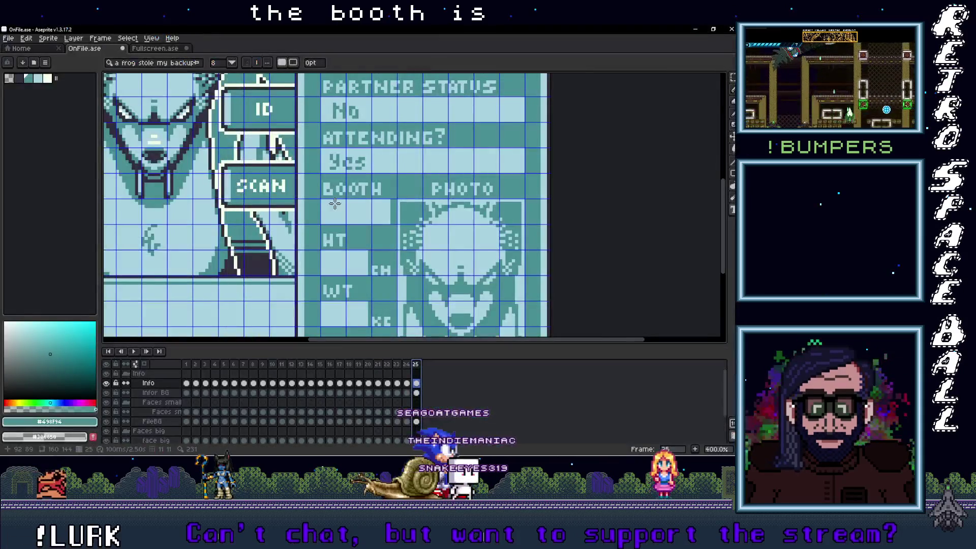
{"action": "scroll", "coordinate": [333, 245], "scroll_direction": "up", "scroll_amount": 1}
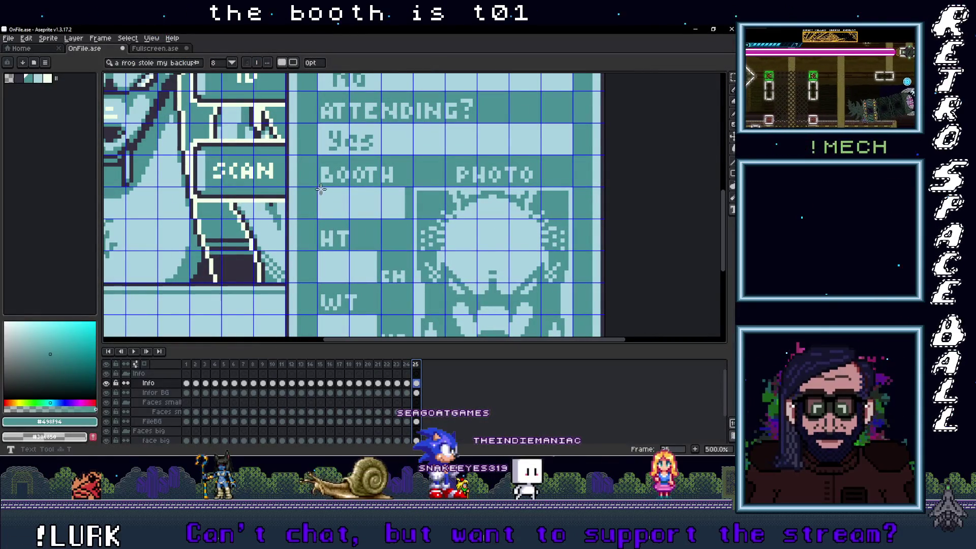
{"action": "left_click_drag", "start_coordinate": [318, 188], "coordinate": [403, 217]}
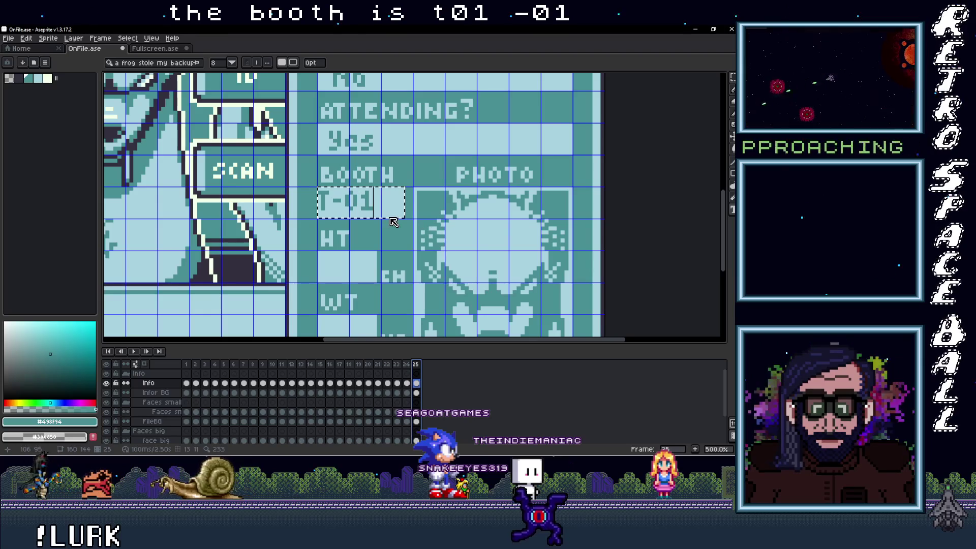
{"action": "left_click_drag", "start_coordinate": [394, 223], "coordinate": [398, 224]}
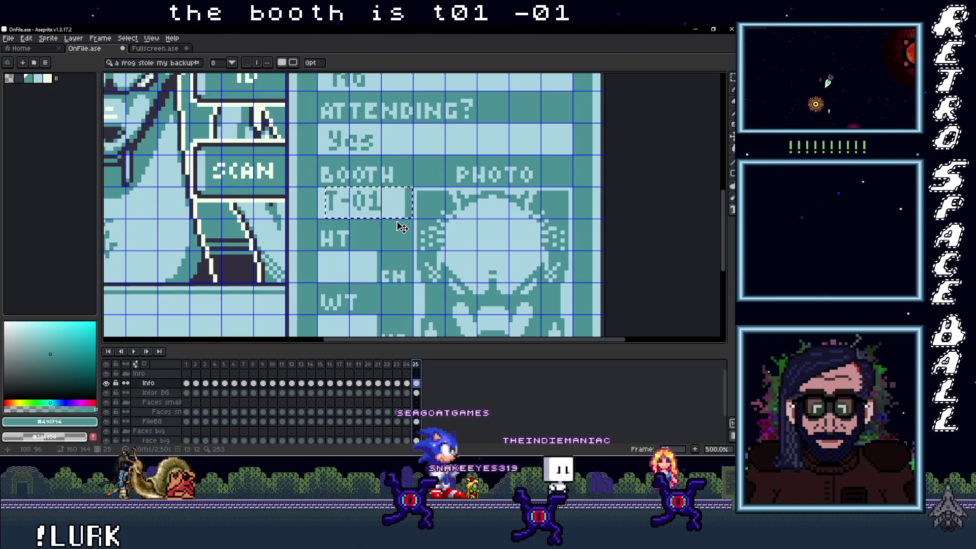
{"action": "left_click", "coordinate": [375, 263]}
{"action": "left_click_drag", "start_coordinate": [375, 263], "coordinate": [373, 215]}
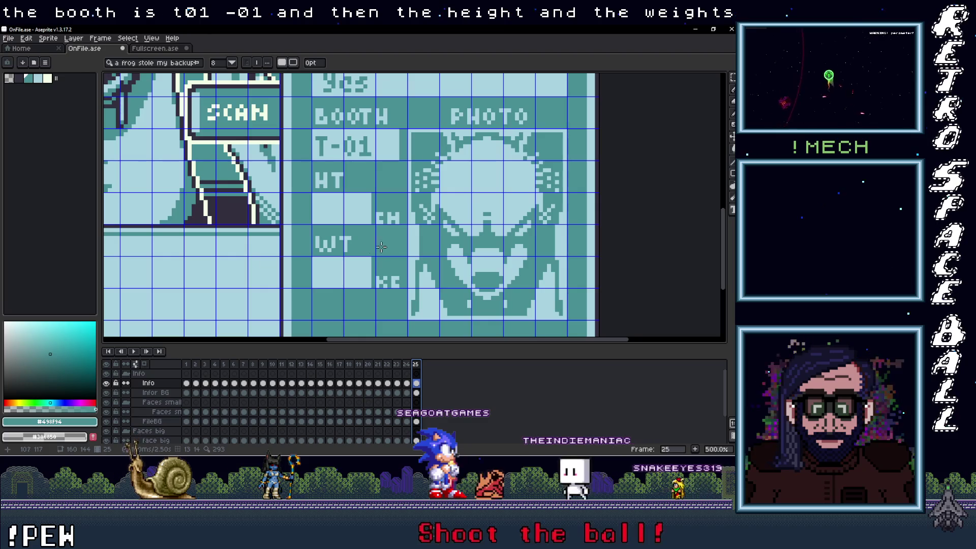
{"action": "scroll", "coordinate": [348, 242], "scroll_direction": "down", "scroll_amount": 2}
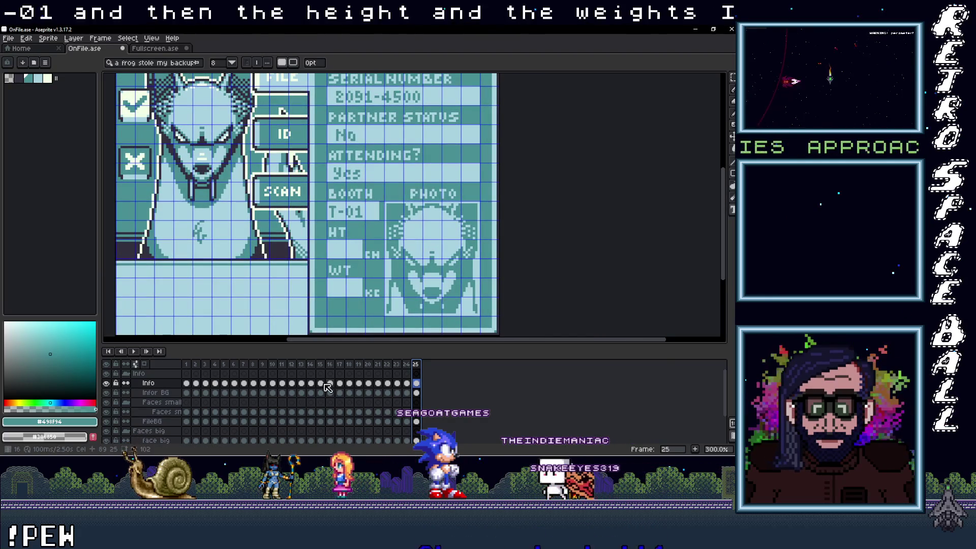
{"action": "left_click", "coordinate": [295, 364]}
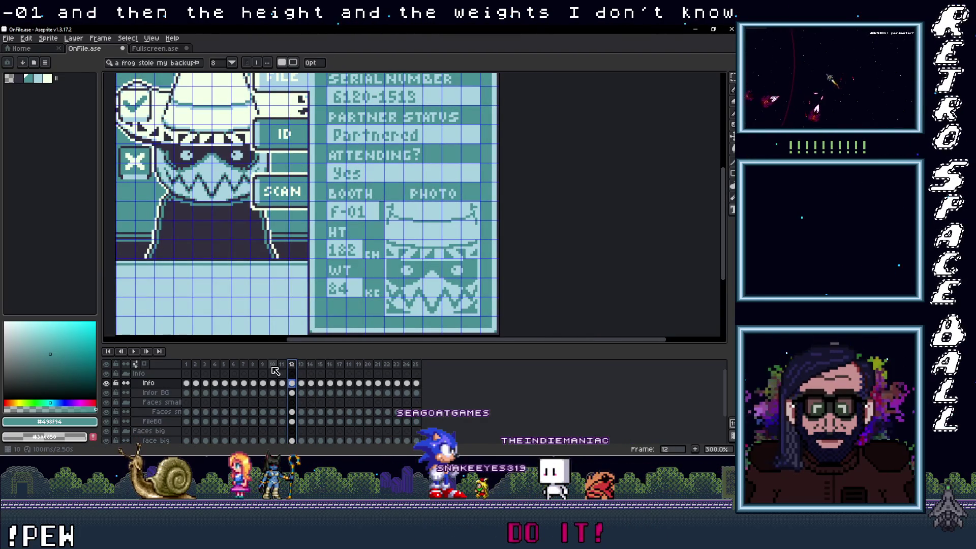
{"action": "left_click", "coordinate": [273, 365]}
{"action": "left_click", "coordinate": [283, 365]}
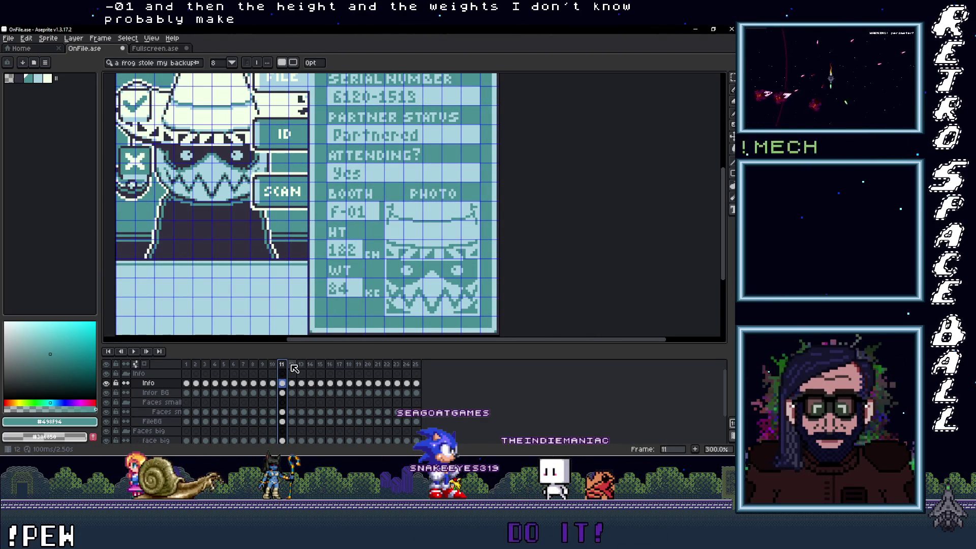
{"action": "left_click", "coordinate": [274, 365]}
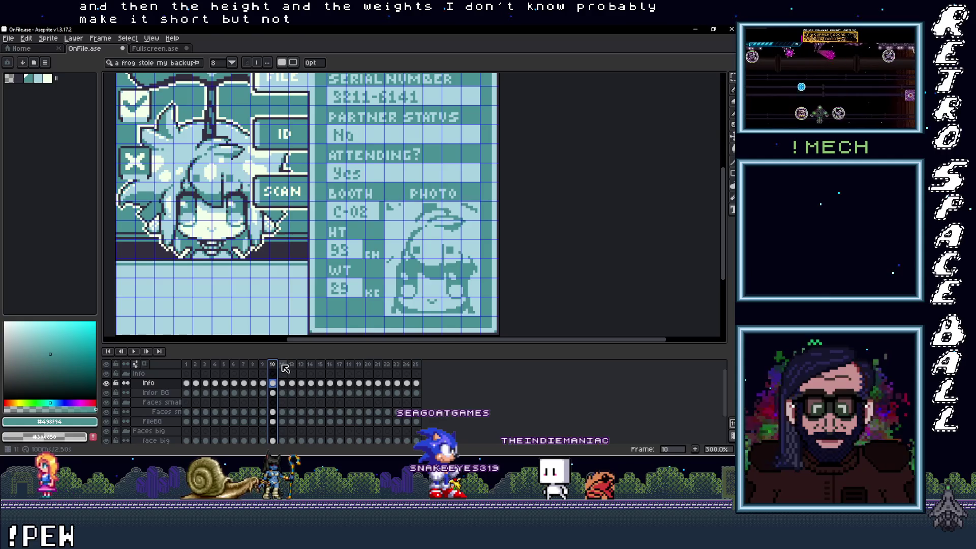
{"action": "left_click", "coordinate": [282, 365]}
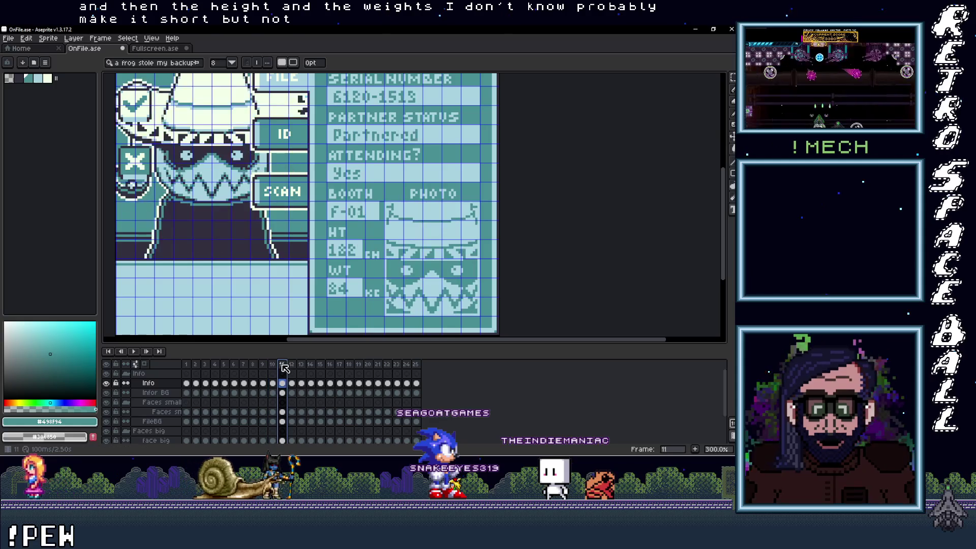
{"action": "left_click", "coordinate": [418, 364]}
{"action": "scroll", "coordinate": [355, 270], "scroll_direction": "up", "scroll_amount": 2}
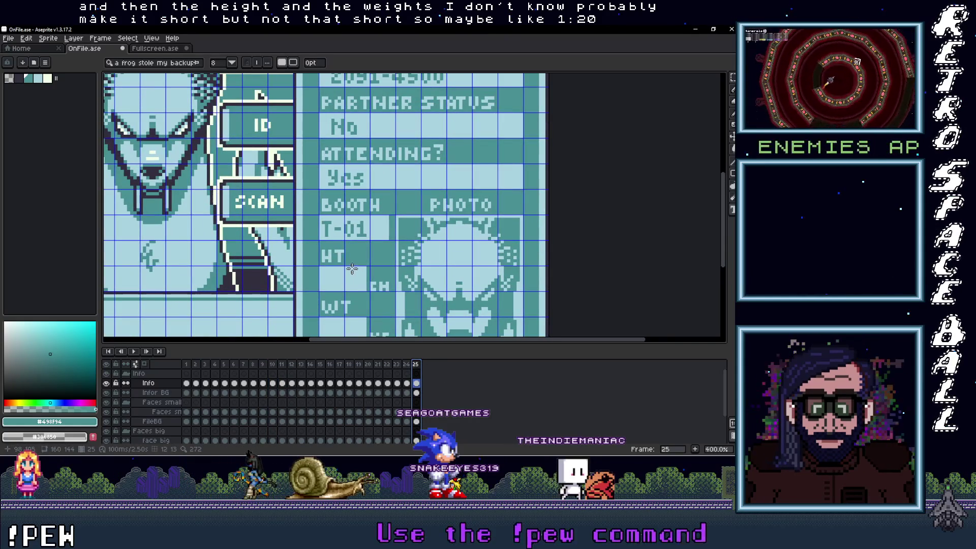
Write '120' in the HT field, shifted one pixel right
{"action": "scroll", "coordinate": [321, 265], "scroll_direction": "up", "scroll_amount": 1}
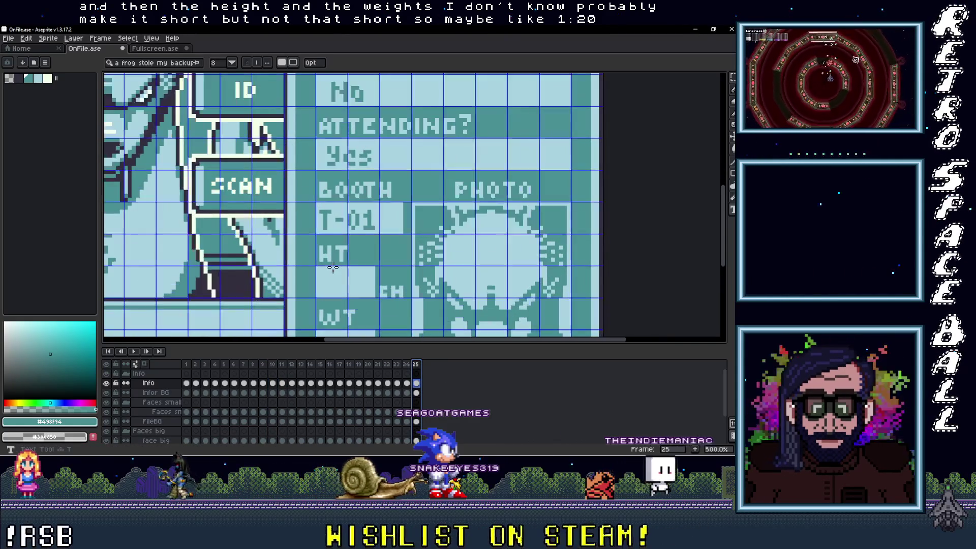
{"action": "left_click_drag", "start_coordinate": [318, 267], "coordinate": [376, 297]}
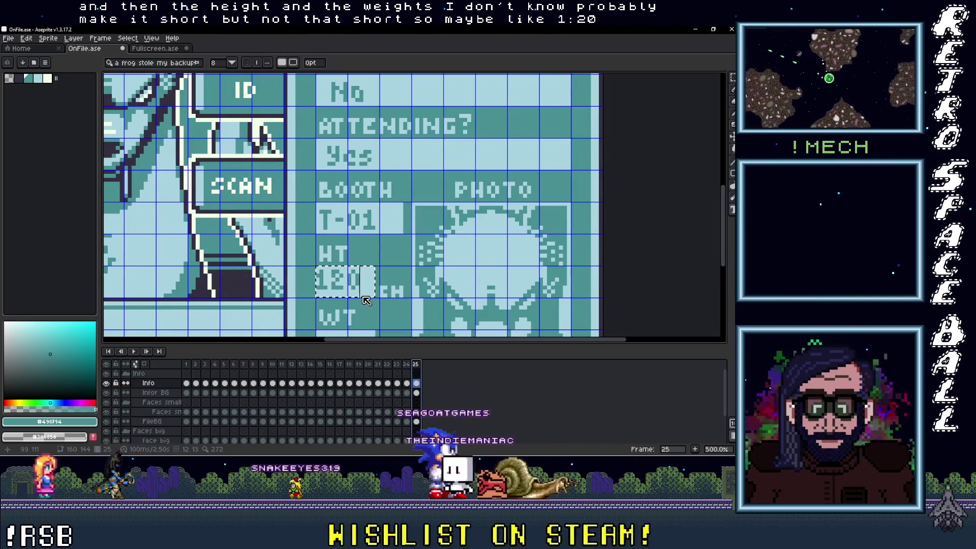
{"action": "key", "text": "Right"}
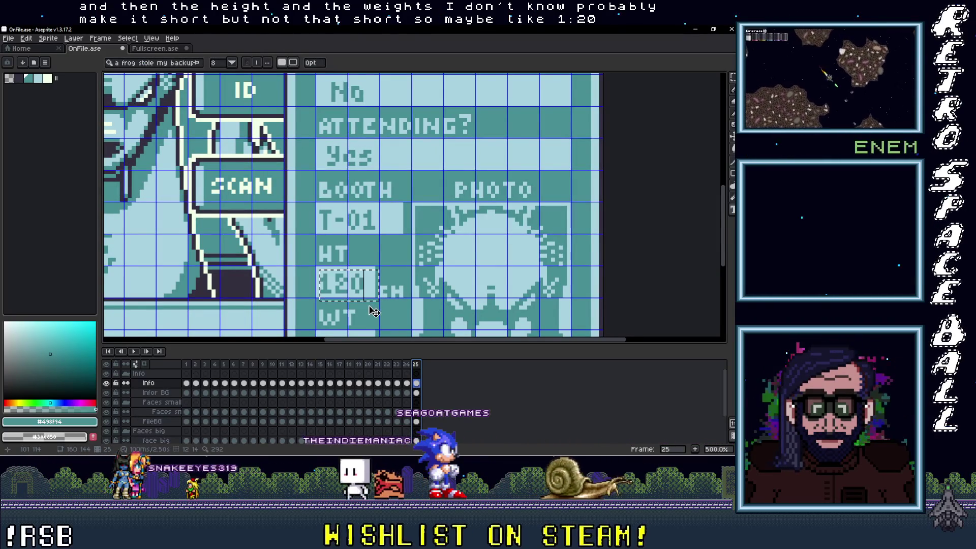
{"action": "scroll", "coordinate": [373, 305], "scroll_direction": "down", "scroll_amount": 2}
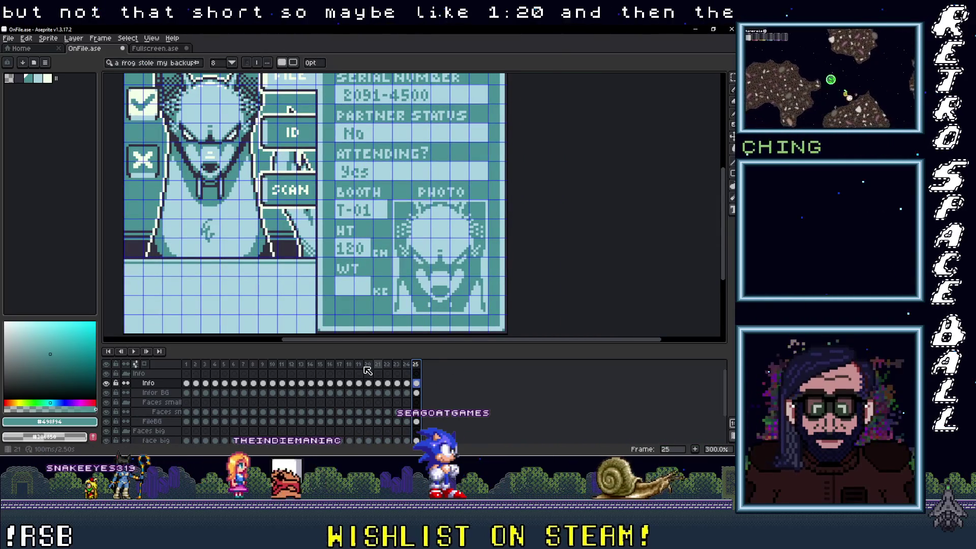
Write '72' under WT after checking another applicant's weight
{"action": "key", "text": "Left"}
{"action": "key", "text": "Left"}
{"action": "key", "text": "Left"}
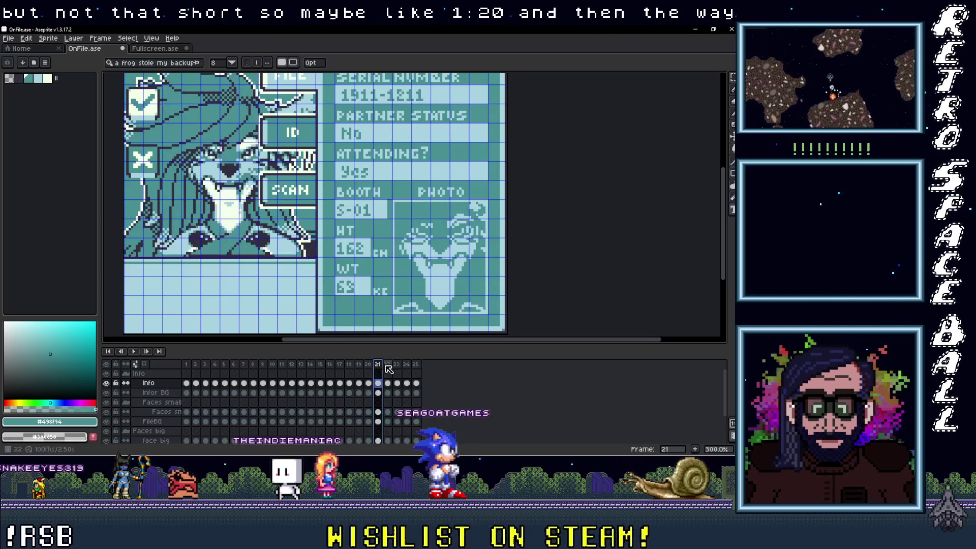
{"action": "left_click", "coordinate": [416, 365]}
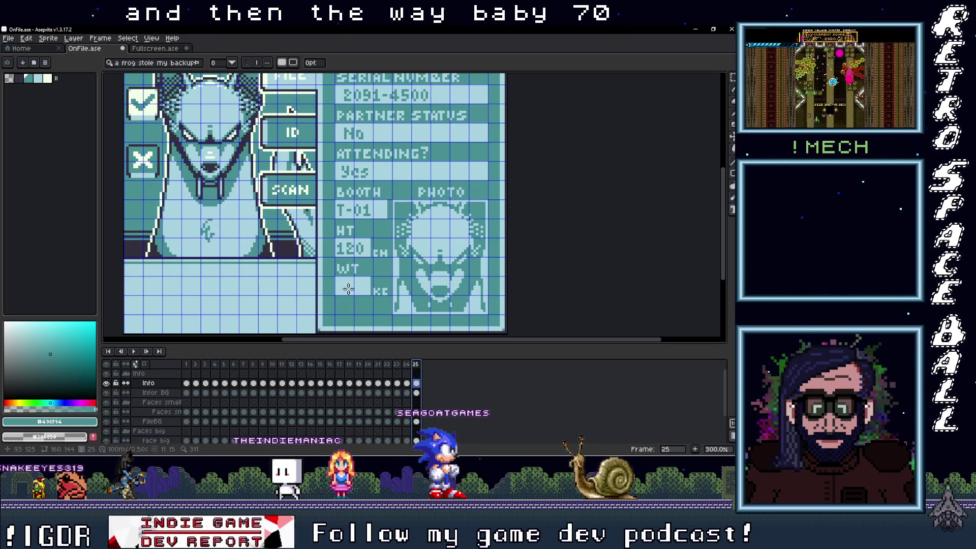
{"action": "scroll", "coordinate": [351, 287], "scroll_direction": "up", "scroll_amount": 3}
{"action": "left_click_drag", "start_coordinate": [322, 269], "coordinate": [391, 304]}
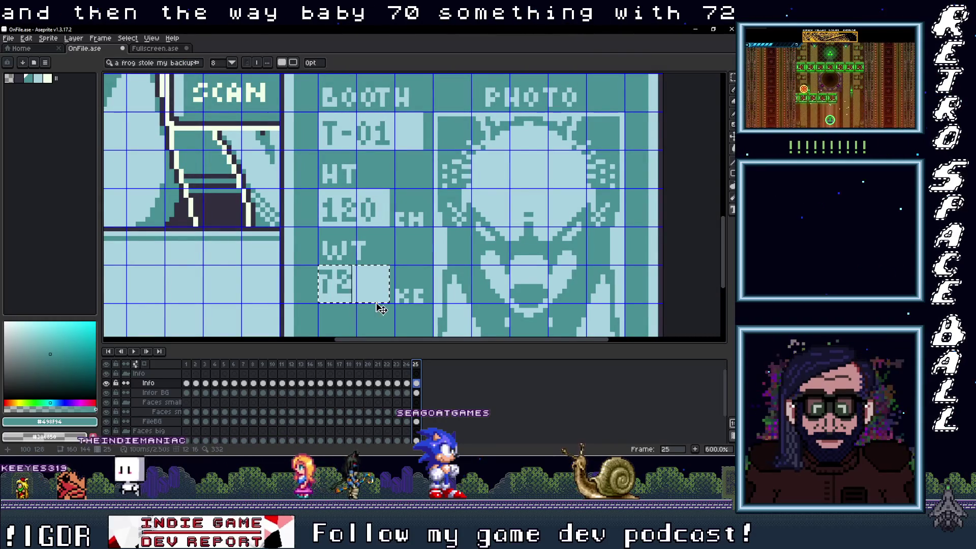
{"action": "key", "text": "Right"}
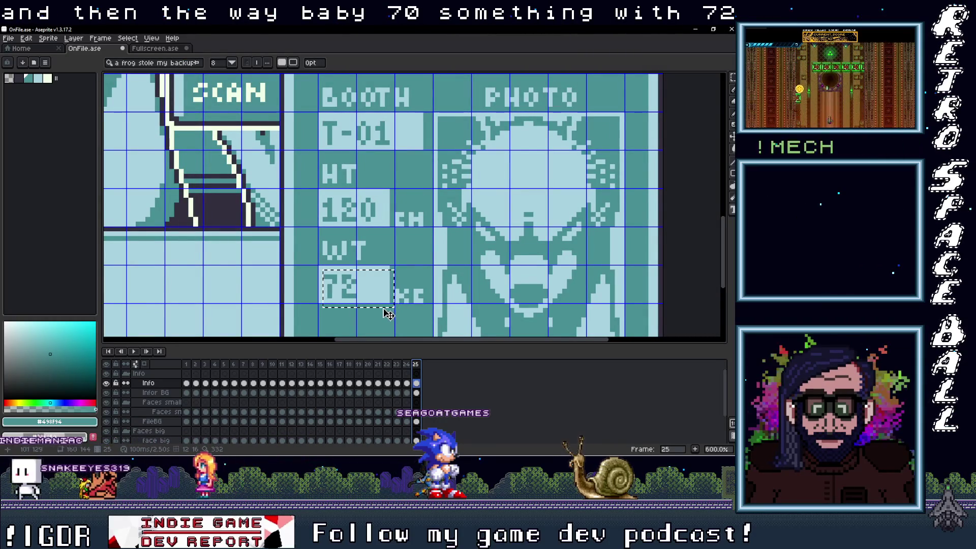
{"action": "scroll", "coordinate": [396, 311], "scroll_direction": "down", "scroll_amount": 5}
{"action": "scroll", "coordinate": [401, 300], "scroll_direction": "up", "scroll_amount": 2}
{"action": "scroll", "coordinate": [403, 289], "scroll_direction": "down", "scroll_amount": 1}
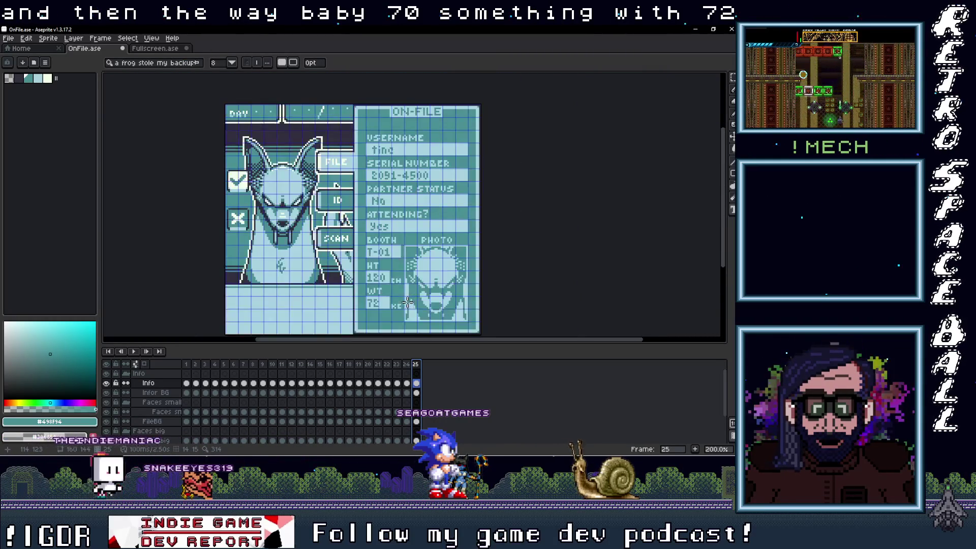
{"action": "right_click", "coordinate": [416, 364]}
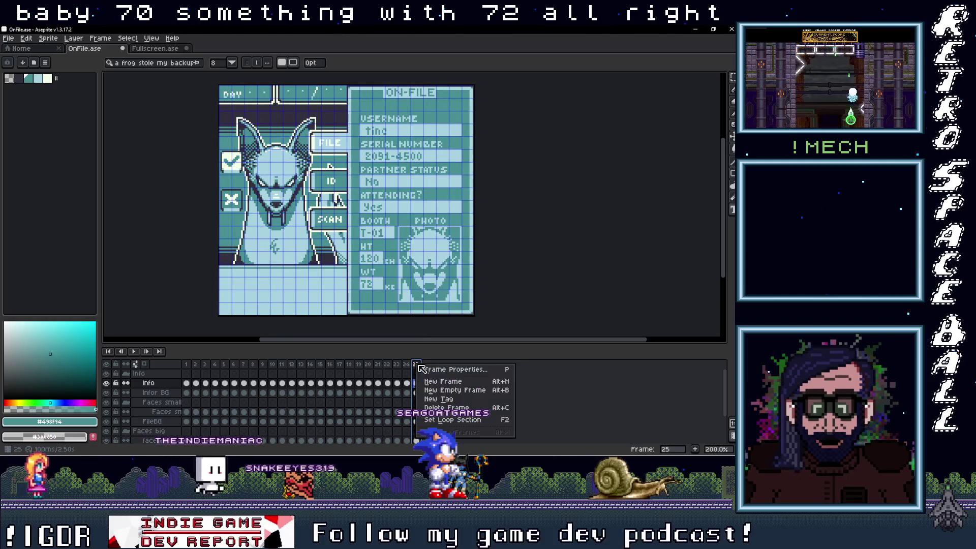
Add frame 26 and delete its old big face cel
{"action": "left_click", "coordinate": [430, 382]}
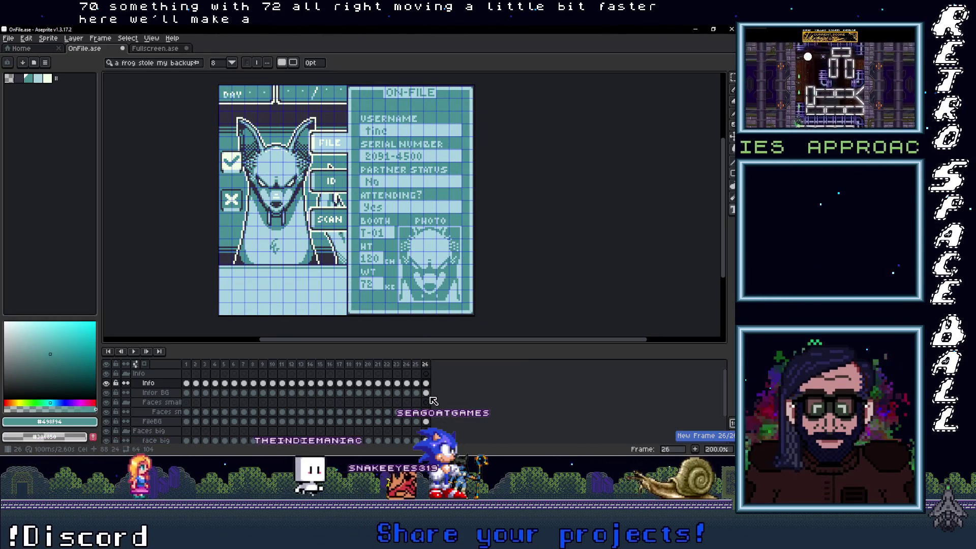
{"action": "left_click", "coordinate": [156, 441]}
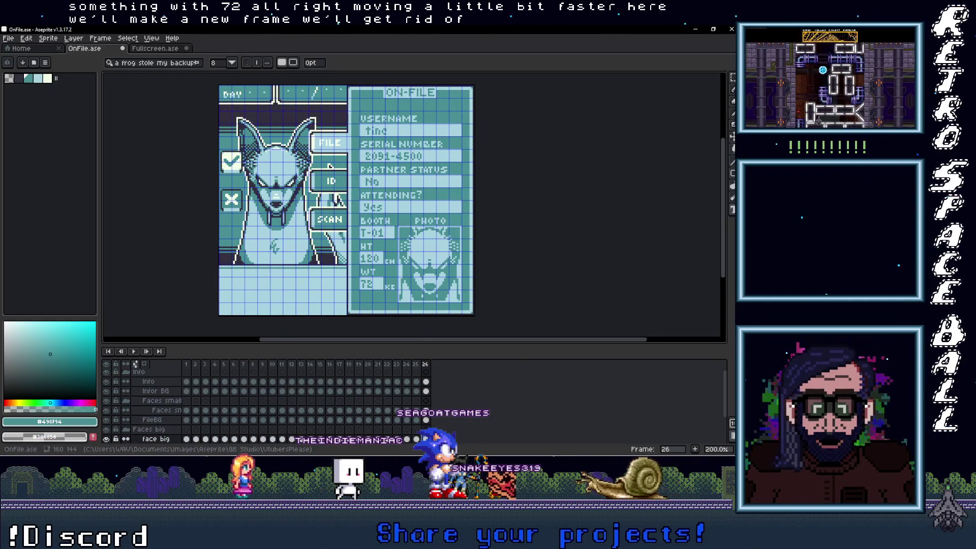
{"action": "key", "text": "Delete"}
Copy the fox face from the Fullscreen sprite
{"action": "left_click", "coordinate": [165, 49]}
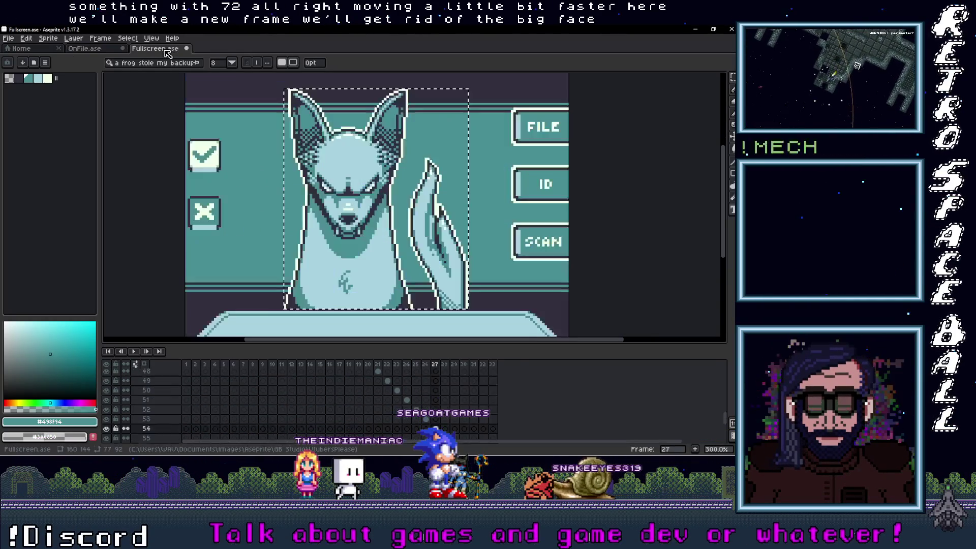
{"action": "left_click_drag", "start_coordinate": [380, 226], "coordinate": [364, 220]}
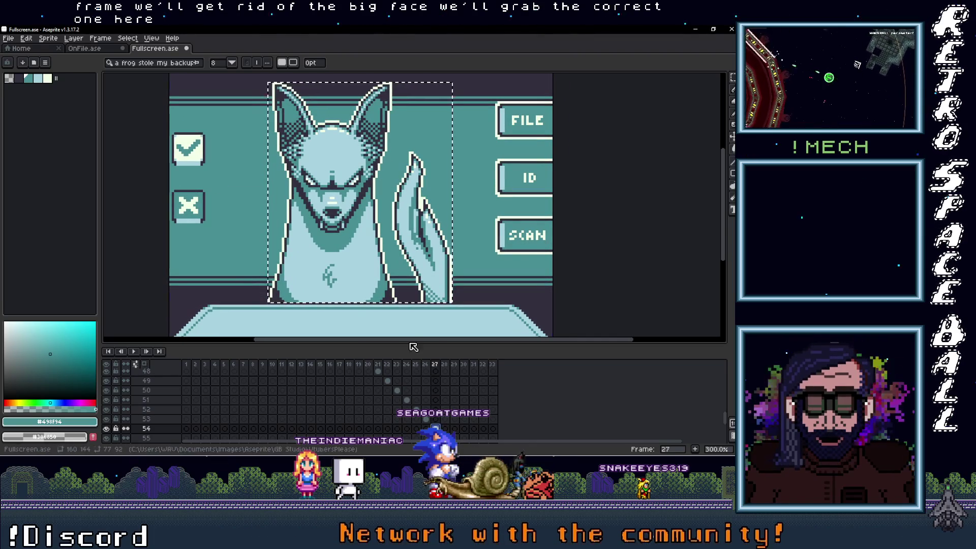
{"action": "key", "text": "v"}
{"action": "left_click", "coordinate": [384, 211], "text": "ctrl"}
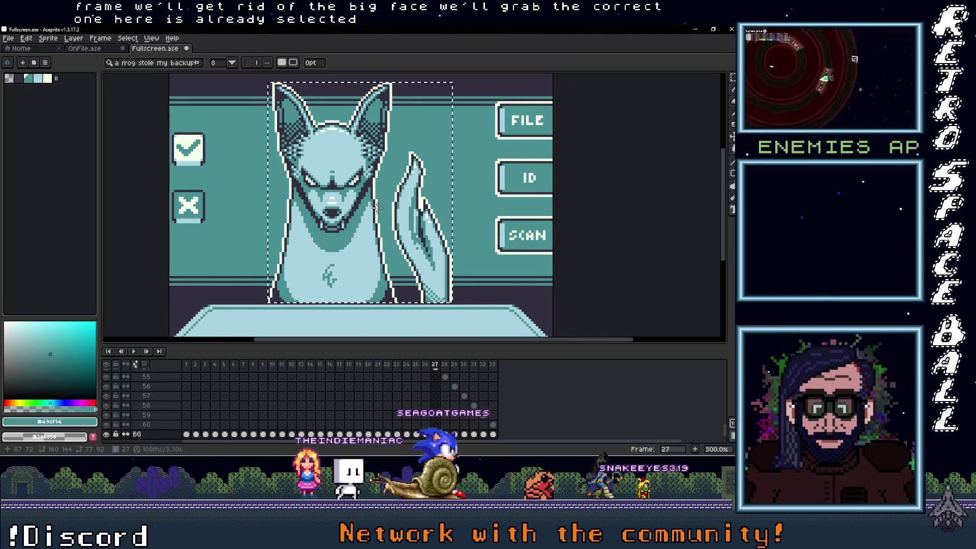
{"action": "key", "text": "ctrl+a"}
{"action": "key", "text": "m"}
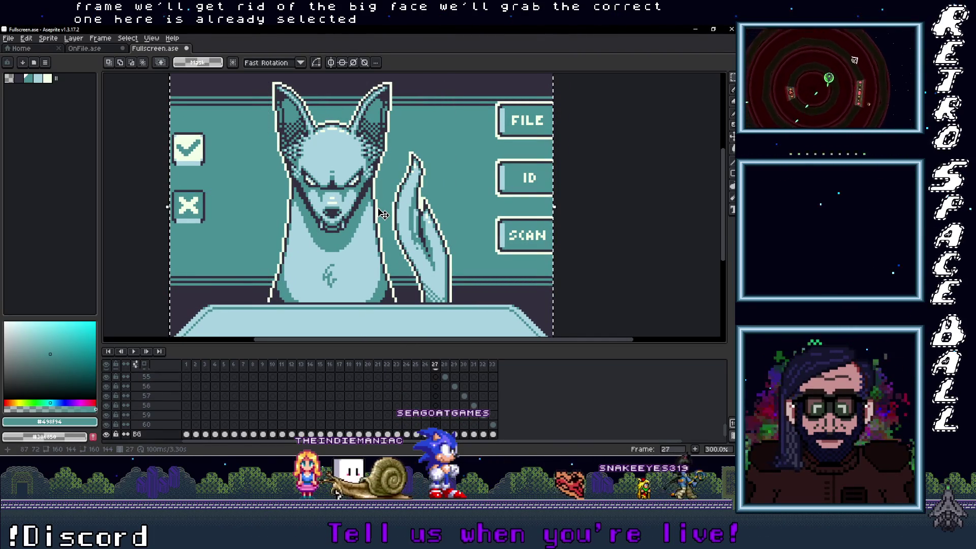
{"action": "left_click", "coordinate": [435, 376], "text": "ctrl"}
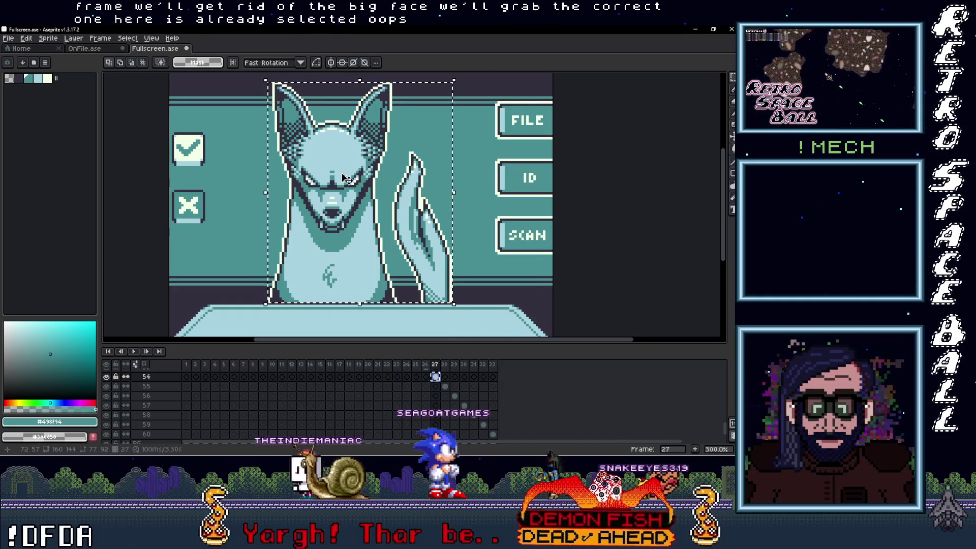
{"action": "key", "text": "ctrl+shift+Tab"}
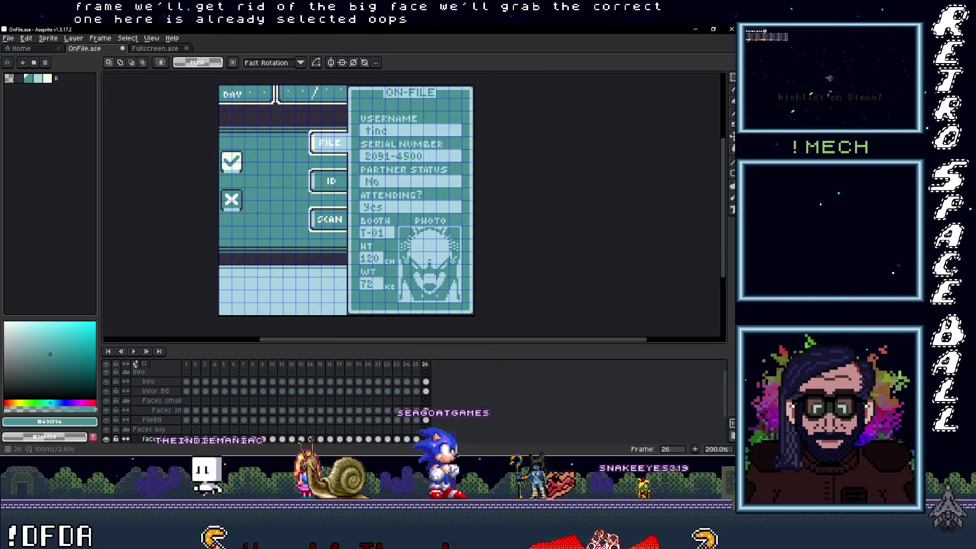
Place the fox face over frame 26's left panel, then add frame 27
{"action": "key", "text": "ctrl+v"}
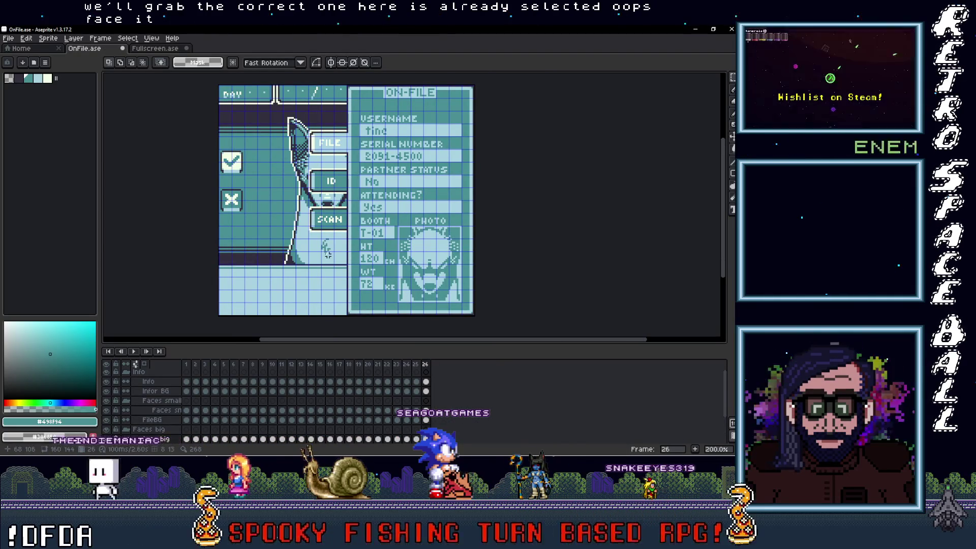
{"action": "left_click_drag", "start_coordinate": [328, 254], "coordinate": [278, 261]}
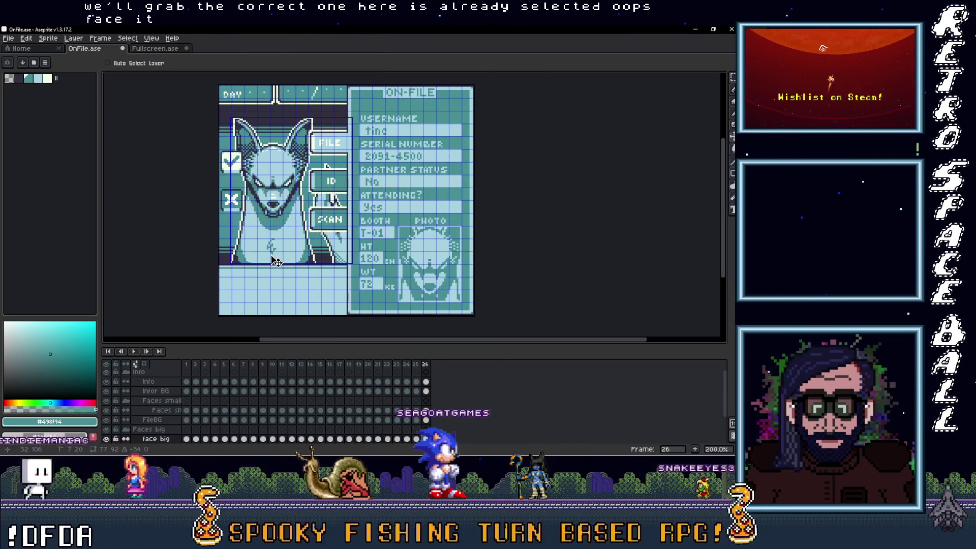
{"action": "scroll", "coordinate": [279, 260], "scroll_direction": "up", "scroll_amount": 2}
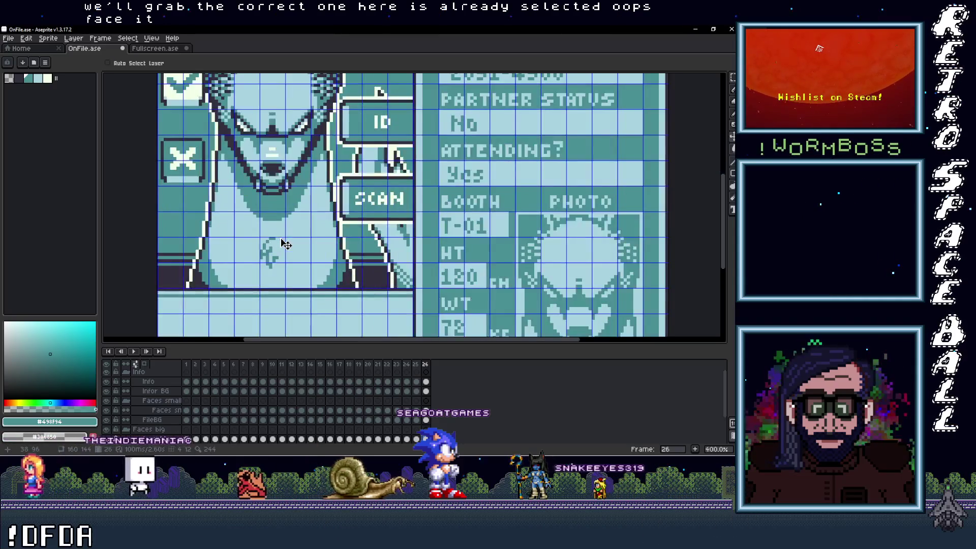
{"action": "scroll", "coordinate": [285, 245], "scroll_direction": "down", "scroll_amount": 1}
{"action": "left_click", "coordinate": [416, 365]}
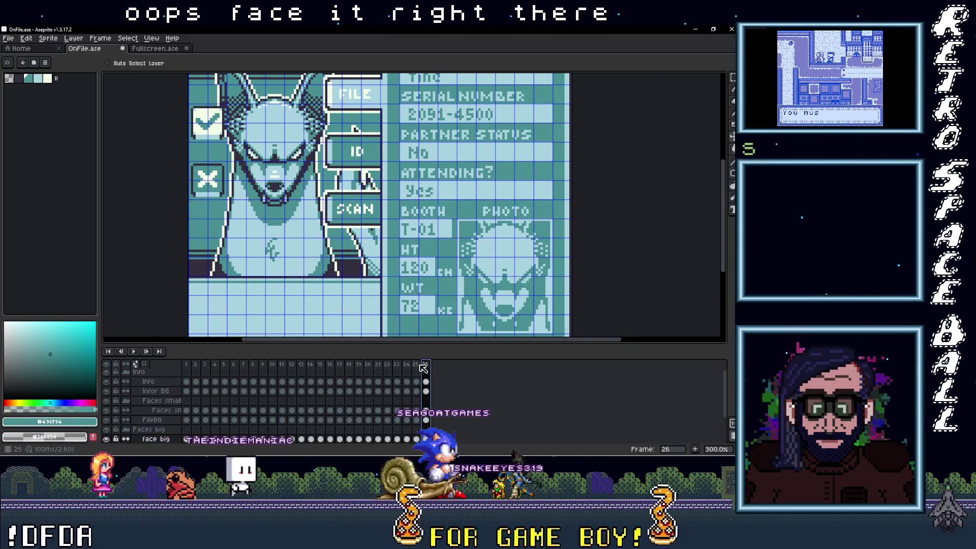
{"action": "left_click", "coordinate": [426, 364]}
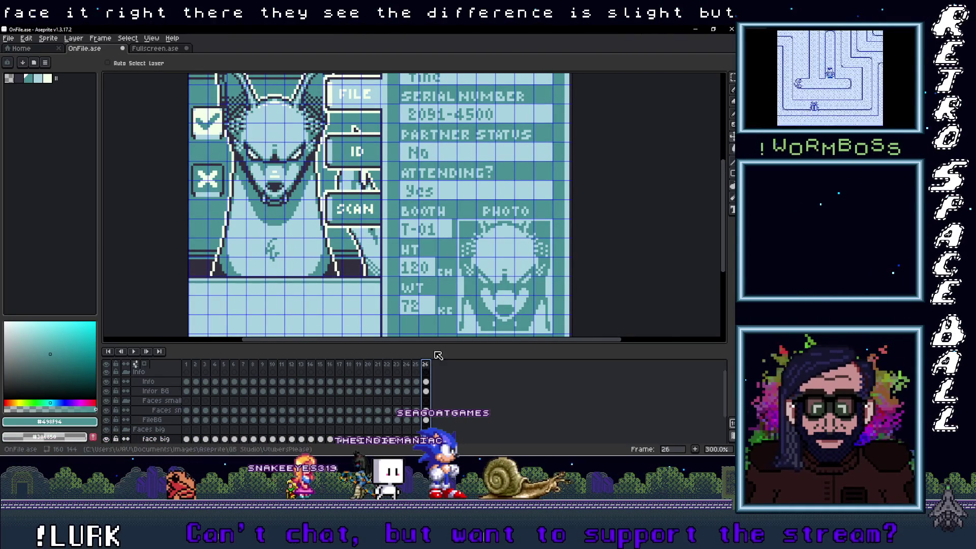
{"action": "scroll", "coordinate": [457, 303], "scroll_direction": "down", "scroll_amount": 1}
{"action": "scroll", "coordinate": [457, 303], "scroll_direction": "down", "scroll_amount": 1}
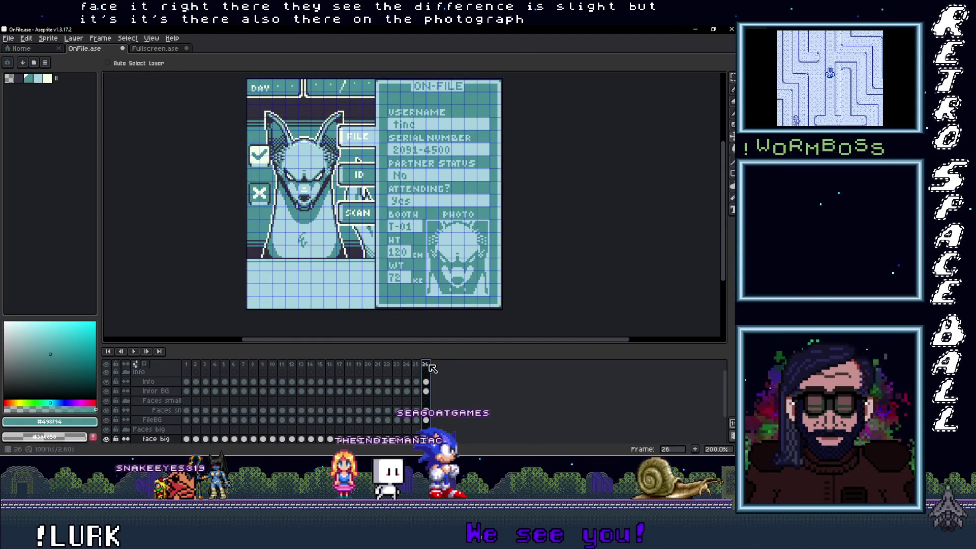
{"action": "right_click", "coordinate": [430, 365]}
{"action": "left_click", "coordinate": [446, 385]}
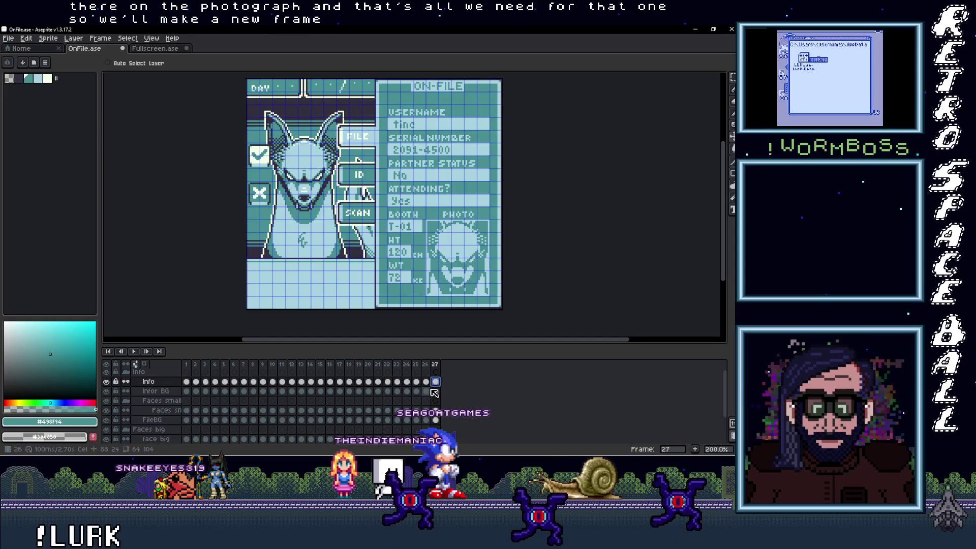
Delete the info text and the small face cel from frame 27 of the ID card
{"action": "key", "text": "Delete"}
{"action": "left_click", "coordinate": [436, 410]}
{"action": "key", "text": "Delete"}
{"action": "key", "text": "Delete"}
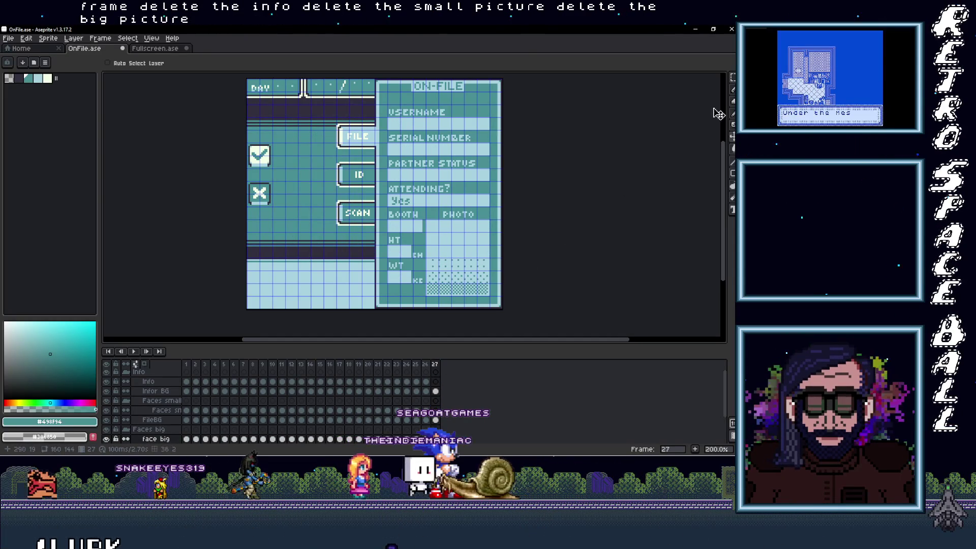
Check the applicant portraits folder, then bring up the Fullscreen.ase sprite
{"action": "key", "text": "alt+Tab"}
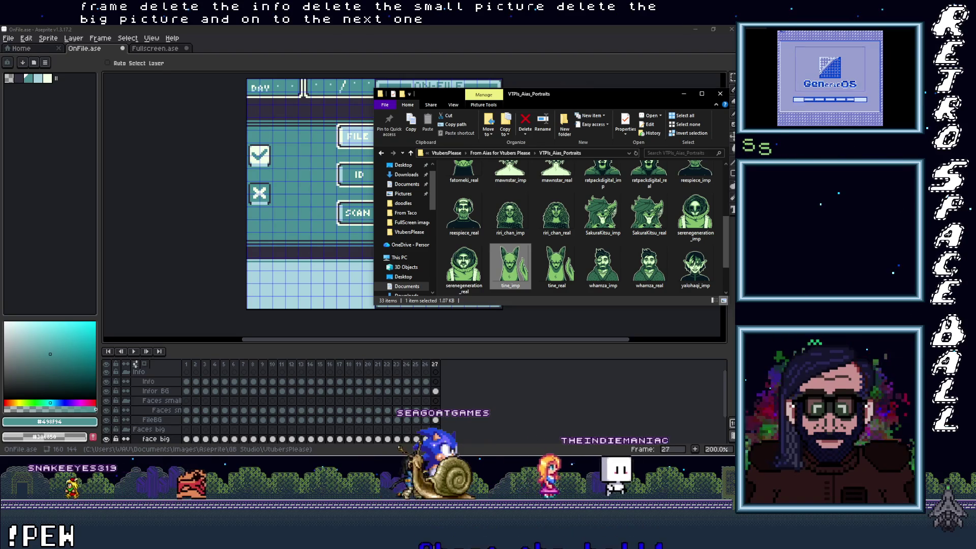
{"action": "key", "text": "alt+Tab"}
{"action": "left_click", "coordinate": [155, 50]}
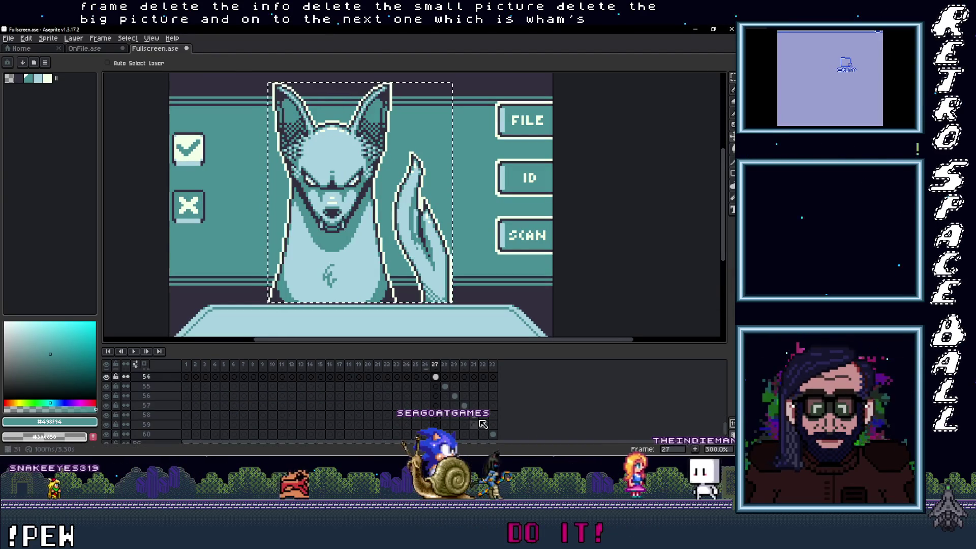
Select the bearded man's portrait on frame 28 of Fullscreen.ase, then return to OnFile.ase
{"action": "left_click", "coordinate": [445, 386]}
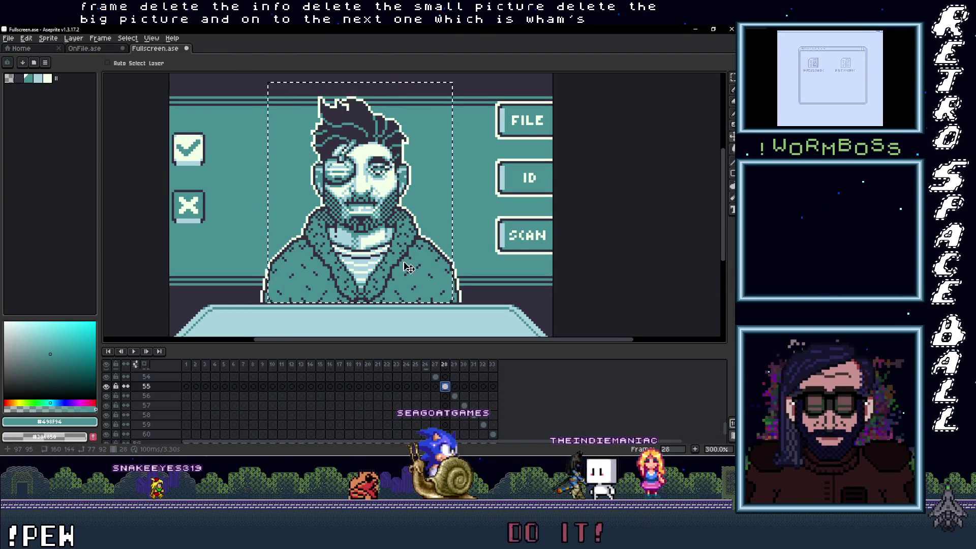
{"action": "left_click", "coordinate": [392, 249]}
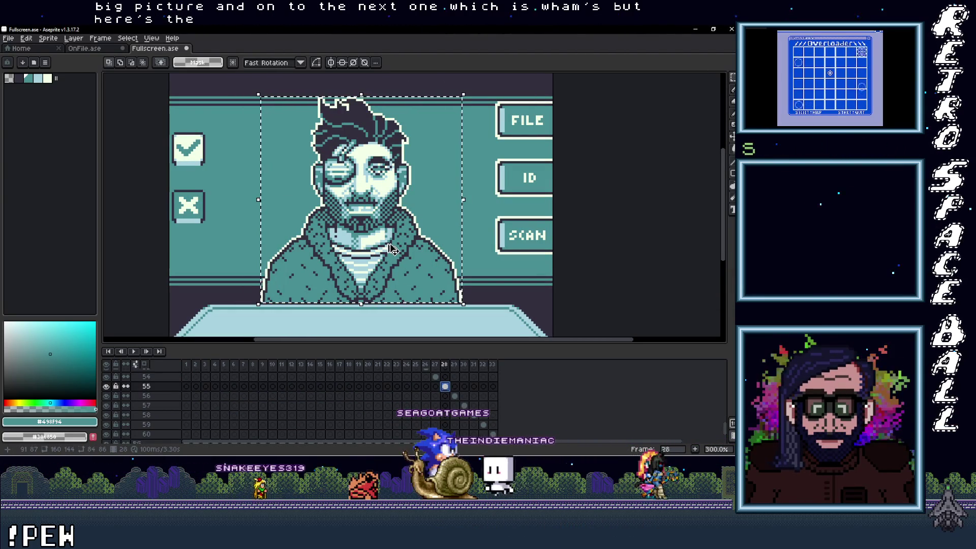
{"action": "scroll", "coordinate": [379, 224], "scroll_direction": "up", "scroll_amount": 1}
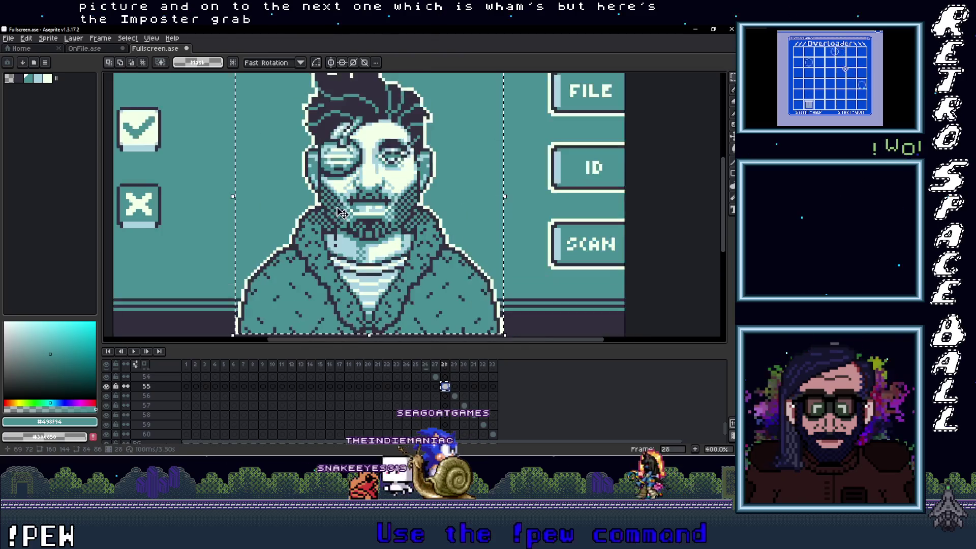
{"action": "scroll", "coordinate": [355, 213], "scroll_direction": "down", "scroll_amount": 2}
{"action": "left_click", "coordinate": [356, 209]}
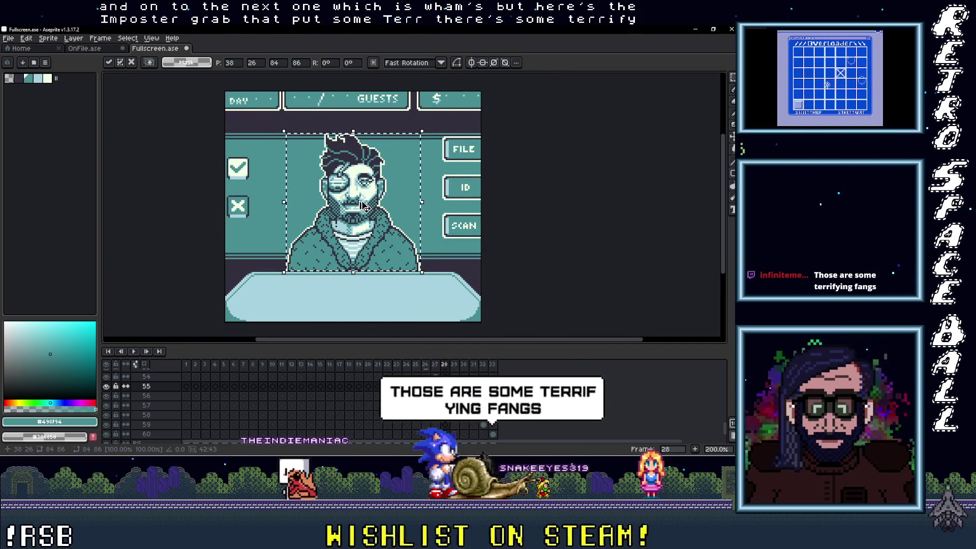
{"action": "left_click", "coordinate": [83, 48]}
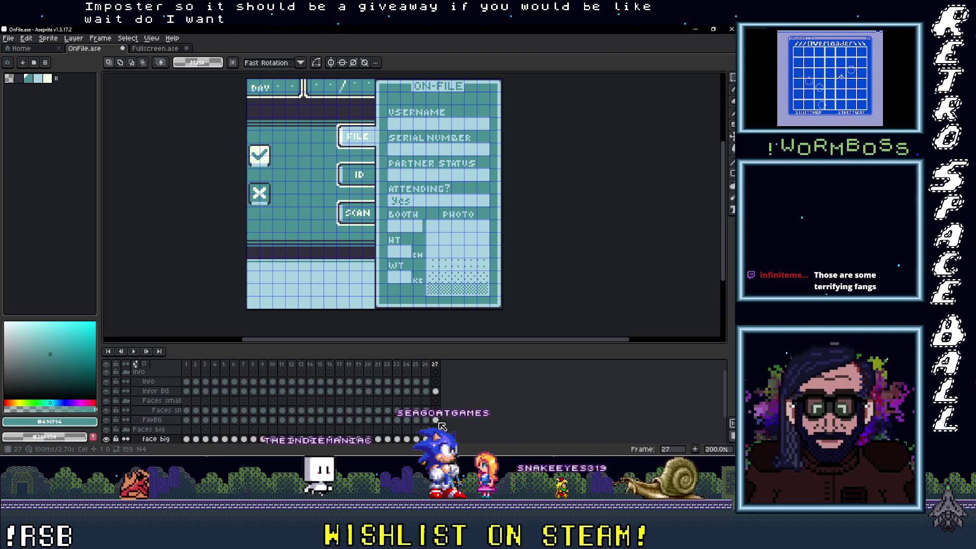
{"action": "scroll", "coordinate": [442, 426], "scroll_direction": "down", "scroll_amount": 1}
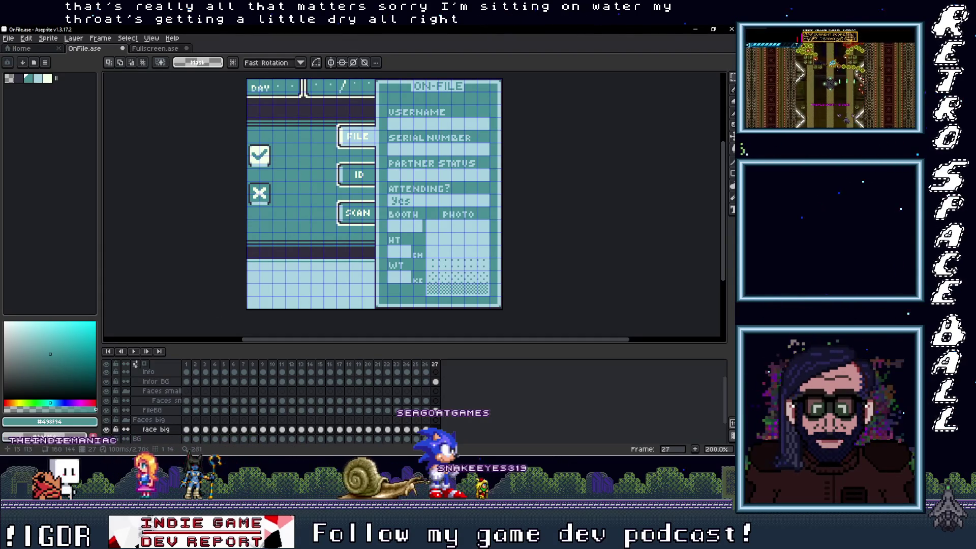
{"action": "left_click", "coordinate": [425, 429]}
{"action": "left_click", "coordinate": [435, 429]}
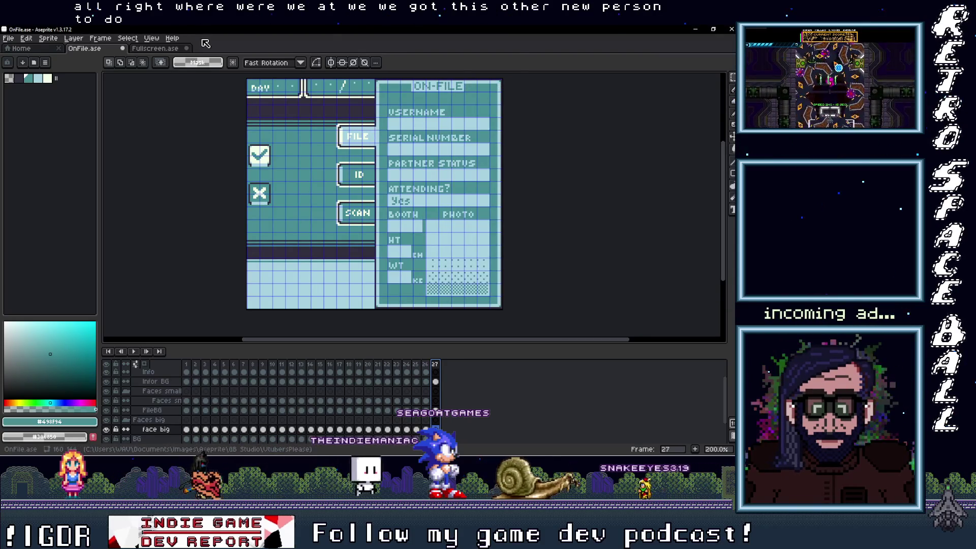
Paste the copied face into the OnFile form, placing it on the left panel one pixel right
{"action": "left_click", "coordinate": [155, 49]}
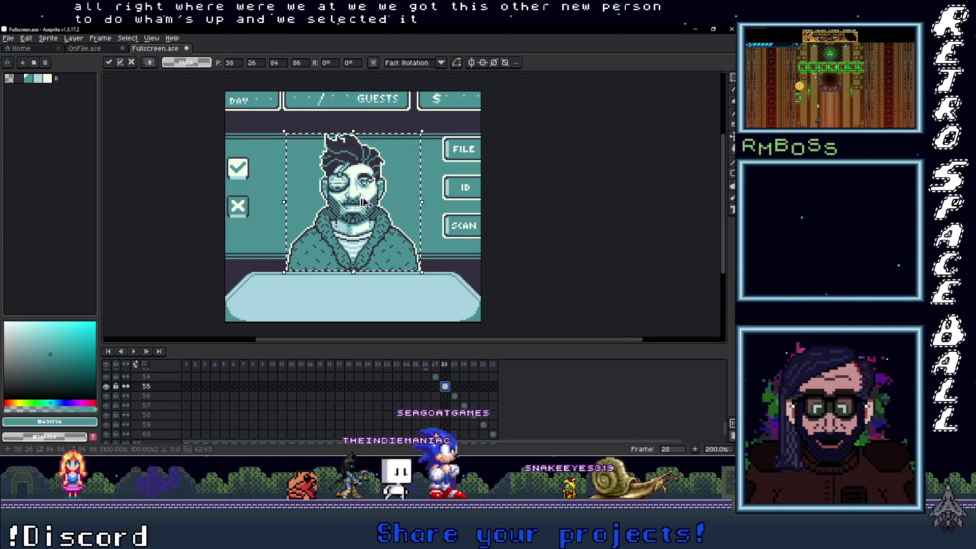
{"action": "left_click", "coordinate": [85, 48]}
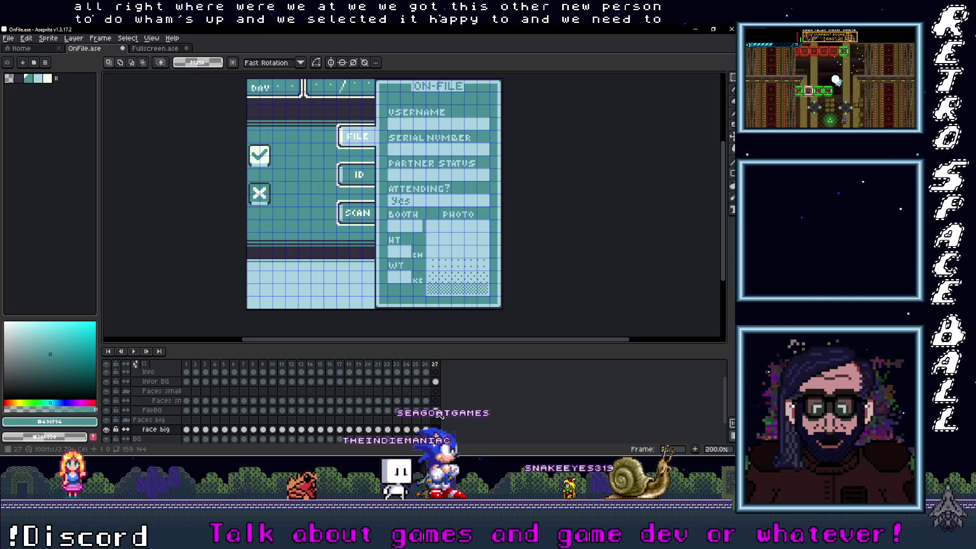
{"action": "key", "text": "ctrl+v"}
{"action": "left_click_drag", "start_coordinate": [322, 250], "coordinate": [286, 251]}
{"action": "key", "text": "Right"}
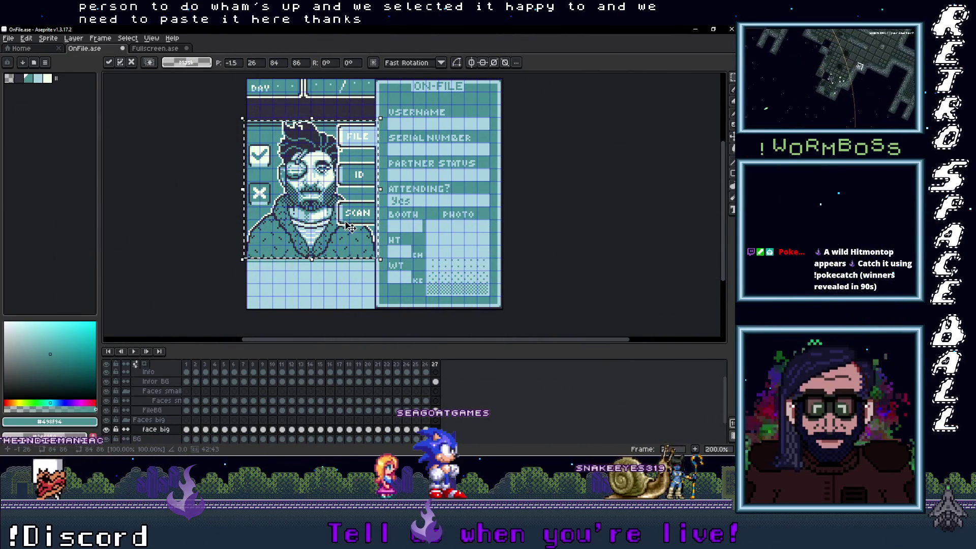
Paste the clipboard into the Fullscreen frame, then go back to the OnFile card
{"action": "left_click", "coordinate": [154, 50]}
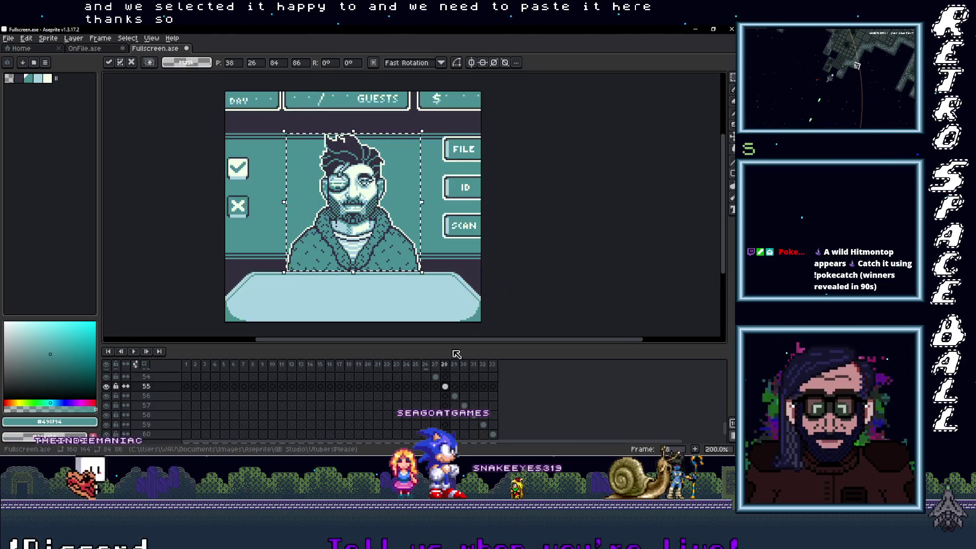
{"action": "key", "text": "ctrl+v"}
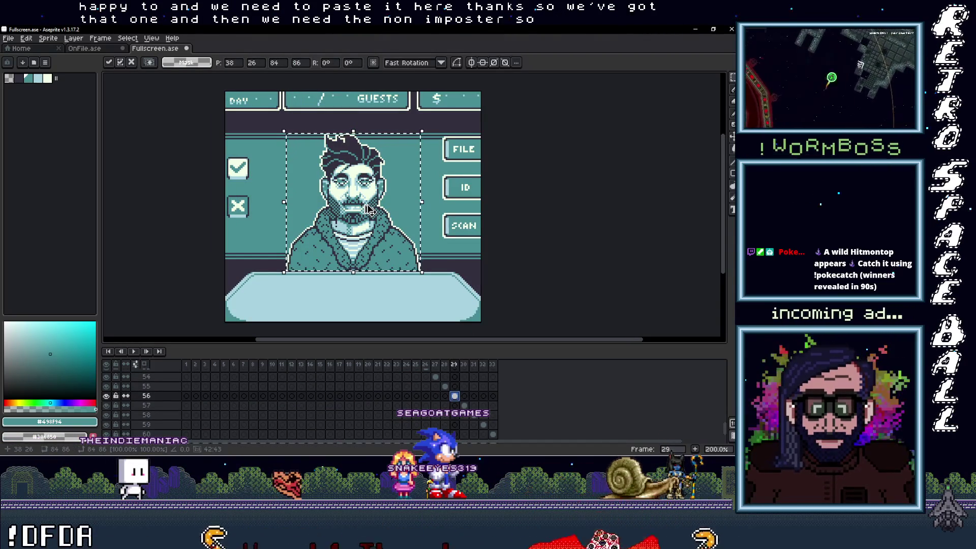
{"action": "left_click", "coordinate": [84, 48]}
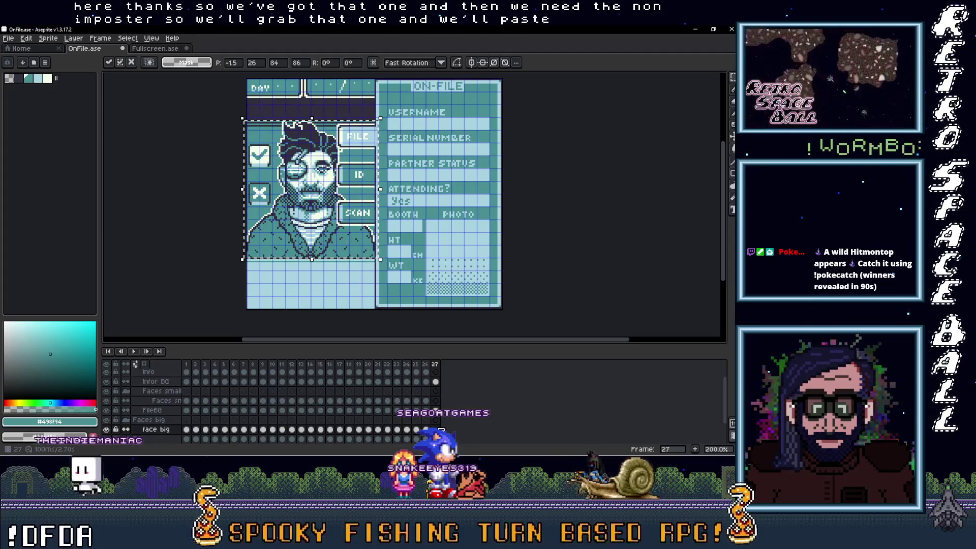
Paste the face into frame 27's face layer and place it on the ON-FILE panel
{"action": "left_click", "coordinate": [434, 401]}
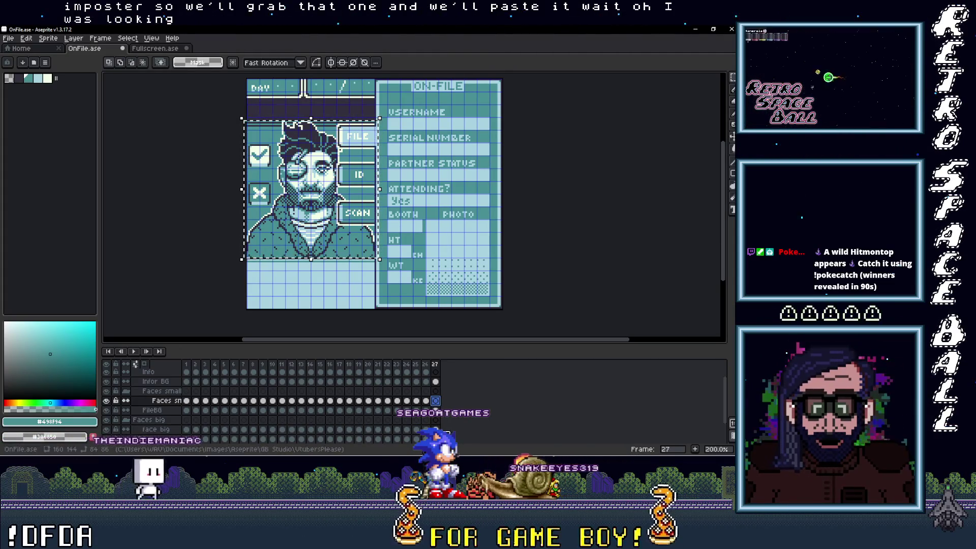
{"action": "key", "text": "ctrl+v"}
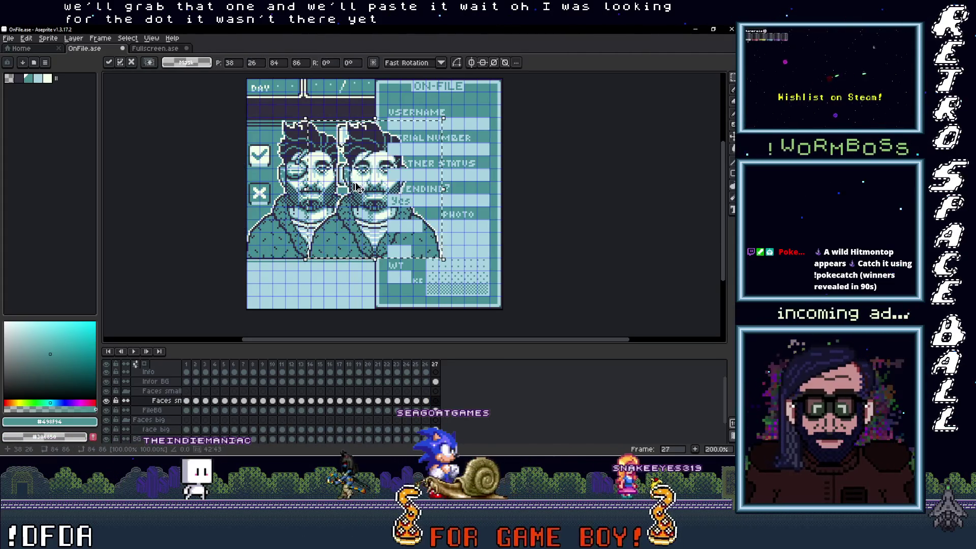
{"action": "mouse_move", "coordinate": [369, 223]}
{"action": "left_mouse_down"}
{"action": "mouse_move", "coordinate": [470, 320]}
{"action": "mouse_move", "coordinate": [453, 306]}
{"action": "mouse_move", "coordinate": [447, 240]}
{"action": "left_mouse_up"}
{"action": "scroll", "coordinate": [477, 295], "scroll_direction": "up", "scroll_amount": 1}
{"action": "left_click", "coordinate": [490, 274]}
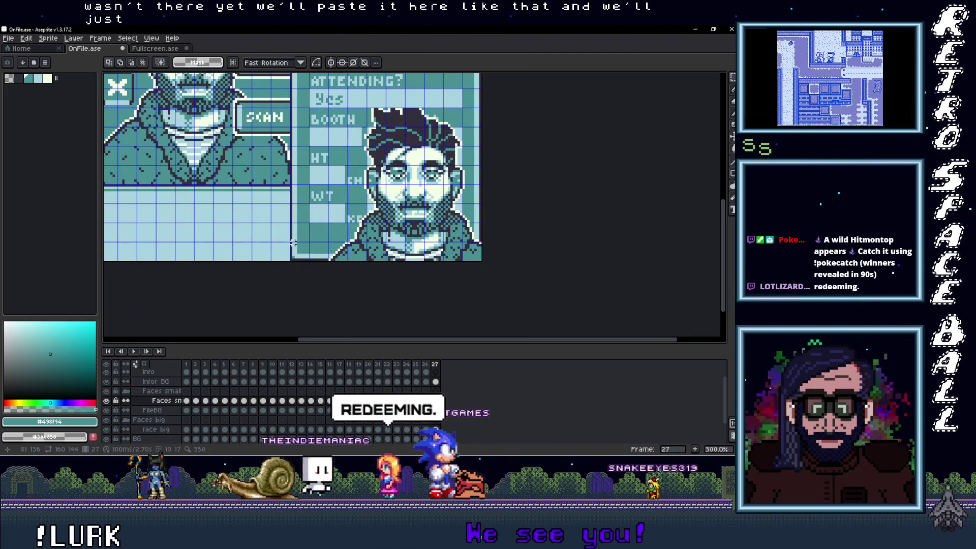
Move the small face into the PHOTO box and trim the excess area around it
{"action": "left_click_drag", "start_coordinate": [290, 241], "coordinate": [573, 266]}
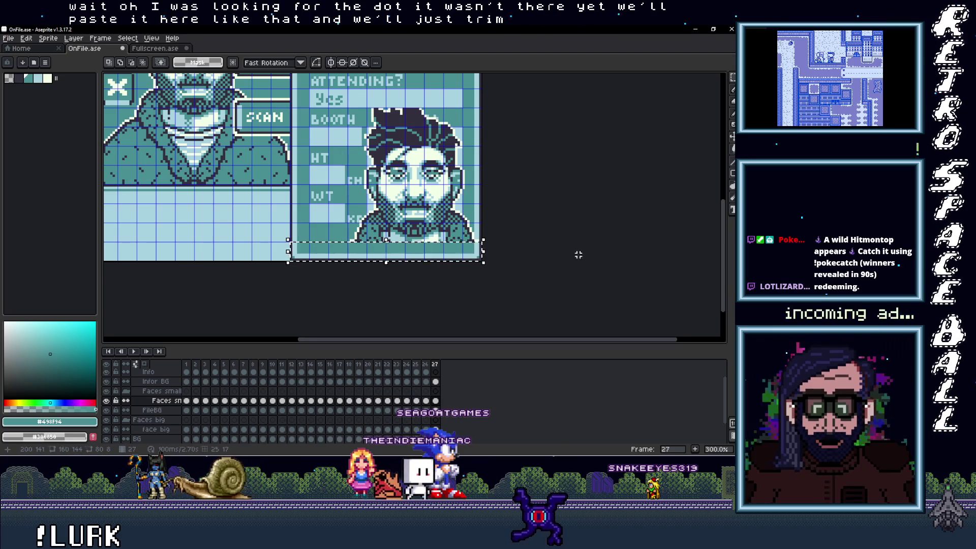
{"action": "left_click_drag", "start_coordinate": [518, 234], "coordinate": [497, 282]}
{"action": "mouse_move", "coordinate": [442, 158]}
{"action": "left_mouse_down"}
{"action": "mouse_move", "coordinate": [440, 122]}
{"action": "mouse_move", "coordinate": [490, 227]}
{"action": "mouse_move", "coordinate": [383, 192]}
{"action": "mouse_move", "coordinate": [366, 174]}
{"action": "mouse_move", "coordinate": [304, 172]}
{"action": "left_mouse_up"}
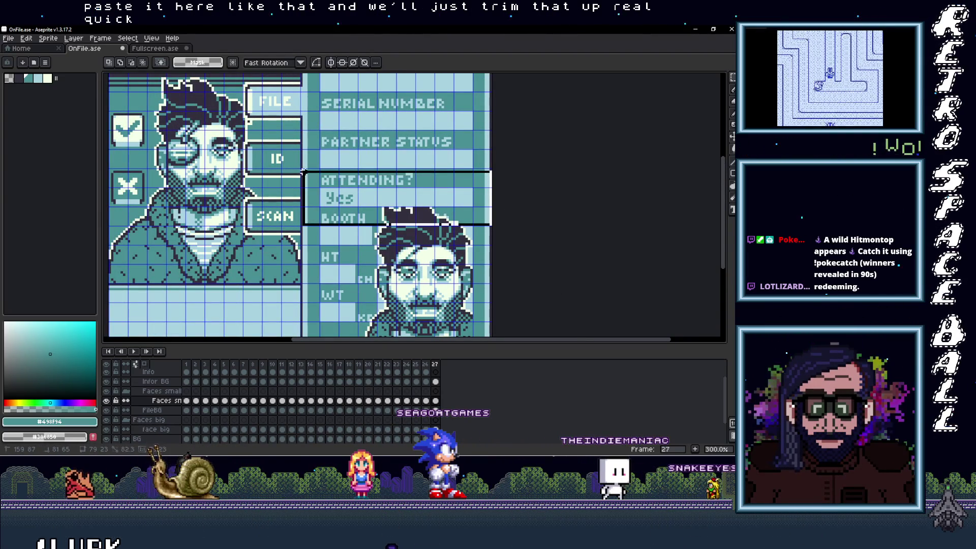
{"action": "left_click_drag", "start_coordinate": [331, 244], "coordinate": [380, 162]}
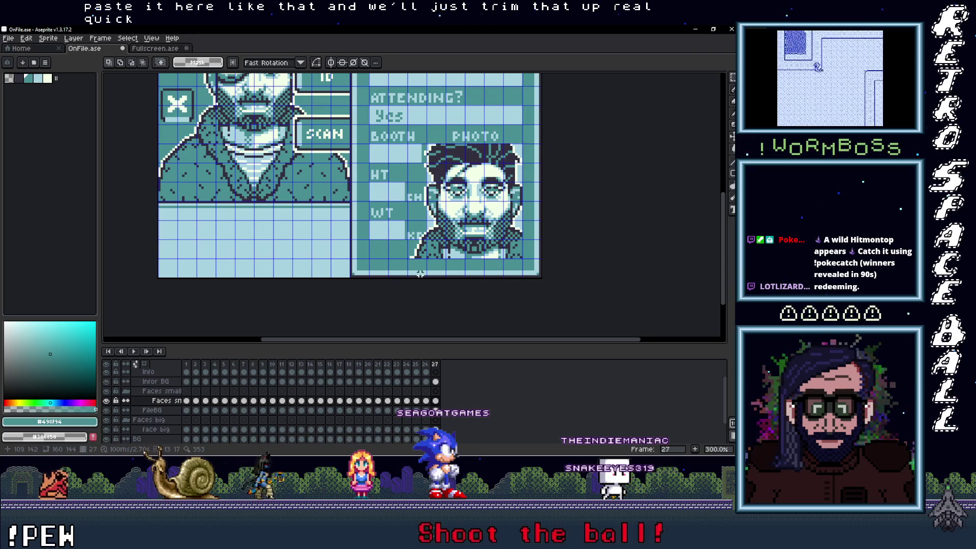
{"action": "mouse_move", "coordinate": [425, 277]}
{"action": "left_mouse_down"}
{"action": "mouse_move", "coordinate": [362, 82]}
{"action": "mouse_move", "coordinate": [348, 77]}
{"action": "left_mouse_up"}
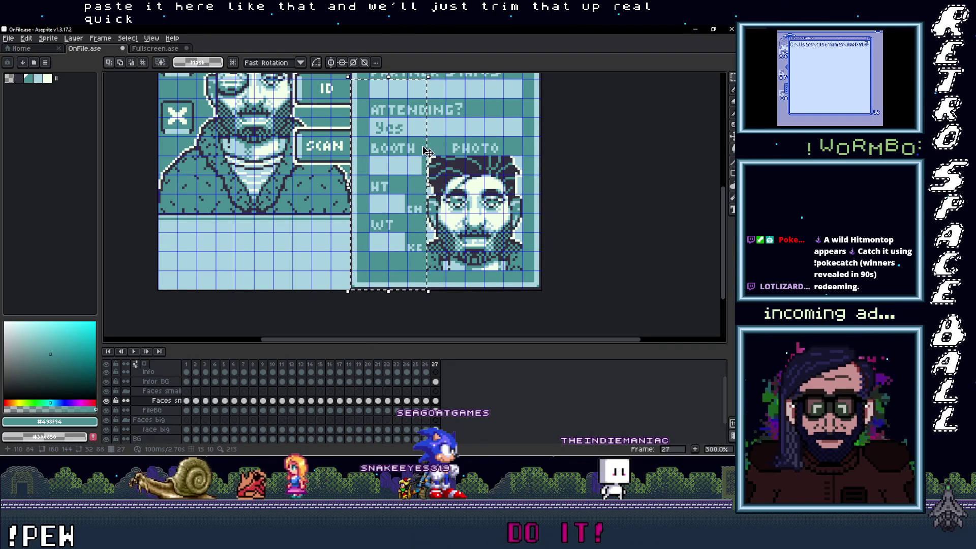
{"action": "mouse_move", "coordinate": [426, 145]}
{"action": "left_mouse_down"}
{"action": "mouse_move", "coordinate": [407, 170]}
{"action": "mouse_move", "coordinate": [365, 173]}
{"action": "left_mouse_up"}
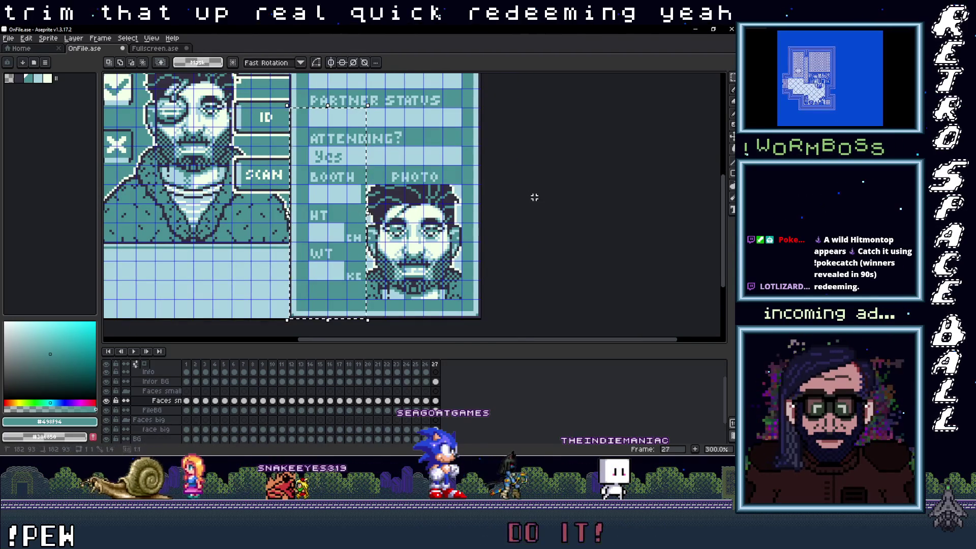
{"action": "scroll", "coordinate": [474, 256], "scroll_direction": "up", "scroll_amount": 1}
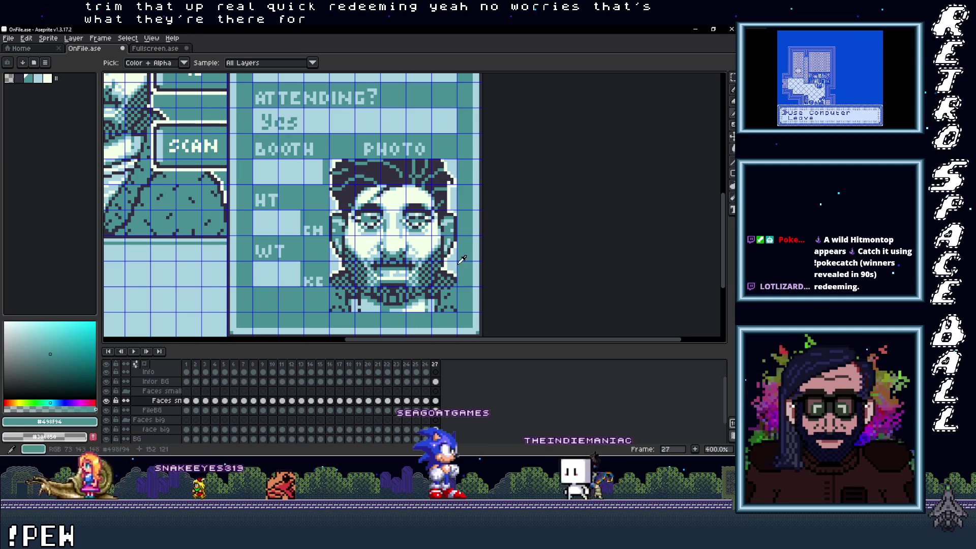
Draw a light-blue border along the photo's bottom, left and top edges
{"action": "left_click", "coordinate": [458, 260], "text": "alt"}
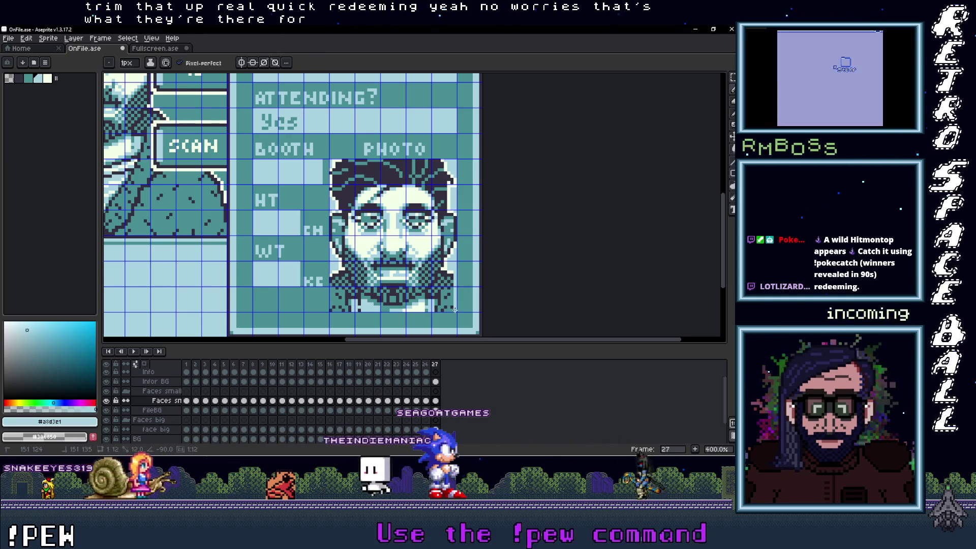
{"action": "left_click", "coordinate": [331, 311], "text": "shift"}
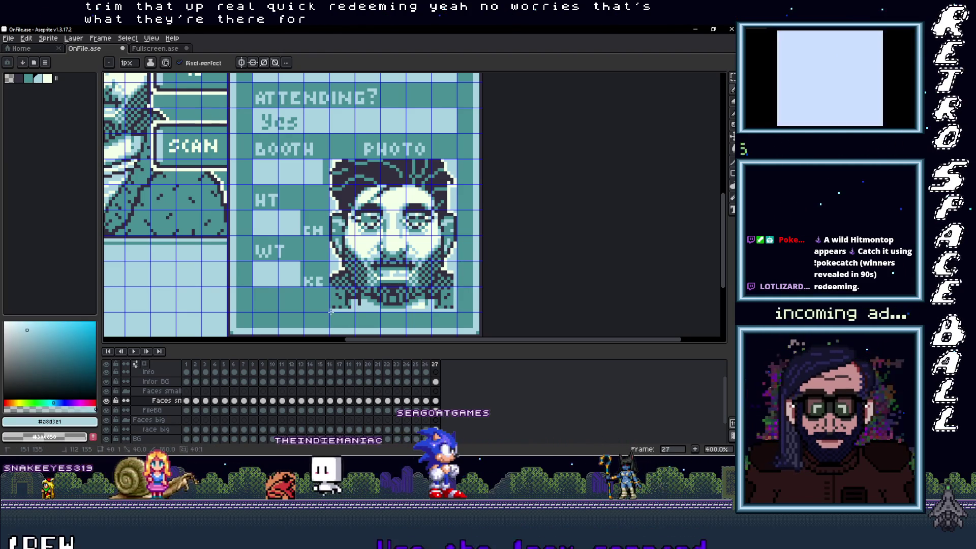
{"action": "left_click", "coordinate": [331, 161], "text": "shift"}
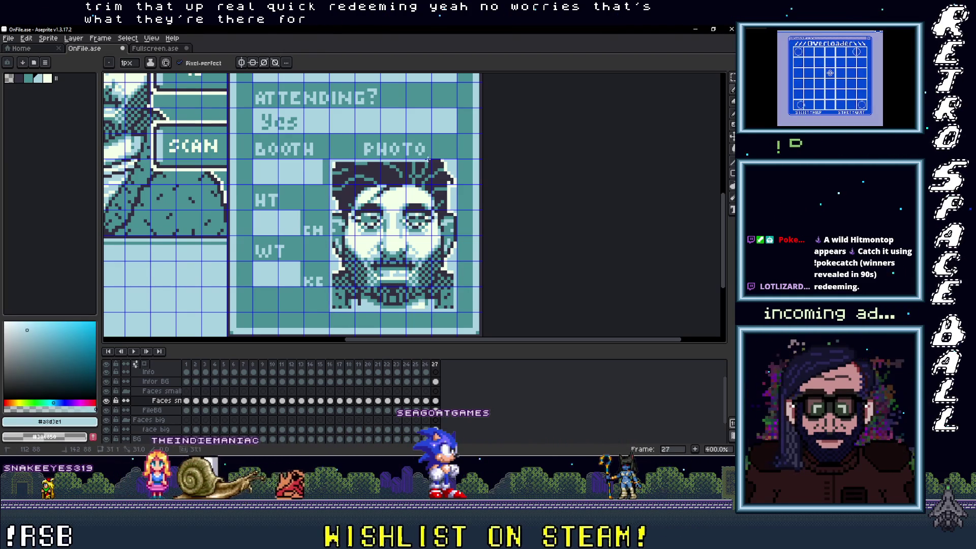
{"action": "left_click", "coordinate": [455, 159], "text": "shift"}
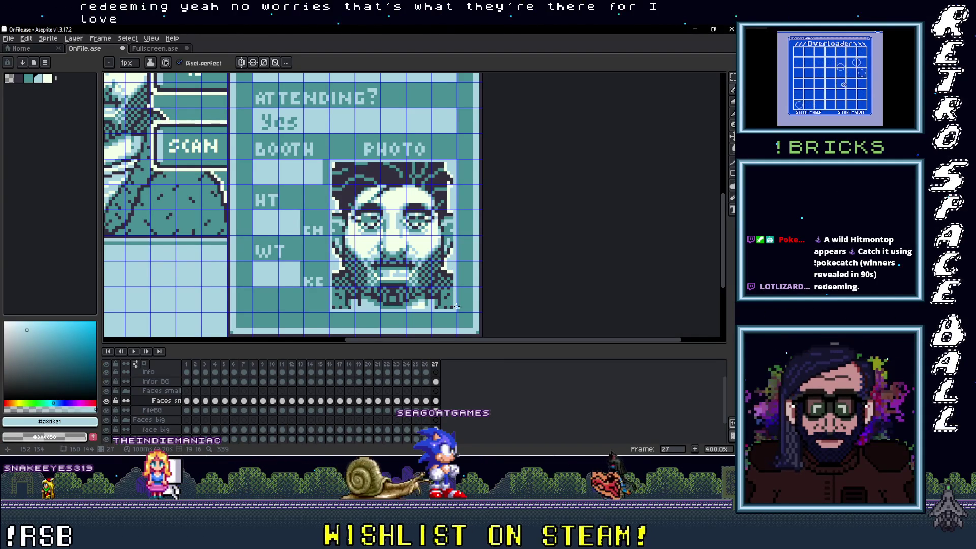
{"action": "scroll", "coordinate": [455, 293], "scroll_direction": "up", "scroll_amount": 2}
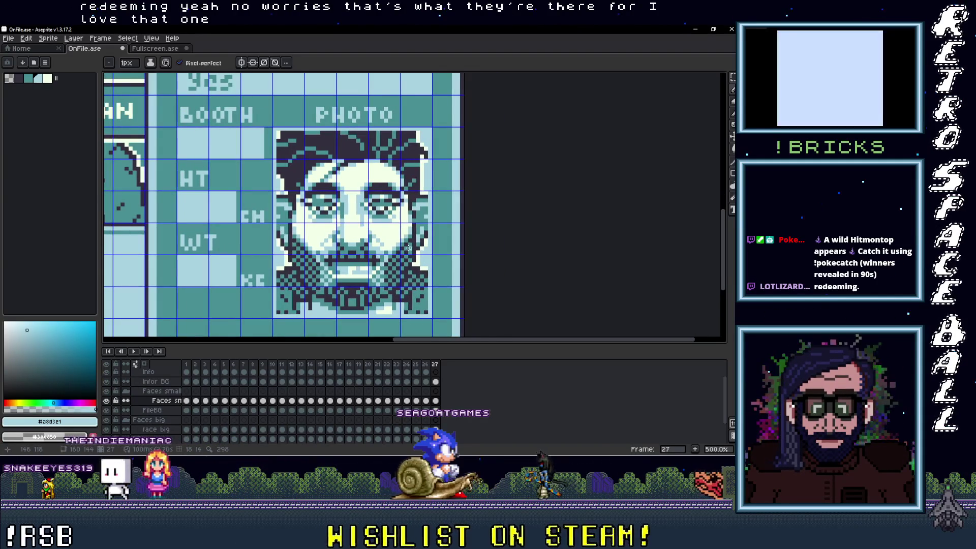
Recolour the portrait's white and dark pixels to teal tones such as #498f94
{"action": "key", "text": "i"}
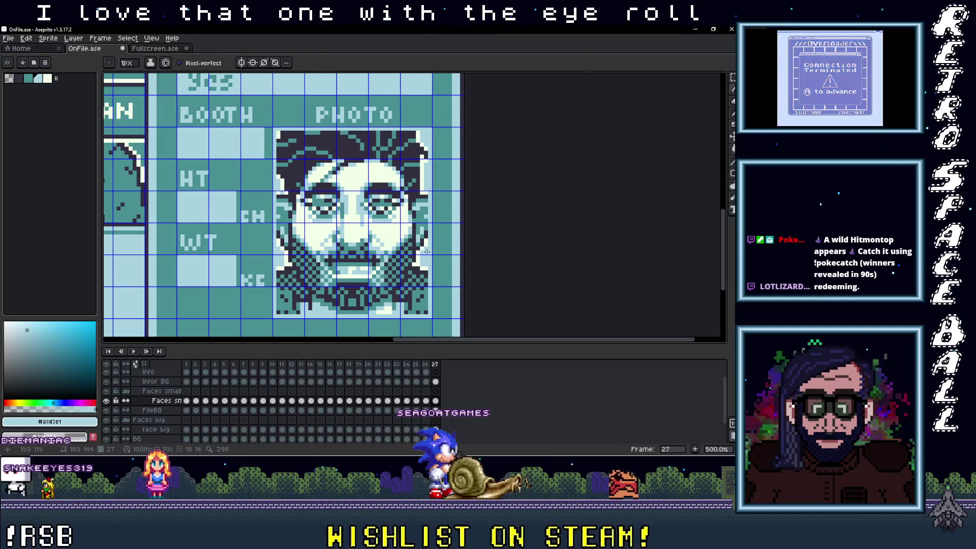
{"action": "key", "text": "g"}
{"action": "left_click", "coordinate": [411, 259]}
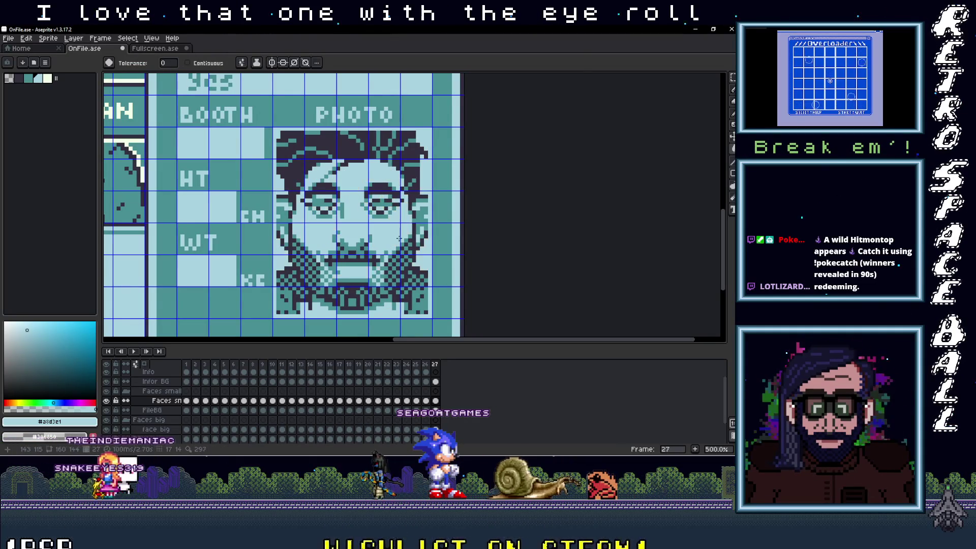
{"action": "left_click", "coordinate": [411, 259], "text": "alt"}
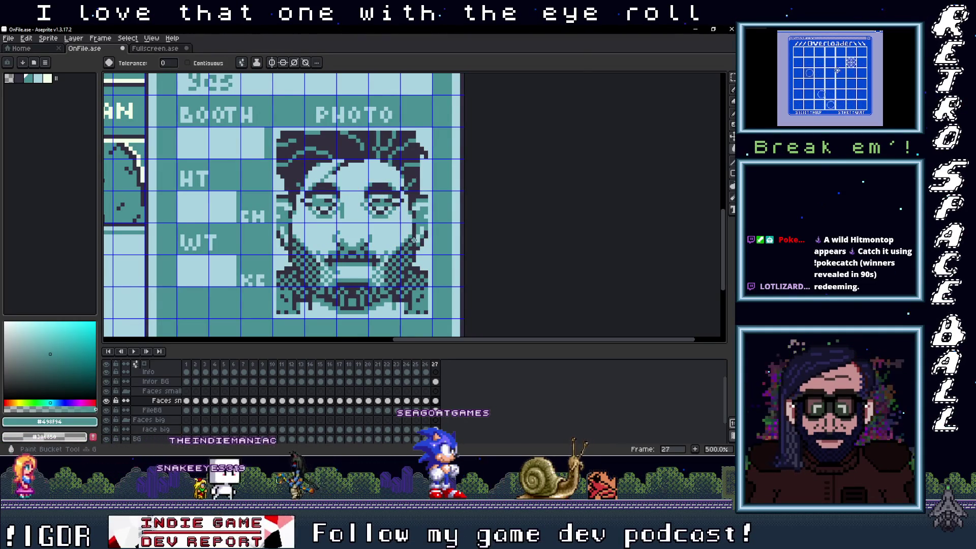
{"action": "left_click", "coordinate": [409, 254]}
{"action": "scroll", "coordinate": [409, 248], "scroll_direction": "down", "scroll_amount": 2}
{"action": "scroll", "coordinate": [409, 248], "scroll_direction": "down", "scroll_amount": 1}
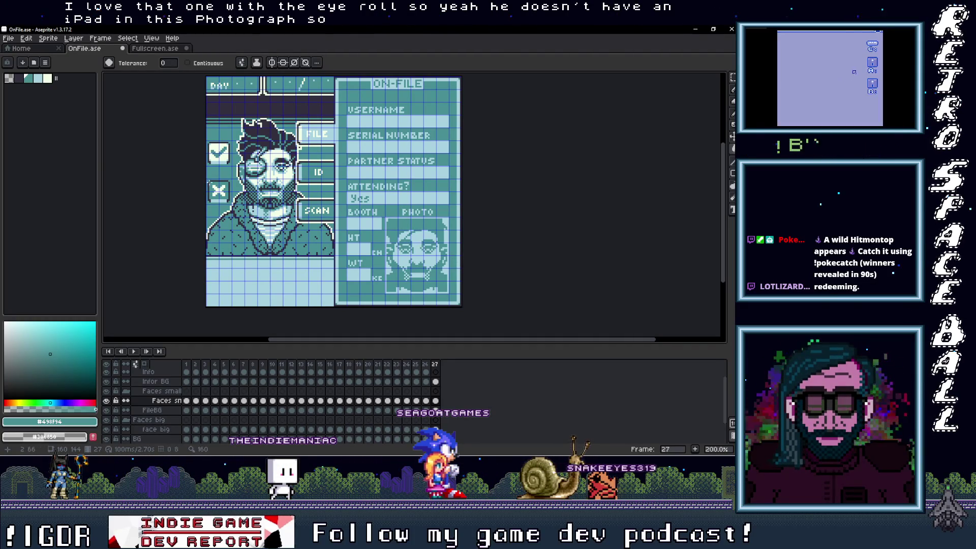
{"action": "scroll", "coordinate": [209, 182], "scroll_direction": "up", "scroll_amount": 2}
{"action": "scroll", "coordinate": [315, 183], "scroll_direction": "right", "scroll_amount": 2}
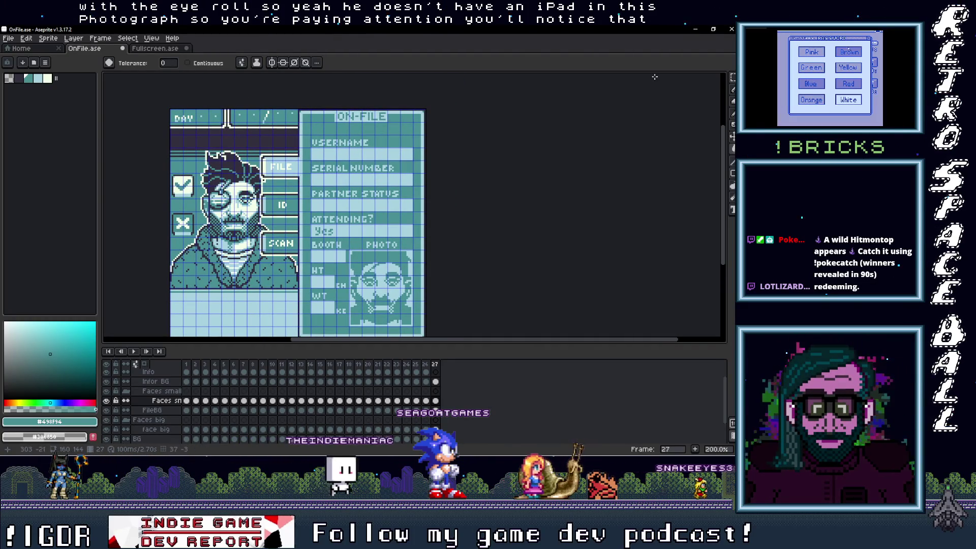
{"action": "key", "text": "Up"}
{"action": "key", "text": "Up"}
{"action": "key", "text": "Up"}
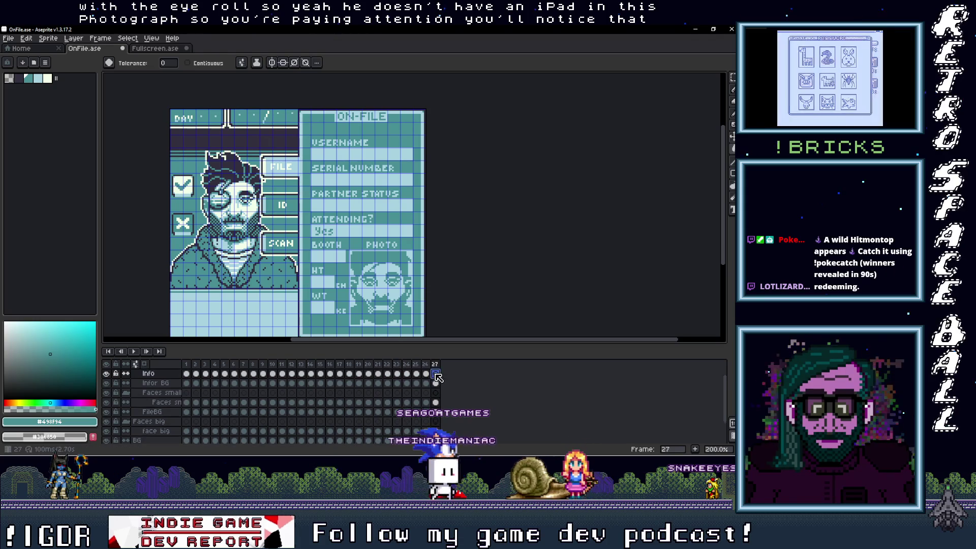
{"action": "mouse_move", "coordinate": [735, 71]}
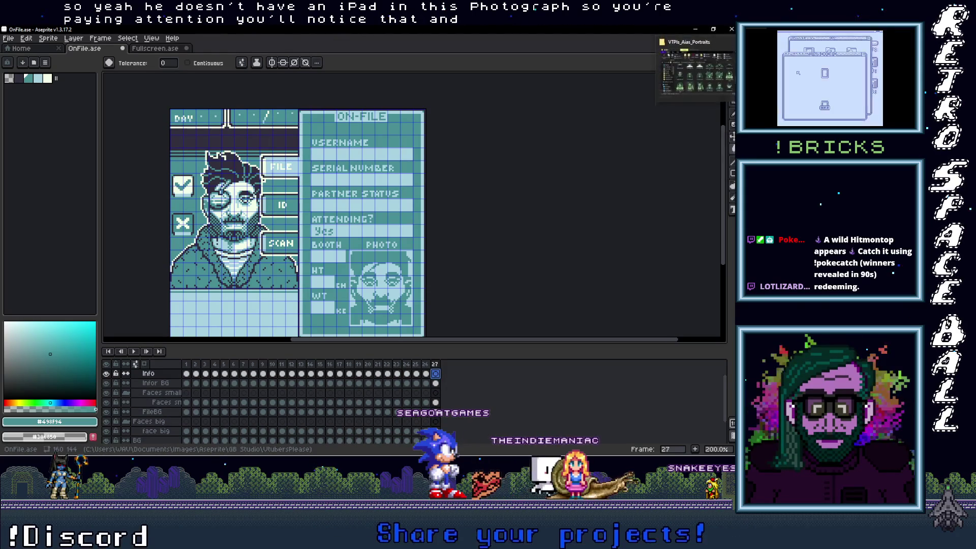
{"action": "left_click", "coordinate": [695, 76]}
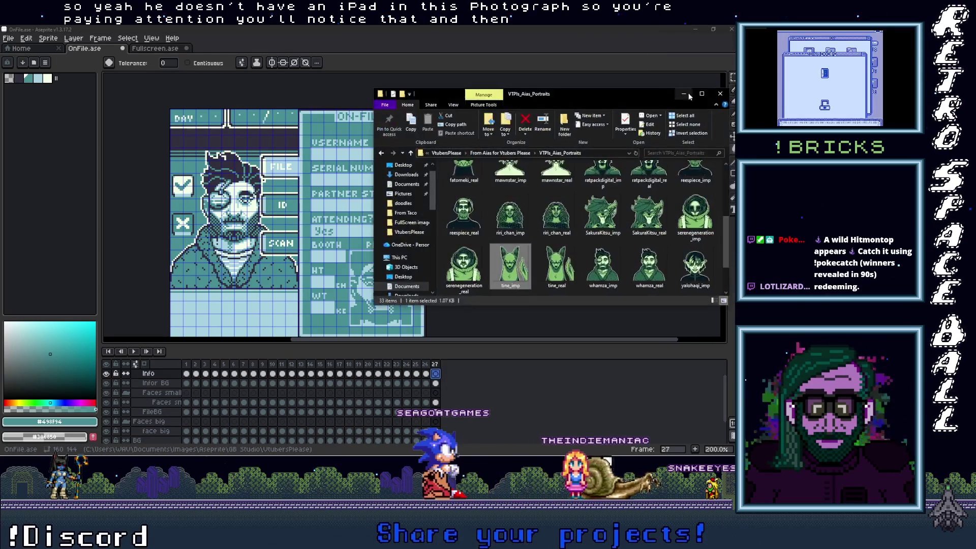
{"action": "left_click", "coordinate": [605, 286]}
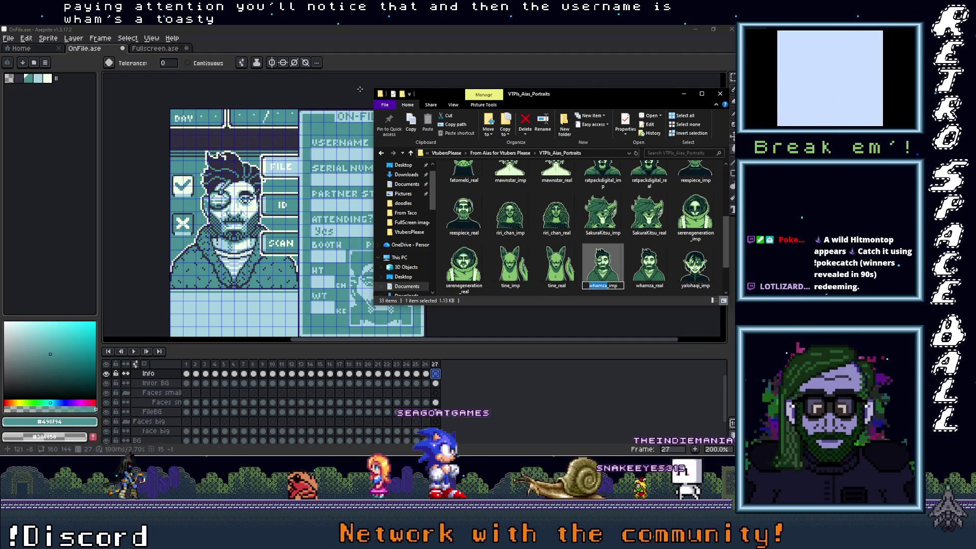
{"action": "left_click", "coordinate": [501, 321]}
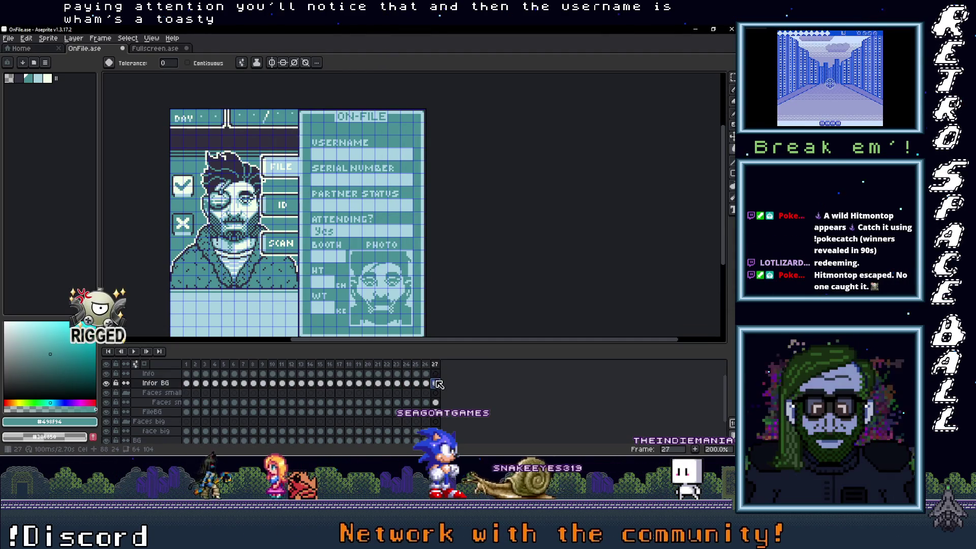
{"action": "key", "text": "m"}
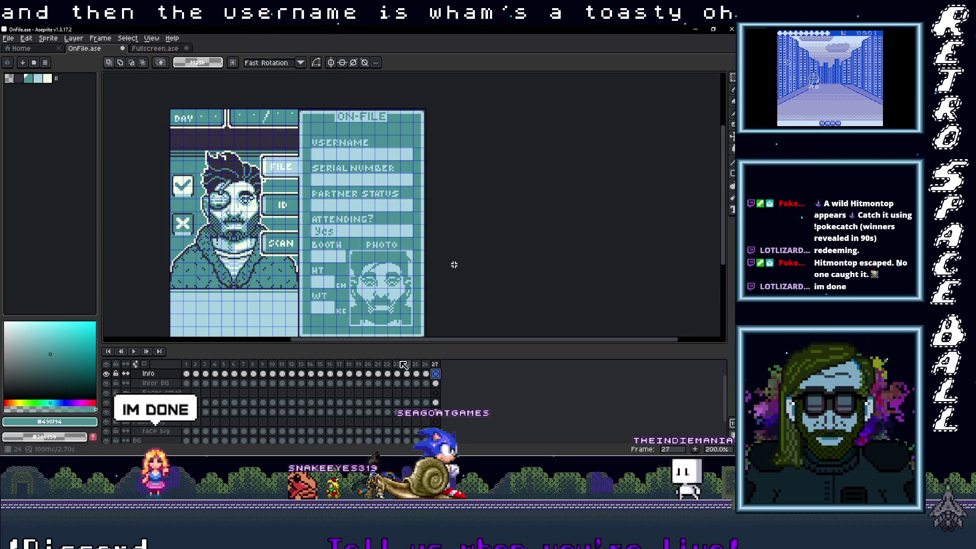
Type the applicant's username into the USERNAME field, shift it slightly right and commit it
{"action": "key", "text": "t"}
{"action": "scroll", "coordinate": [315, 147], "scroll_direction": "up", "scroll_amount": 3}
{"action": "left_click_drag", "start_coordinate": [301, 129], "coordinate": [556, 159]}
{"action": "type", "text": "whamz?"}
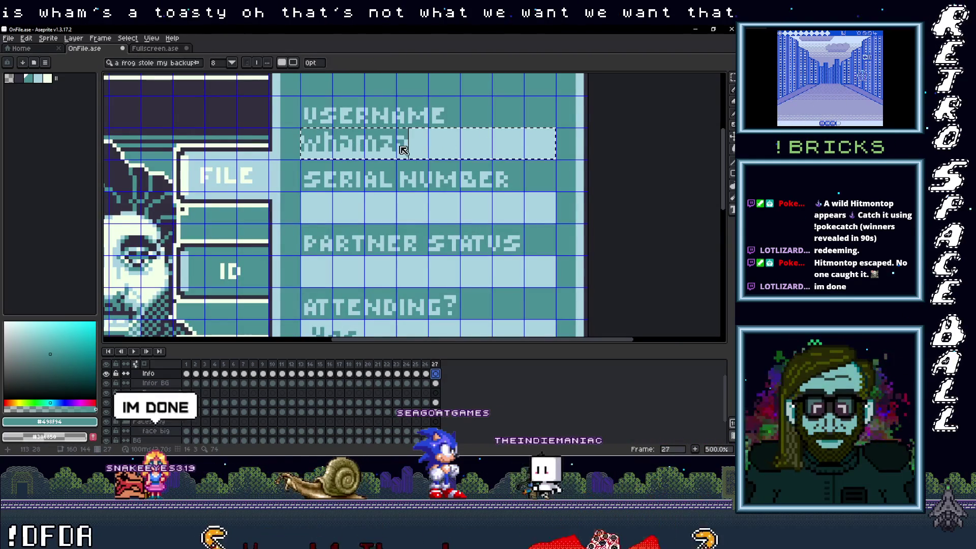
{"action": "left_click_drag", "start_coordinate": [390, 166], "coordinate": [407, 172]}
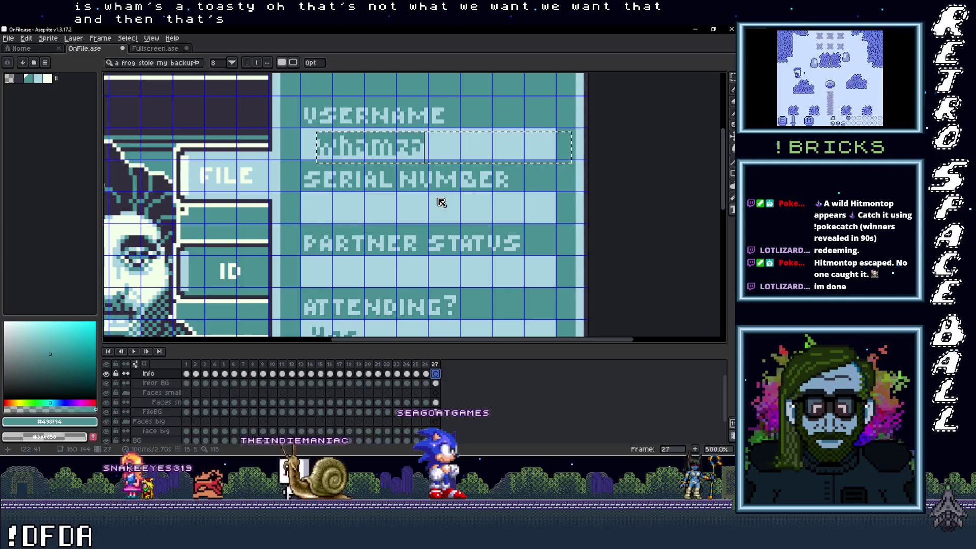
{"action": "key", "text": "ctrl+d"}
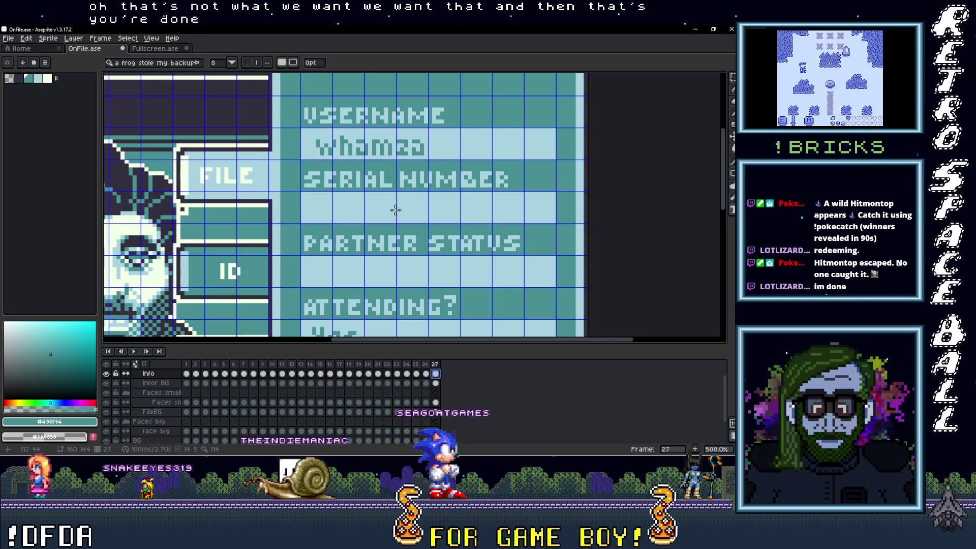
{"action": "scroll", "coordinate": [397, 216], "scroll_direction": "down", "scroll_amount": 2}
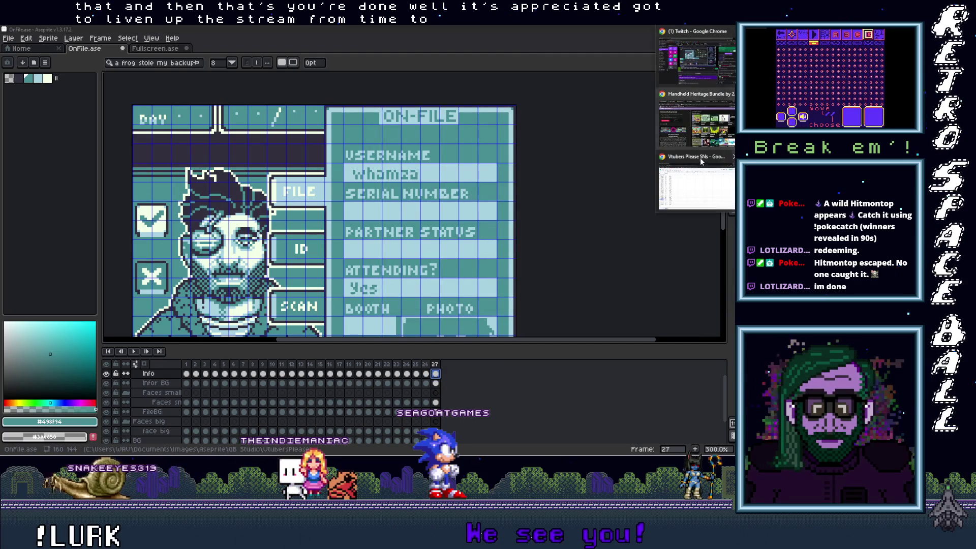
Select serial number 2381-1326 in cell A53 of the applicant spreadsheet, then return to GB Studio
{"action": "left_click", "coordinate": [700, 161]}
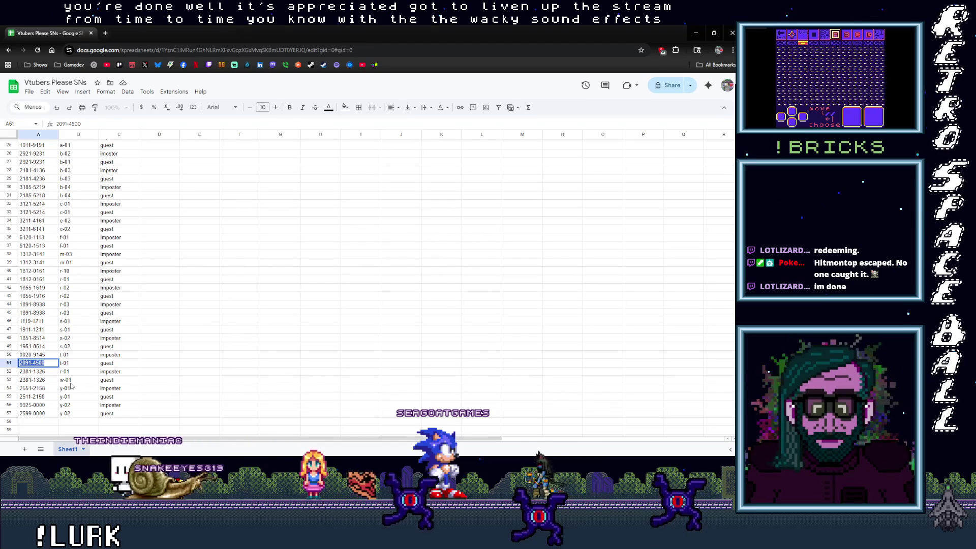
{"action": "left_click", "coordinate": [43, 379]}
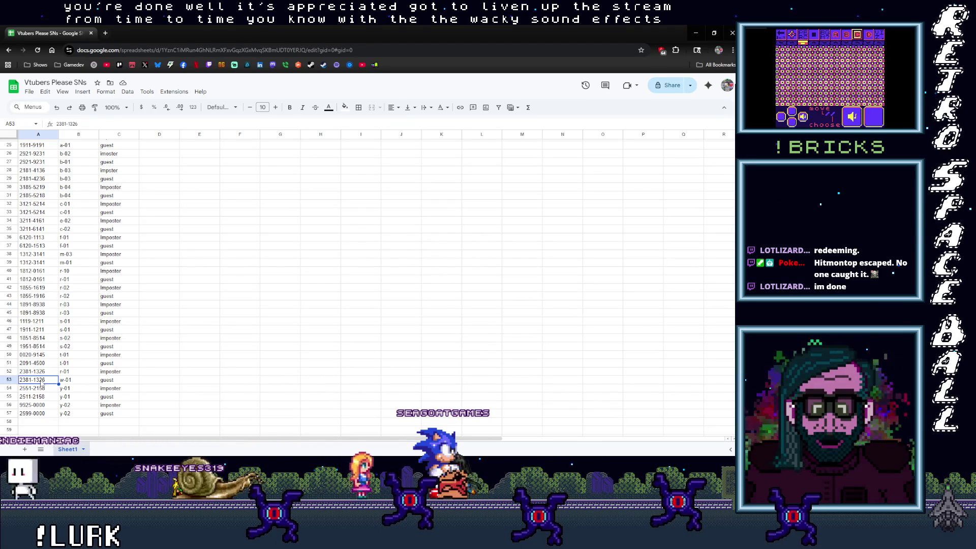
{"action": "double_click", "coordinate": [43, 379]}
{"action": "key", "text": "ctrl+c"}
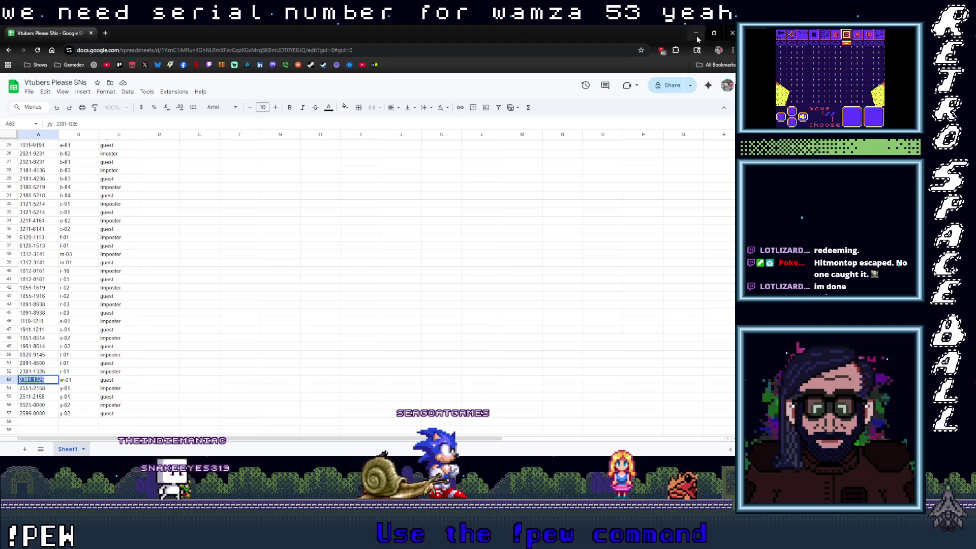
{"action": "key", "text": "alt+Tab"}
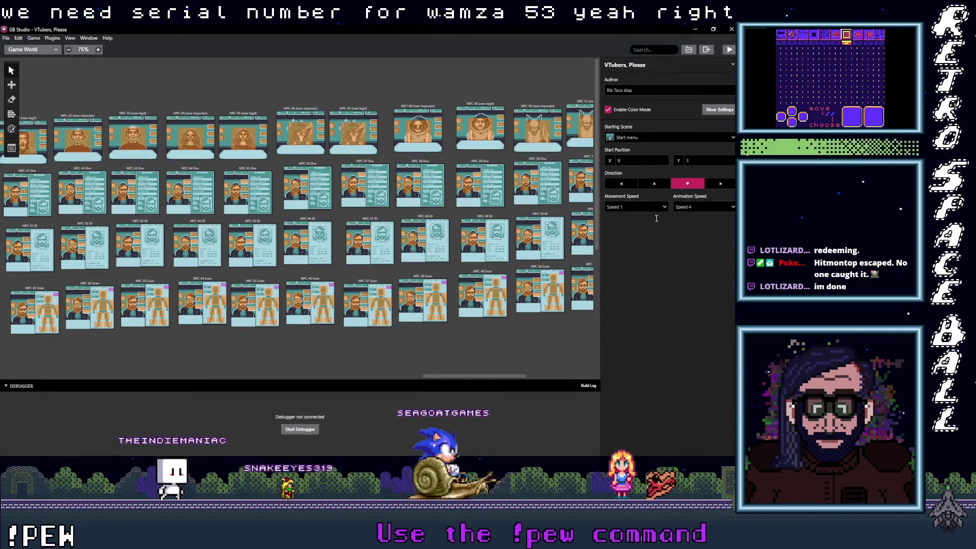
Scroll GB Studio's world view across the NPC 48–57 scenes, then minimize it and return to Aseprite
{"action": "left_click_drag", "start_coordinate": [447, 377], "coordinate": [516, 376]}
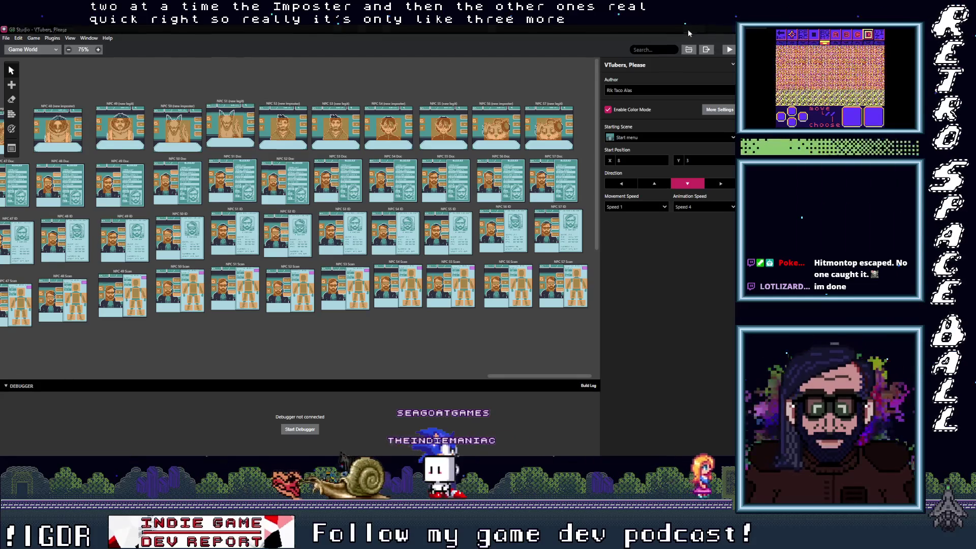
{"action": "left_click", "coordinate": [695, 29]}
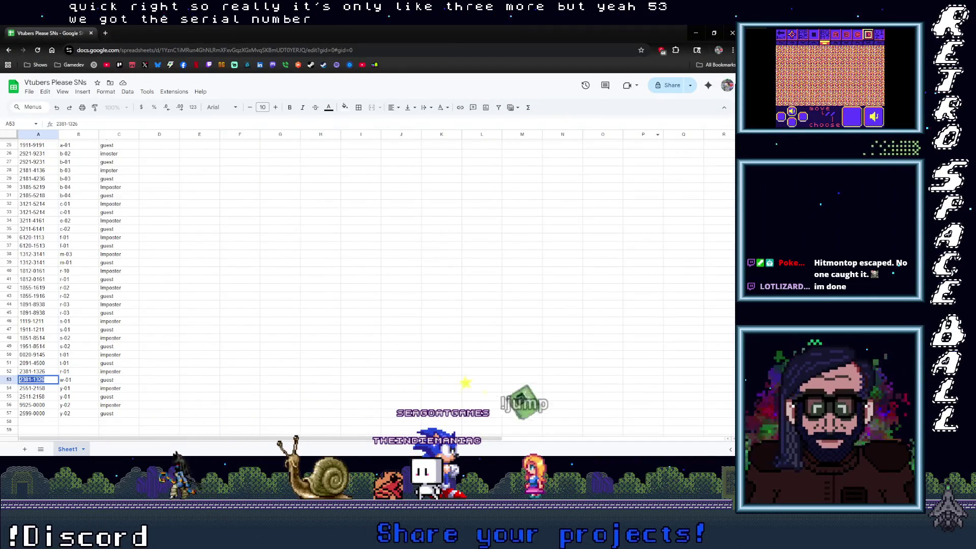
{"action": "key", "text": "alt+Tab"}
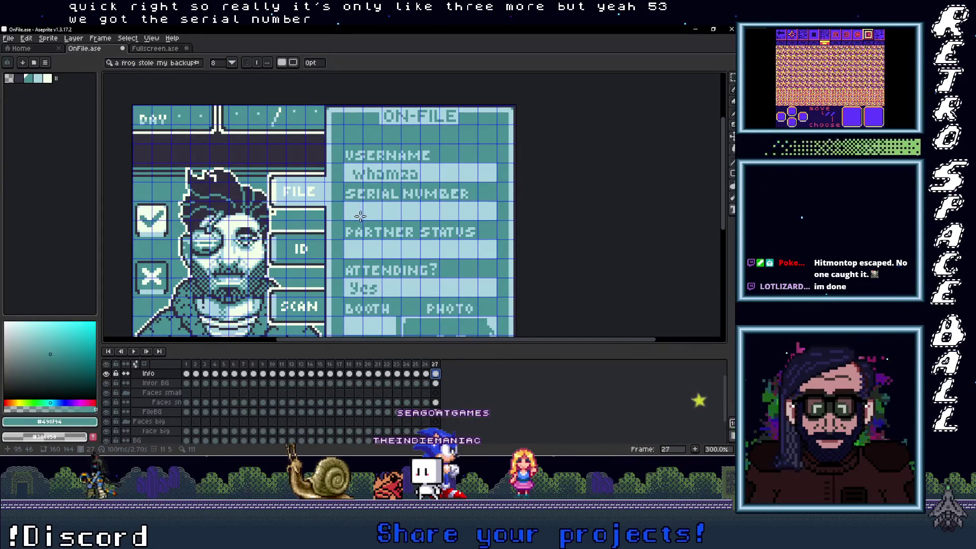
Paste serial 2381-1326 into frame 27's SERIAL NUMBER field, aligned within the field
{"action": "scroll", "coordinate": [351, 213], "scroll_direction": "up", "scroll_amount": 3}
{"action": "left_click_drag", "start_coordinate": [337, 188], "coordinate": [642, 225]}
{"action": "key", "text": "ctrl+v"}
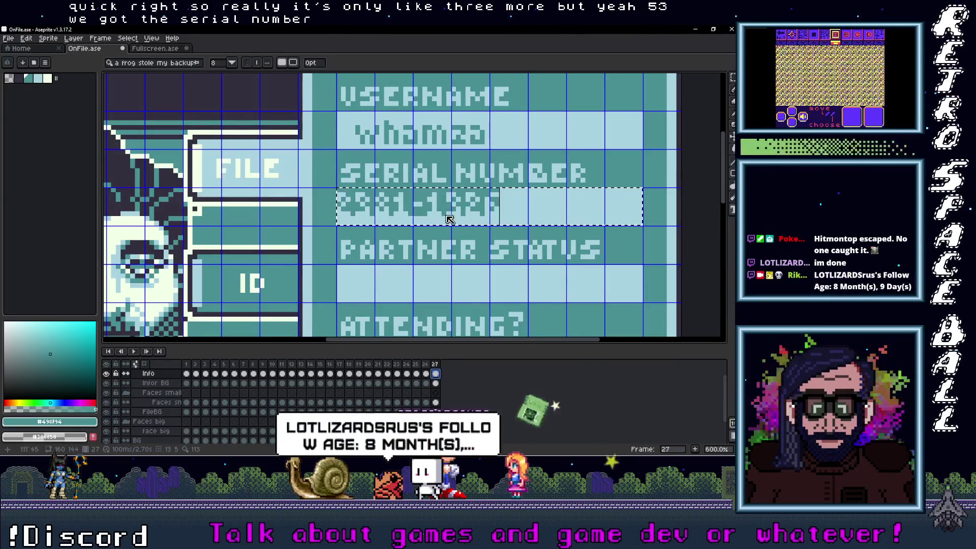
{"action": "left_click_drag", "start_coordinate": [429, 232], "coordinate": [447, 237]}
{"action": "key", "text": "Return"}
Compare with frame 25's card, then mark a text box in frame 27's Partner Status row
{"action": "scroll", "coordinate": [424, 199], "scroll_direction": "down", "scroll_amount": 3}
{"action": "scroll", "coordinate": [423, 200], "scroll_direction": "up", "scroll_amount": 1}
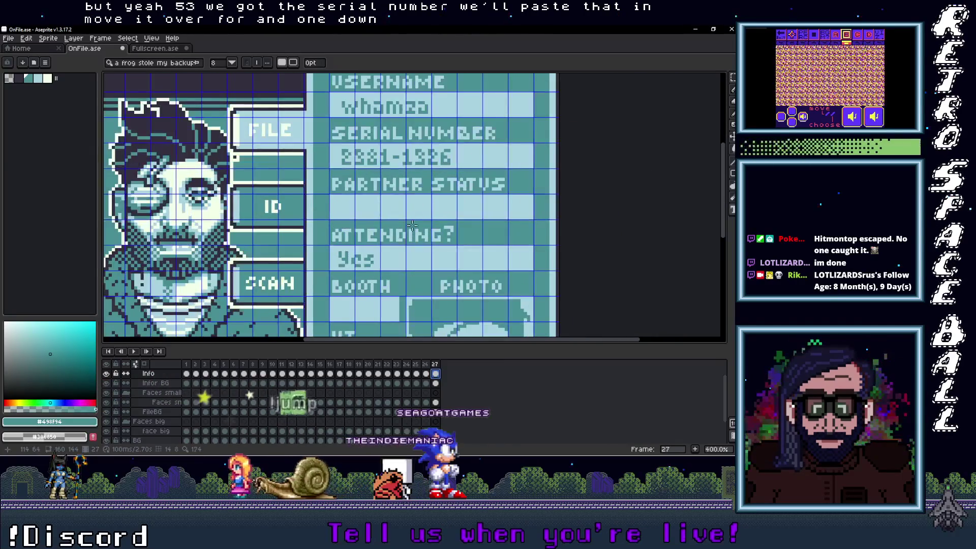
{"action": "left_click", "coordinate": [417, 365]}
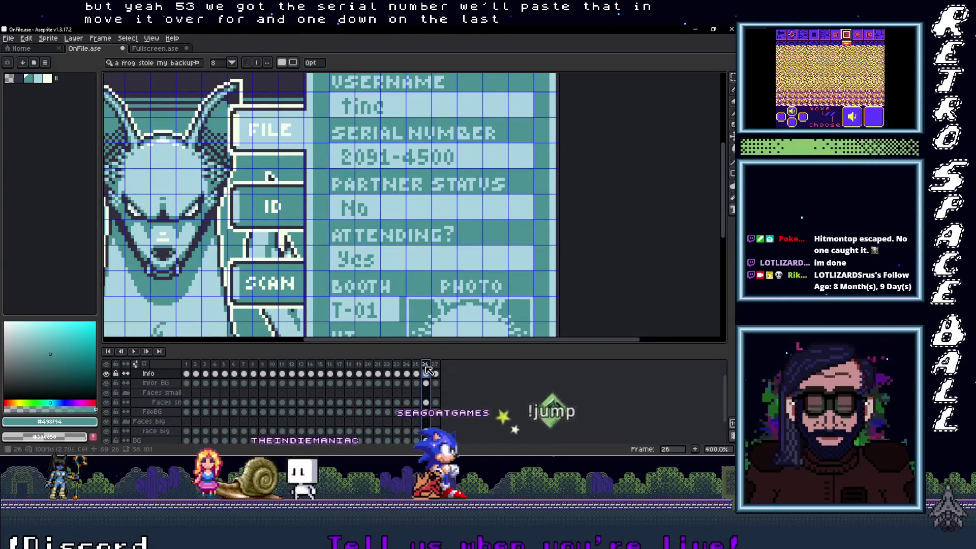
{"action": "left_click", "coordinate": [435, 374]}
{"action": "scroll", "coordinate": [356, 210], "scroll_direction": "up", "scroll_amount": 1}
{"action": "scroll", "coordinate": [357, 210], "scroll_direction": "up", "scroll_amount": 1}
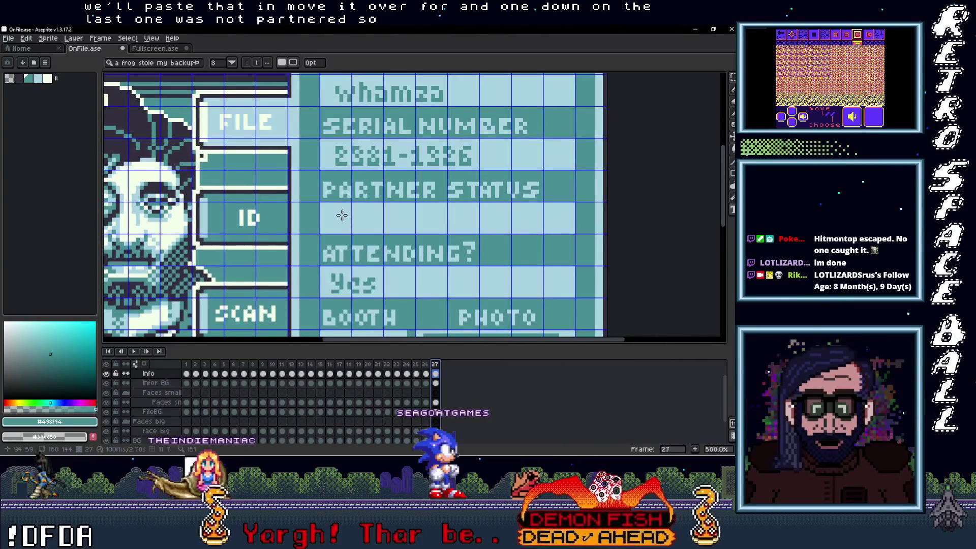
{"action": "key", "text": "t"}
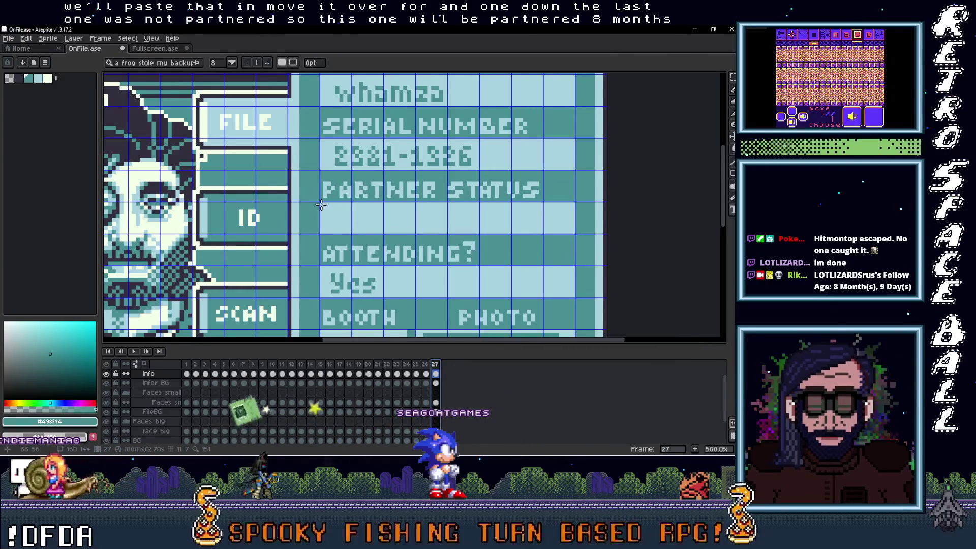
{"action": "left_click_drag", "start_coordinate": [337, 218], "coordinate": [574, 231]}
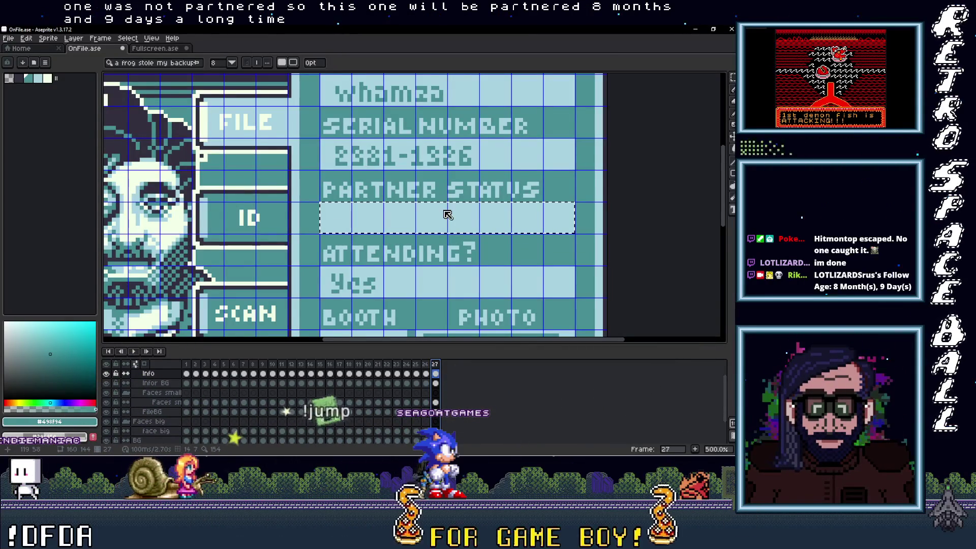
Enter 'Partnered' as the Partner Status, align it with the other values, and zoom out
{"action": "type", "text": "9artnere"}
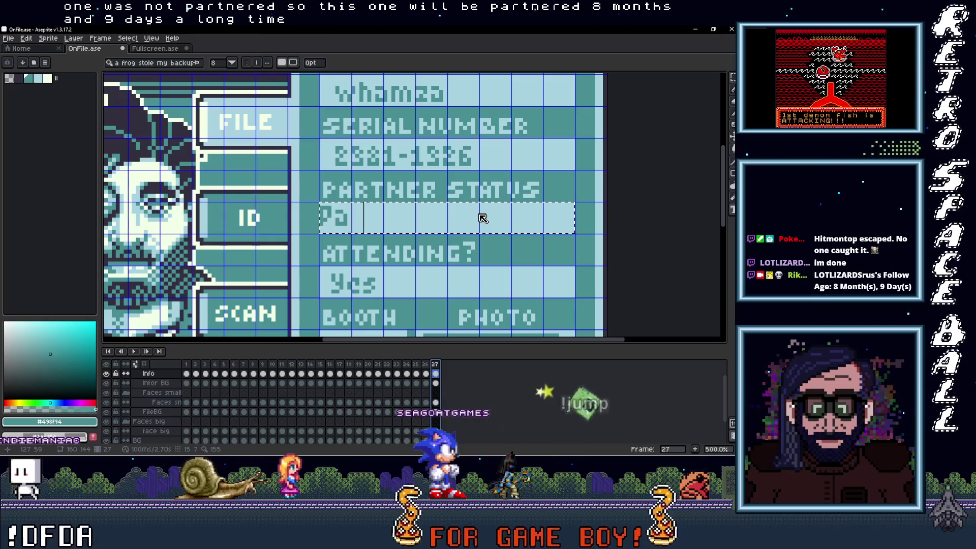
{"action": "type", "text": "d"}
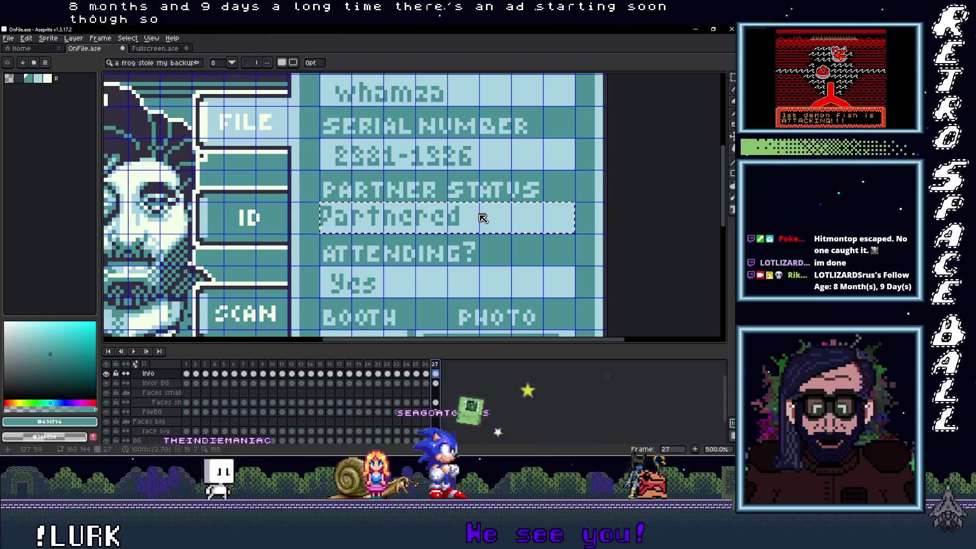
{"action": "left_click_drag", "start_coordinate": [397, 239], "coordinate": [412, 243]}
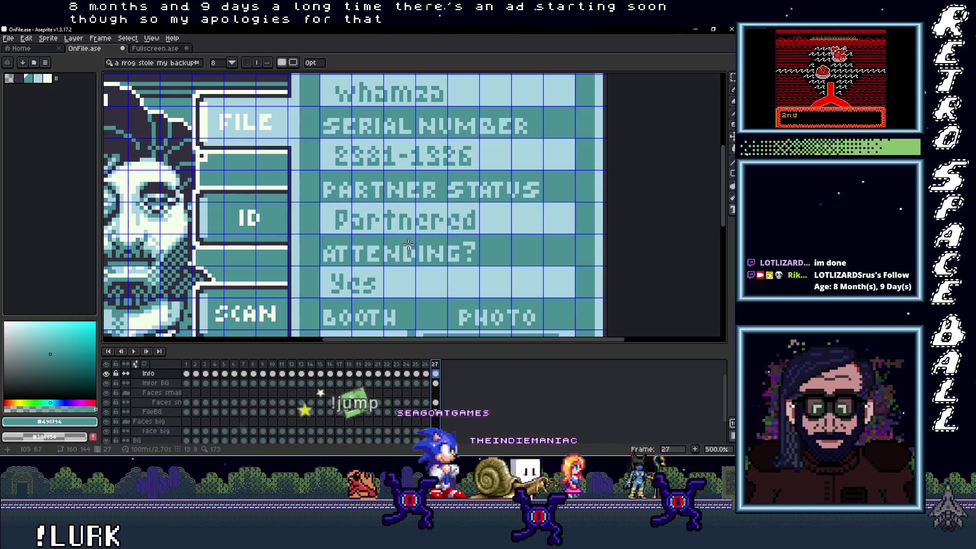
{"action": "key", "text": "minus"}
{"action": "key", "text": "minus"}
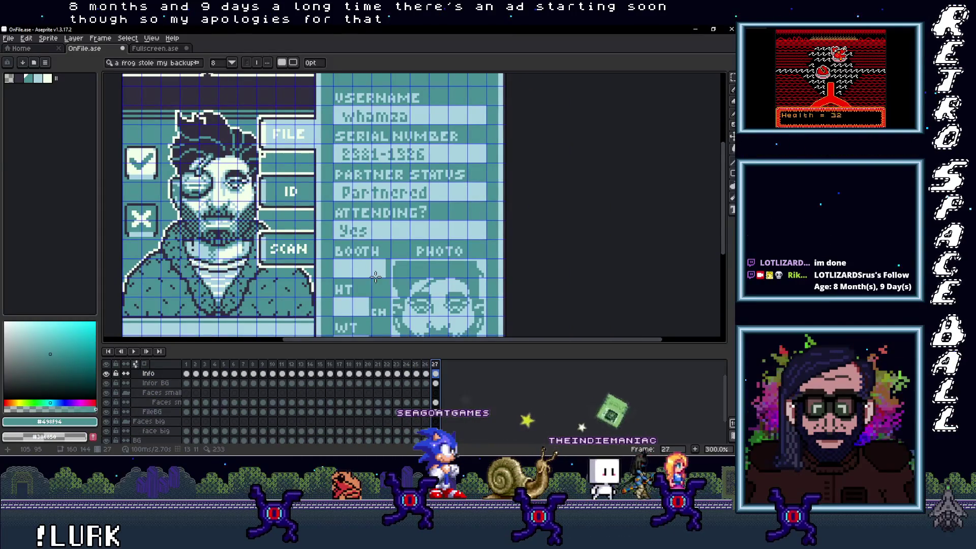
{"action": "mouse_move", "coordinate": [735, 119]}
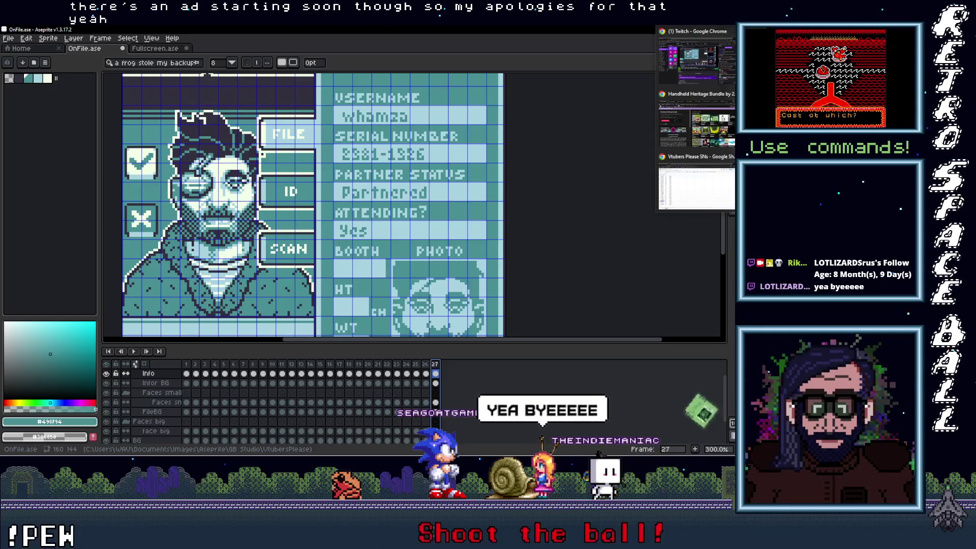
Read booth code w-01 for serial 2381-1326 in spreadsheet row 53, then return to Aseprite
{"action": "left_click", "coordinate": [697, 185]}
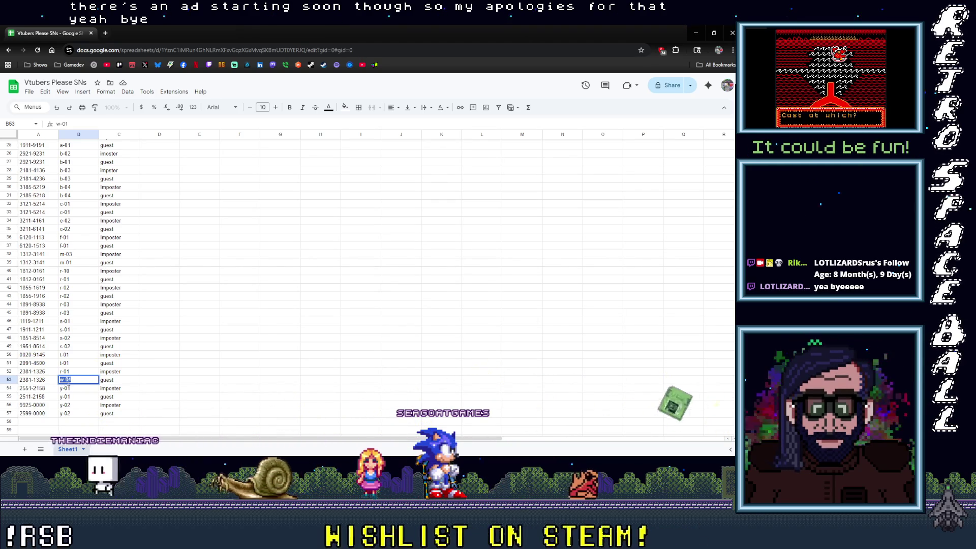
{"action": "left_click", "coordinate": [695, 34]}
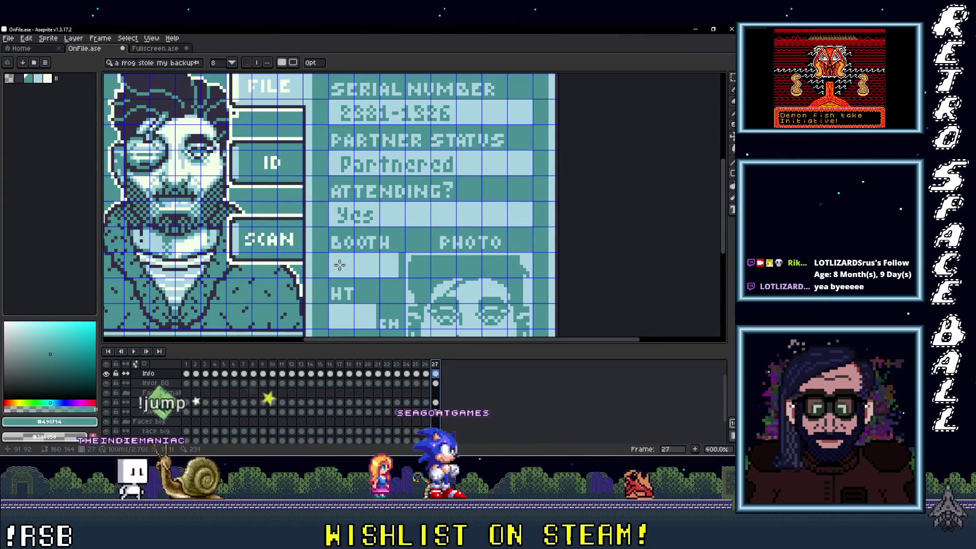
Write W-01 in a text box in frame 27's Booth field
{"action": "left_click_drag", "start_coordinate": [331, 253], "coordinate": [346, 256]}
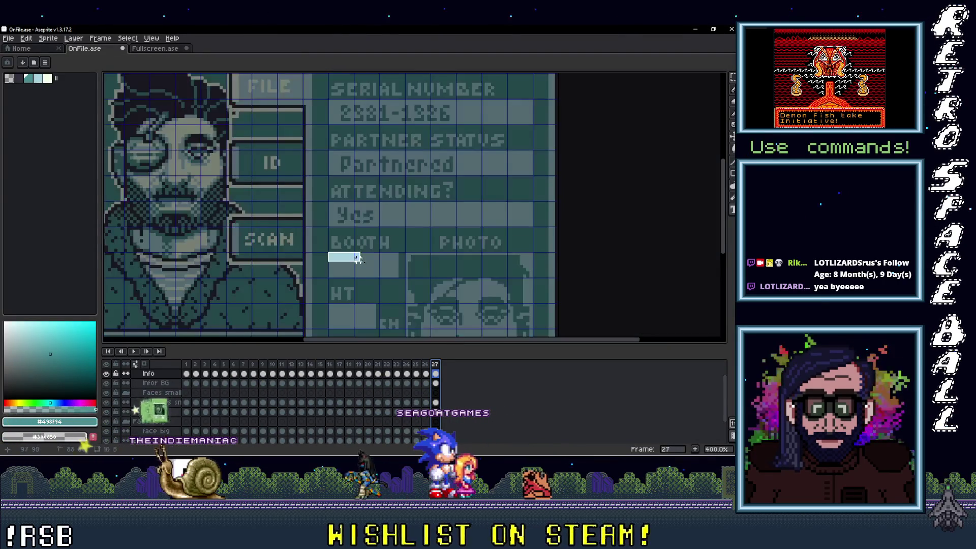
{"action": "left_click_drag", "start_coordinate": [396, 275], "coordinate": [396, 275]}
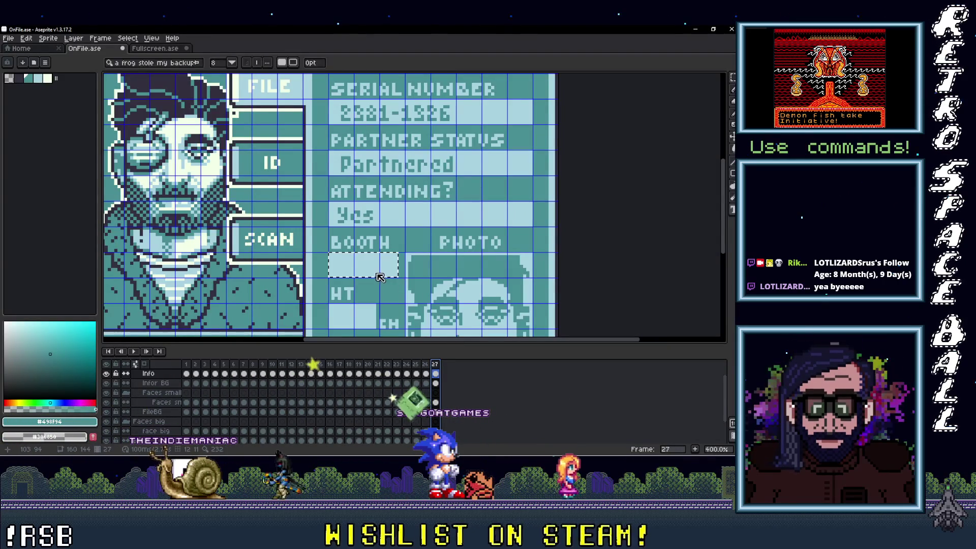
{"action": "type", "text": "W-01"}
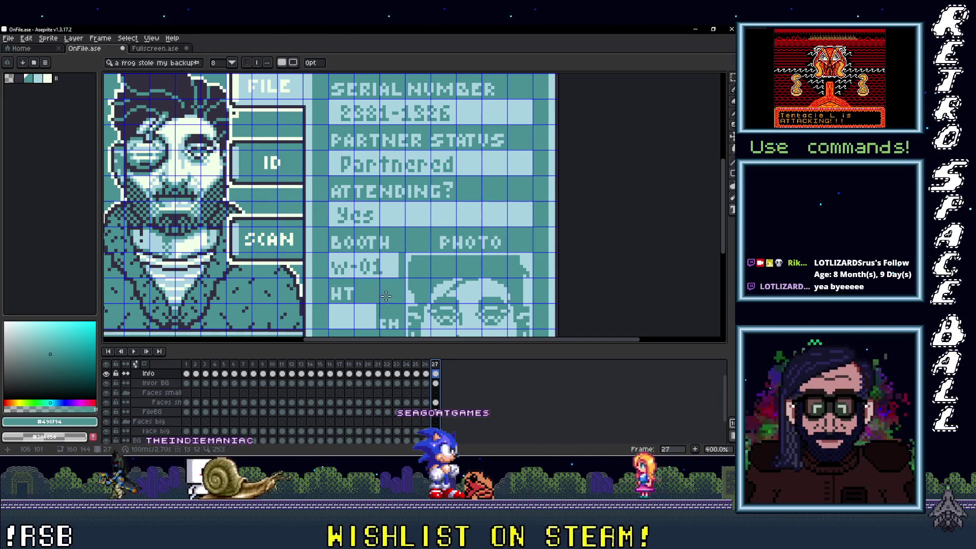
Zoom out and bring up frame 16's completed card (HT 183, WT 80) for comparison
{"action": "scroll", "coordinate": [386, 296], "scroll_direction": "down", "scroll_amount": 2}
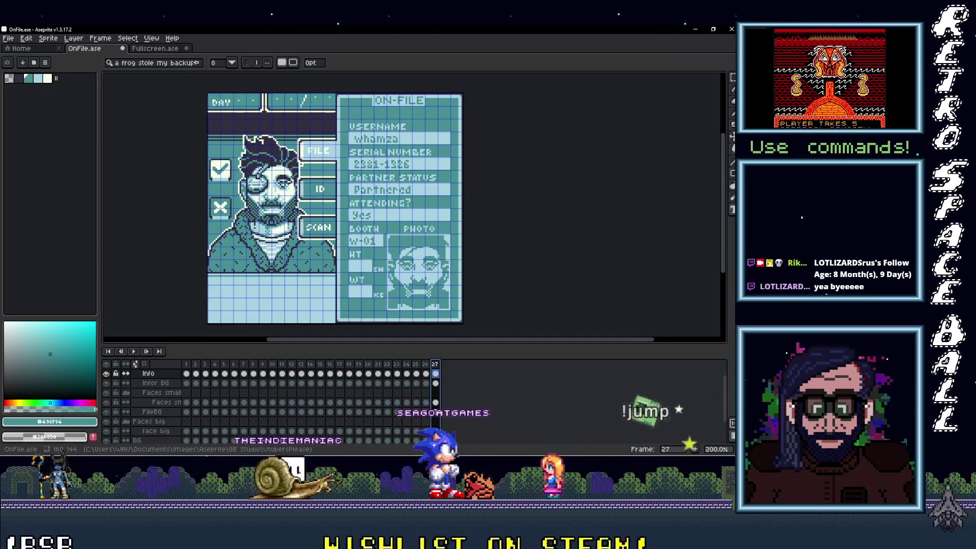
{"action": "left_click", "coordinate": [371, 368]}
{"action": "left_click", "coordinate": [330, 364]}
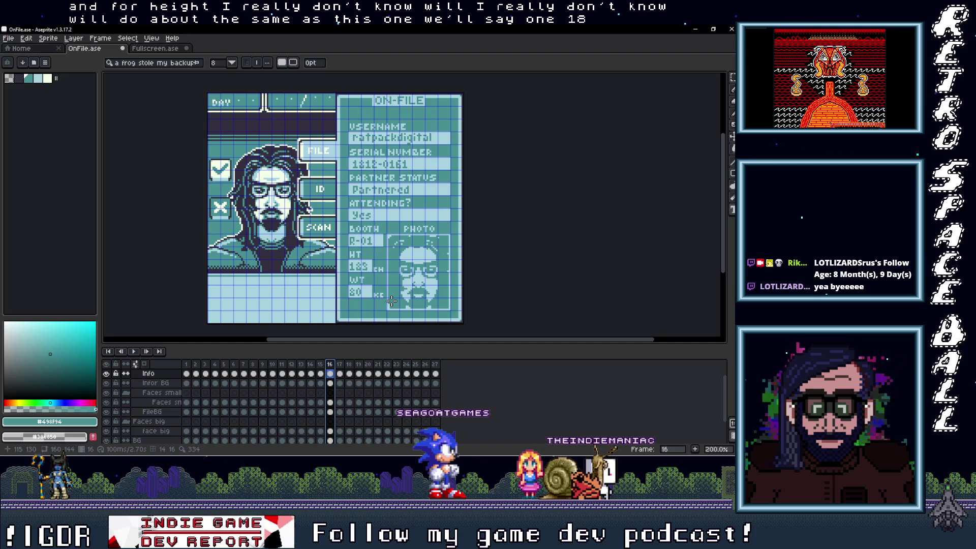
Back on frame 27, paste 182 into the HT field
{"action": "left_click", "coordinate": [435, 366]}
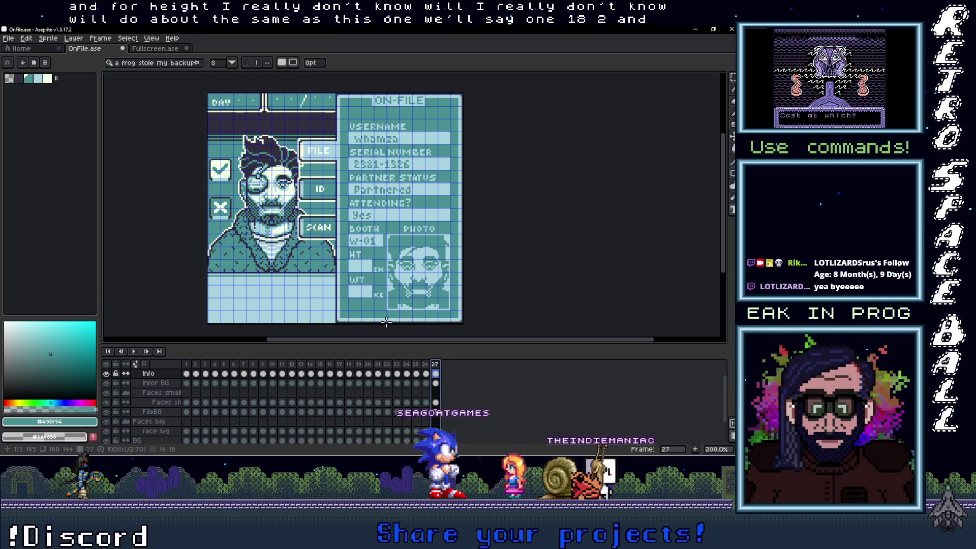
{"action": "scroll", "coordinate": [355, 264], "scroll_direction": "up", "scroll_amount": 3}
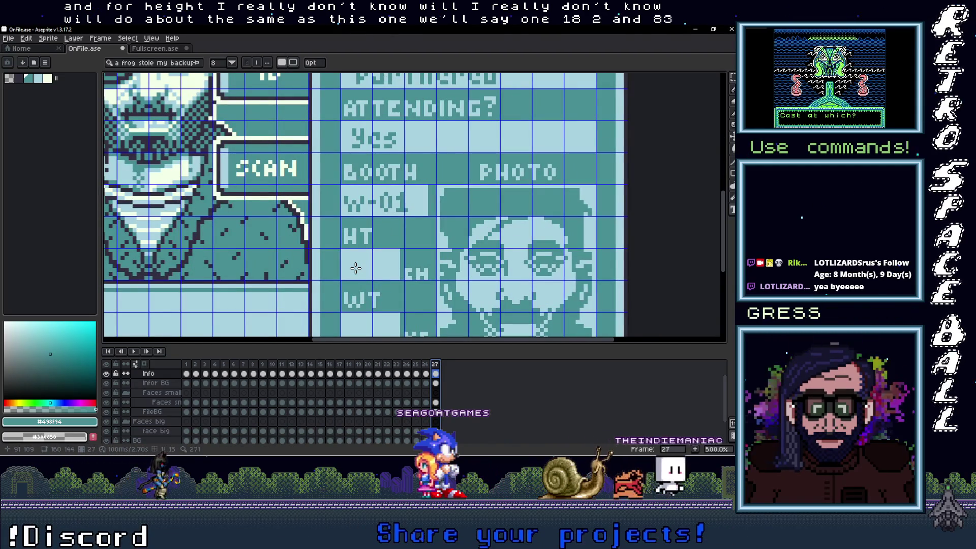
{"action": "scroll", "coordinate": [340, 248], "scroll_direction": "up", "scroll_amount": 1}
{"action": "left_click_drag", "start_coordinate": [341, 249], "coordinate": [407, 281]}
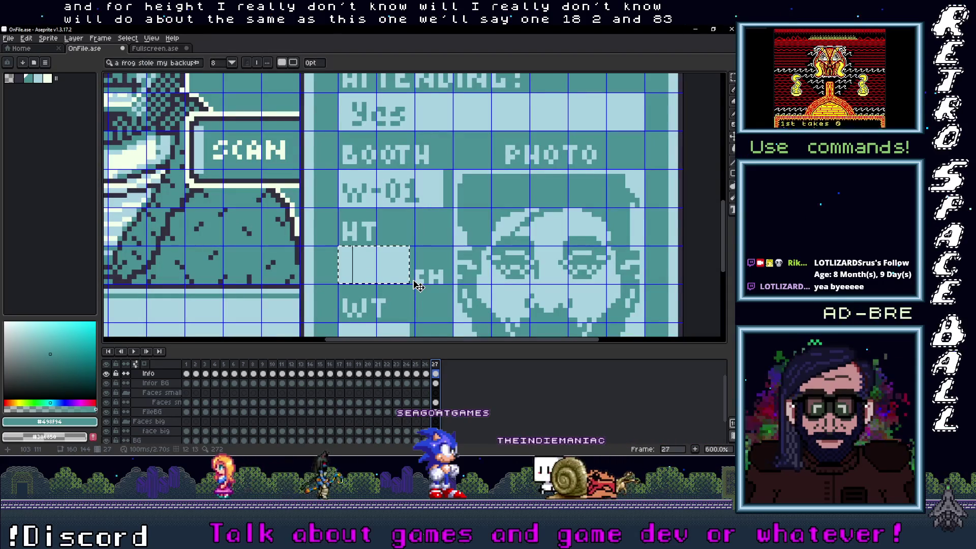
{"action": "key", "text": "ctrl+v"}
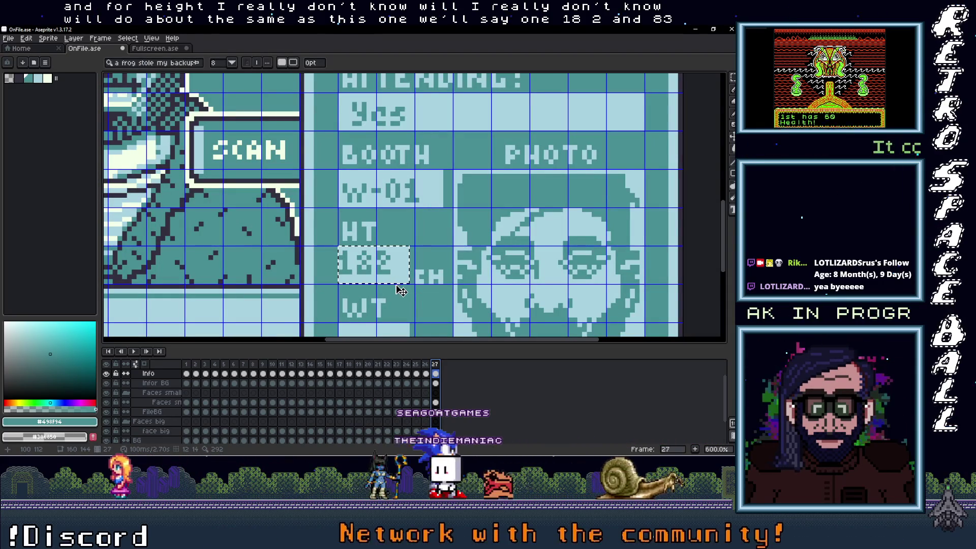
Move the 83 digits into the WT field and zoom out to check the card
{"action": "scroll", "coordinate": [401, 291], "scroll_direction": "down", "scroll_amount": 3}
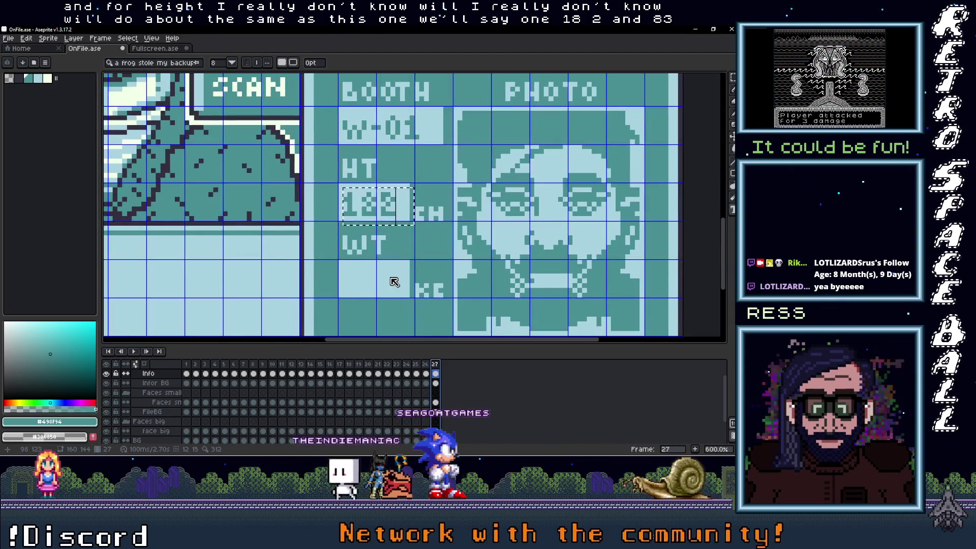
{"action": "left_click_drag", "start_coordinate": [340, 261], "coordinate": [410, 296]}
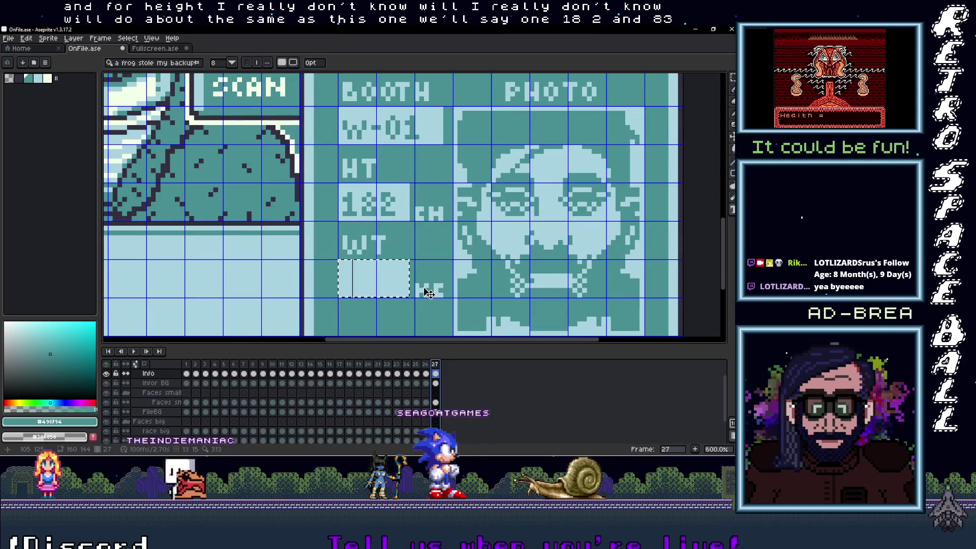
{"action": "left_click_drag", "start_coordinate": [382, 300], "coordinate": [386, 305]}
{"action": "scroll", "coordinate": [432, 307], "scroll_direction": "down", "scroll_amount": 4}
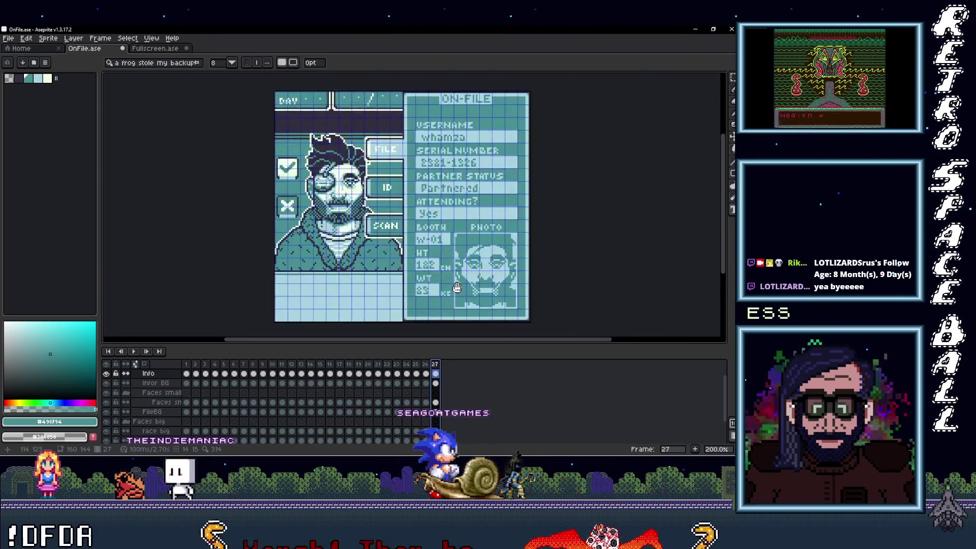
{"action": "right_click", "coordinate": [435, 363]}
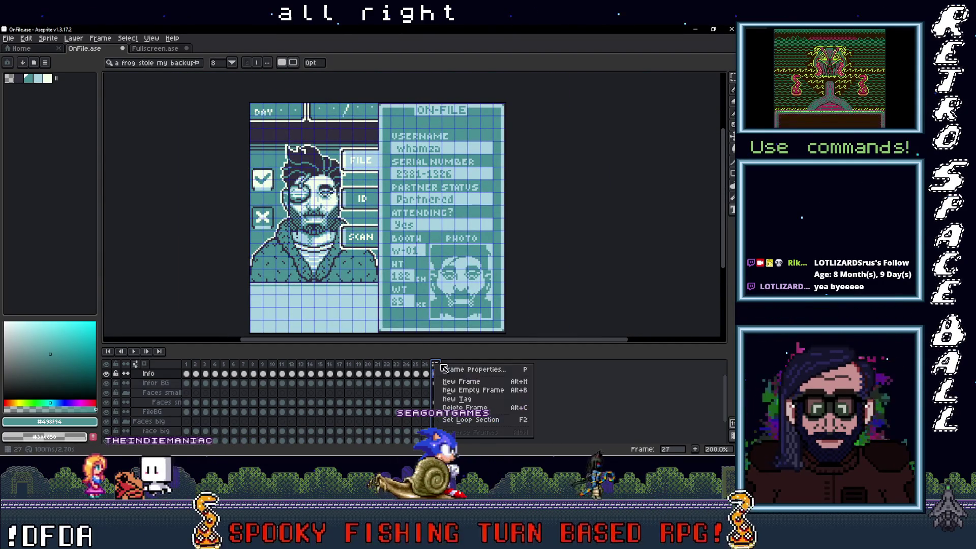
Add frame 28 and delete its face big cel, keeping the info and small photo
{"action": "left_click", "coordinate": [448, 382]}
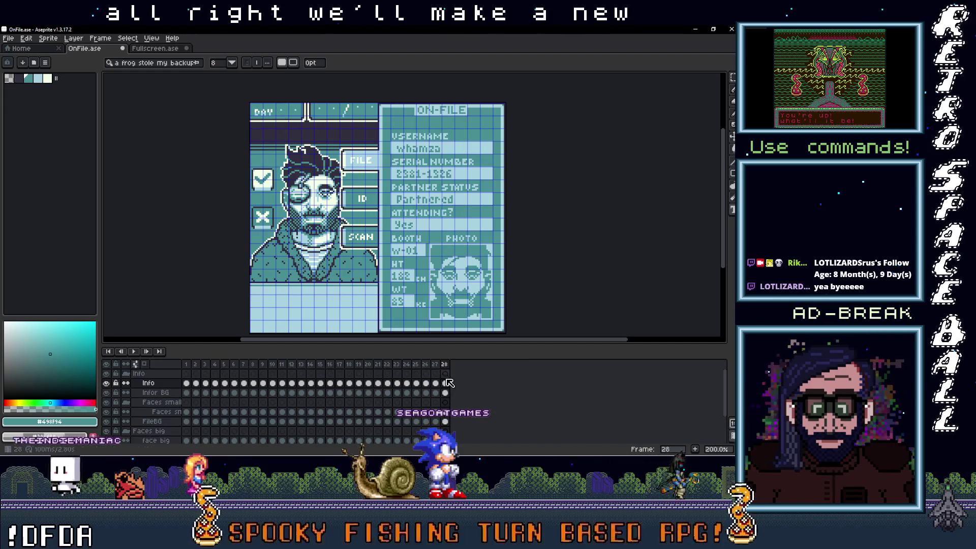
{"action": "scroll", "coordinate": [448, 401], "scroll_direction": "up", "scroll_amount": 1}
{"action": "scroll", "coordinate": [448, 418], "scroll_direction": "down", "scroll_amount": 2}
{"action": "left_click", "coordinate": [446, 422]}
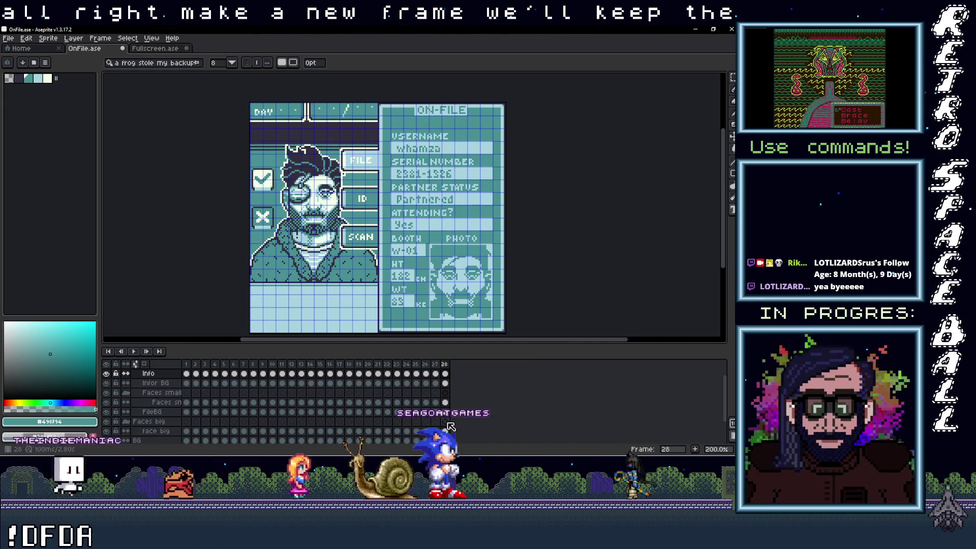
{"action": "key", "text": "Delete"}
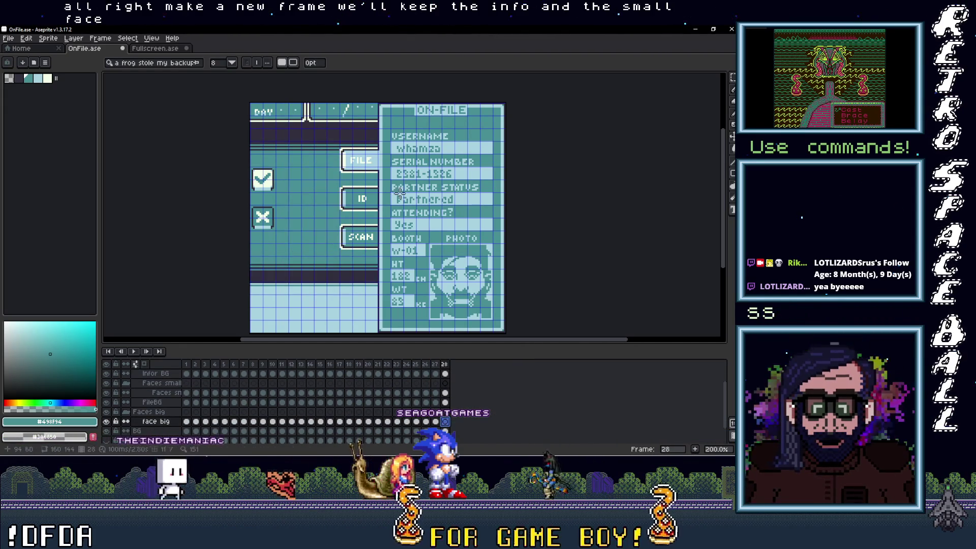
Copy the hooded bearded portrait from Fullscreen.ase and paste it onto the card's left panel
{"action": "left_click", "coordinate": [158, 49]}
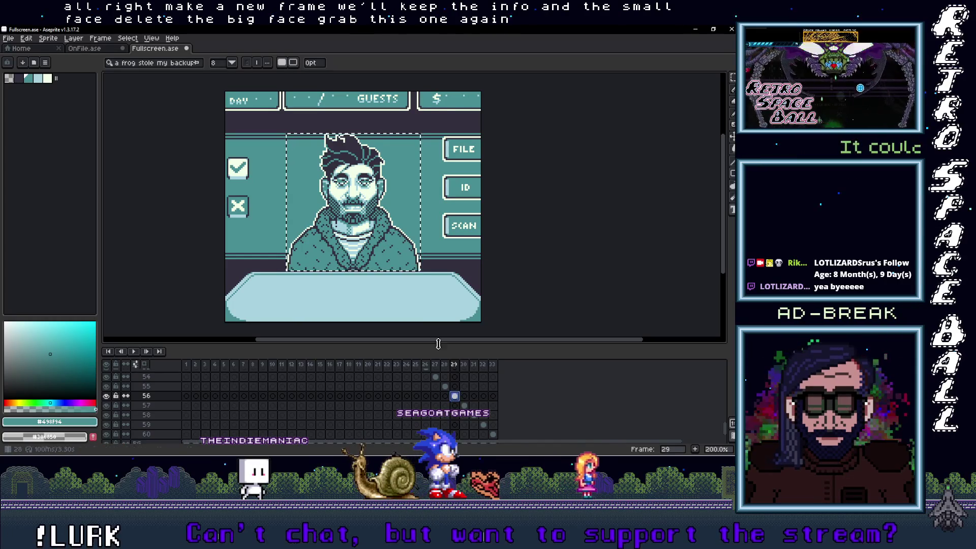
{"action": "left_click", "coordinate": [371, 199]}
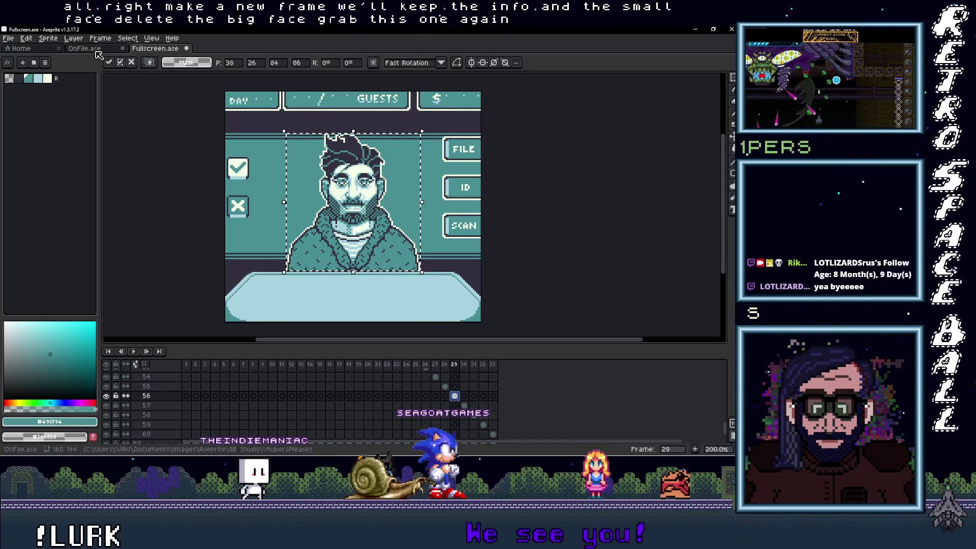
{"action": "left_click", "coordinate": [96, 50]}
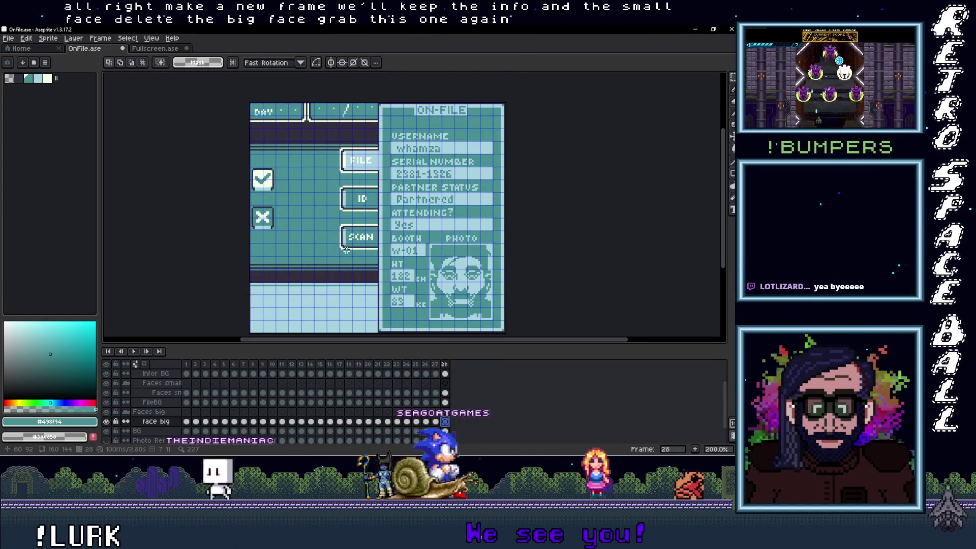
{"action": "key", "text": "ctrl+v"}
{"action": "left_click_drag", "start_coordinate": [337, 279], "coordinate": [297, 282]}
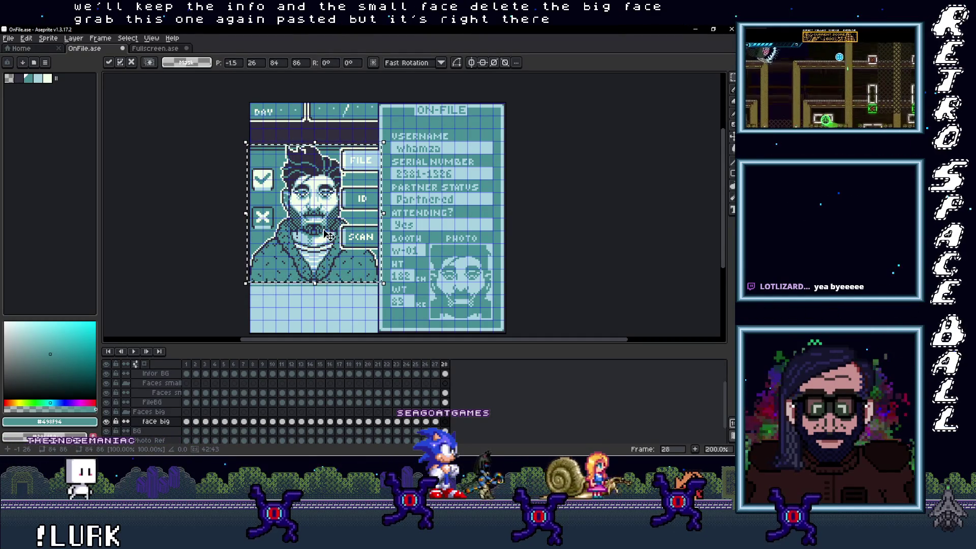
Commit the pasted bearded portrait in place on frame 28
{"action": "scroll", "coordinate": [326, 231], "scroll_direction": "up", "scroll_amount": 2}
{"action": "scroll", "coordinate": [328, 235], "scroll_direction": "down", "scroll_amount": 1}
{"action": "key", "text": "Return"}
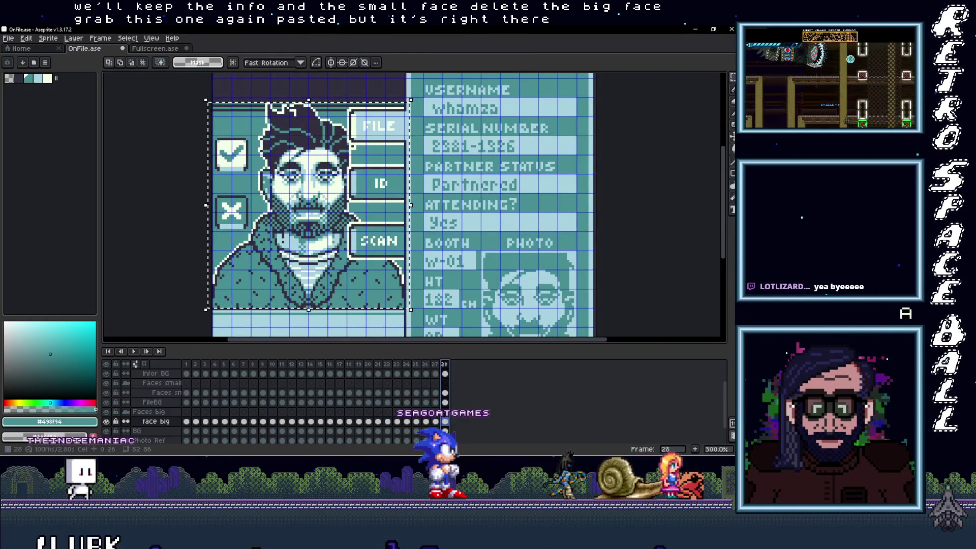
Add frame 29 and delete its Info, small face and big face cels
{"action": "scroll", "coordinate": [661, 437], "scroll_direction": "up", "scroll_amount": 1}
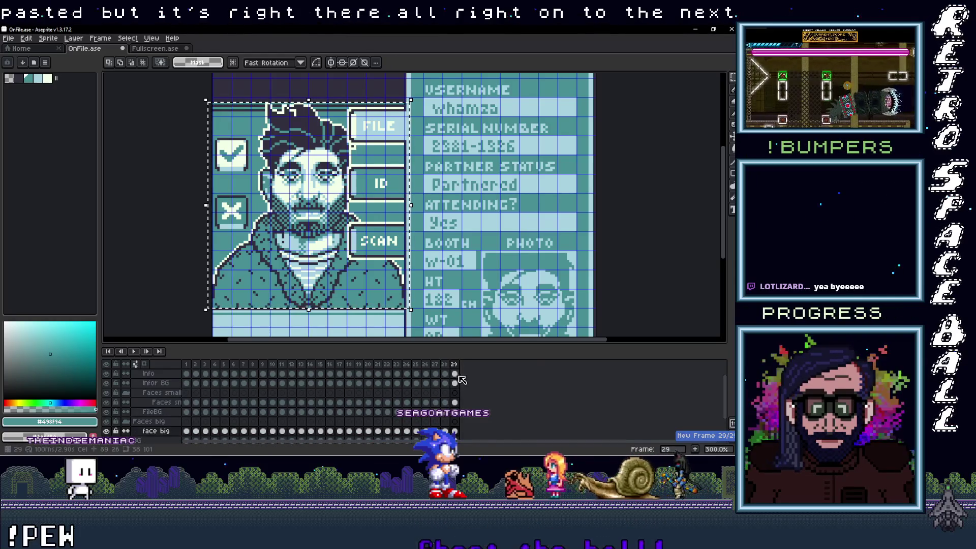
{"action": "key", "text": "alt+n"}
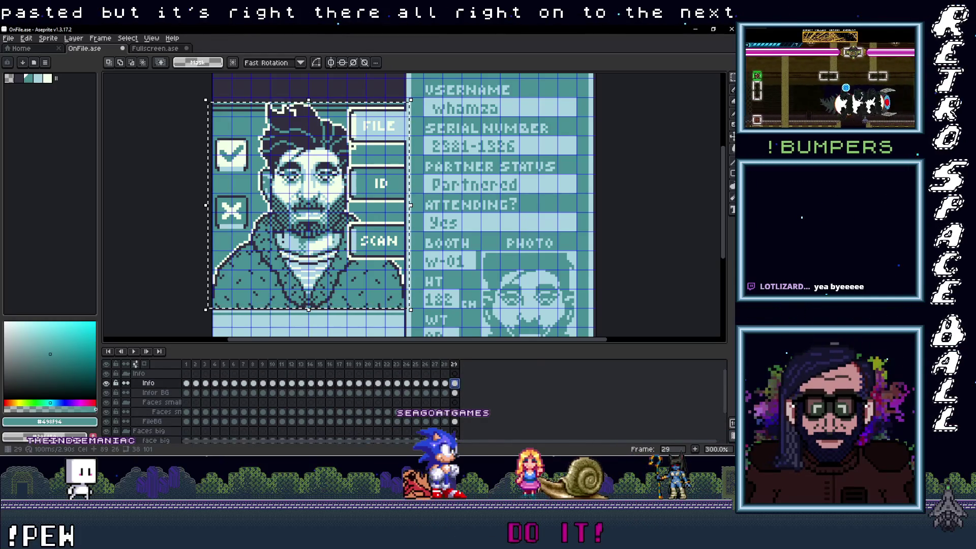
{"action": "key", "text": "Delete"}
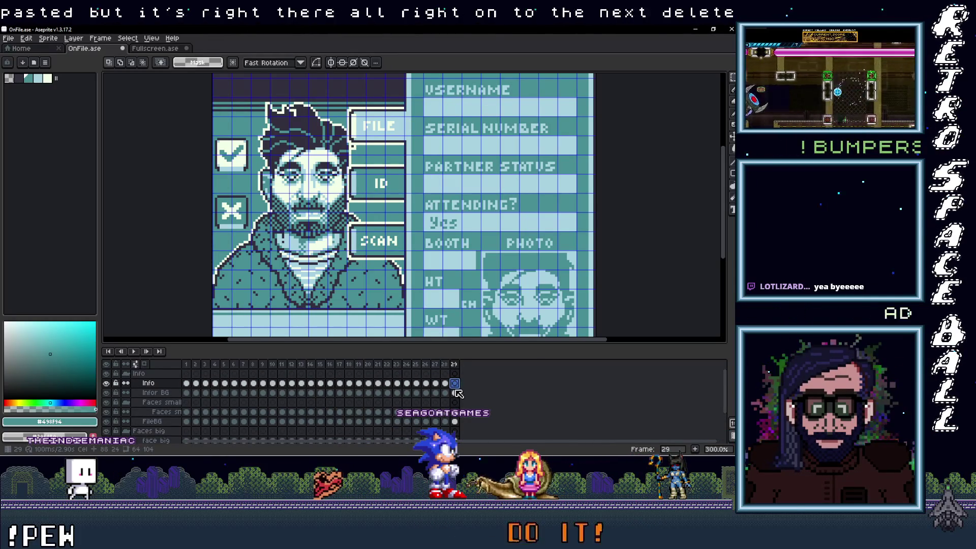
{"action": "left_click", "coordinate": [454, 412]}
{"action": "key", "text": "Delete"}
{"action": "scroll", "coordinate": [455, 417], "scroll_direction": "down", "scroll_amount": 2}
{"action": "scroll", "coordinate": [455, 415], "scroll_direction": "down", "scroll_amount": 1}
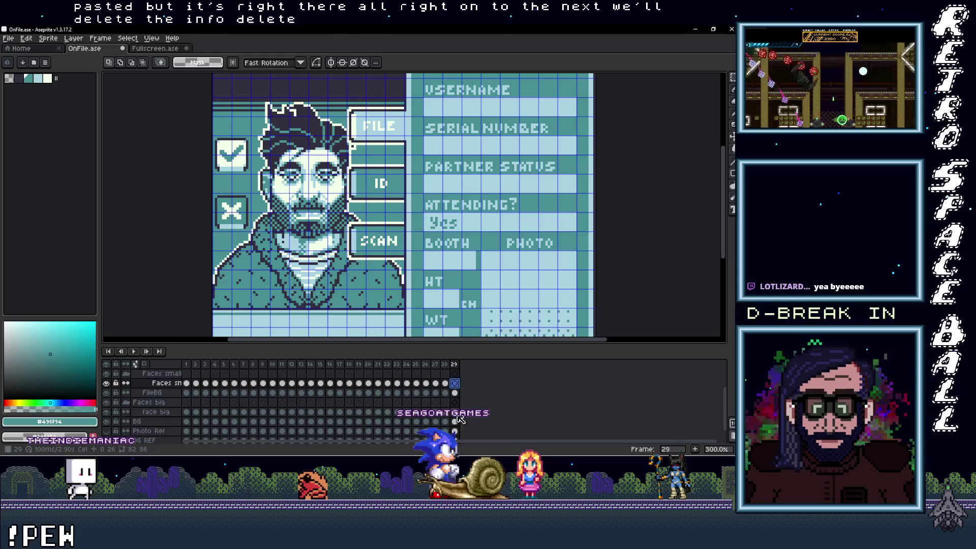
{"action": "left_click", "coordinate": [457, 412]}
{"action": "key", "text": "Delete"}
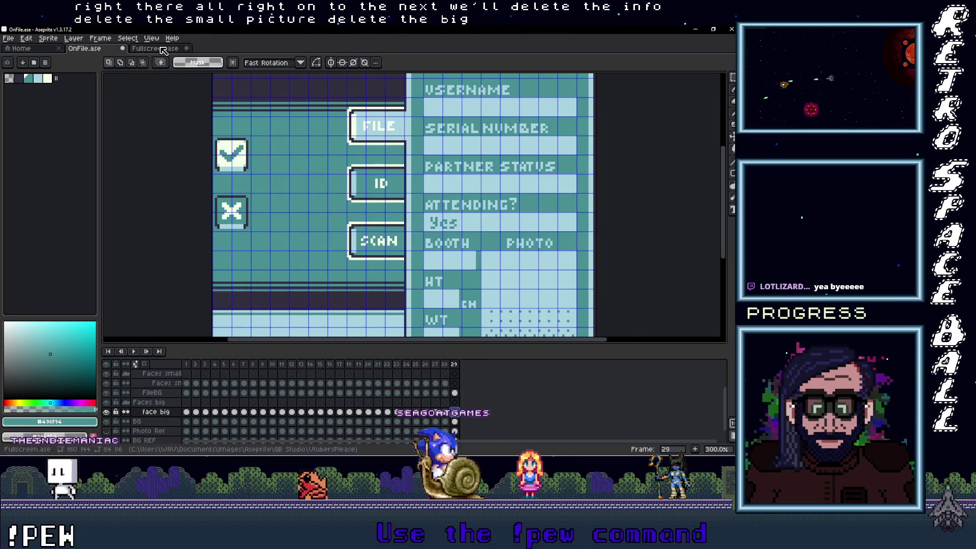
Copy the elf portrait from Fullscreen.ase and paste it into the card's left portrait area
{"action": "left_click", "coordinate": [162, 48]}
{"action": "left_click", "coordinate": [464, 406]}
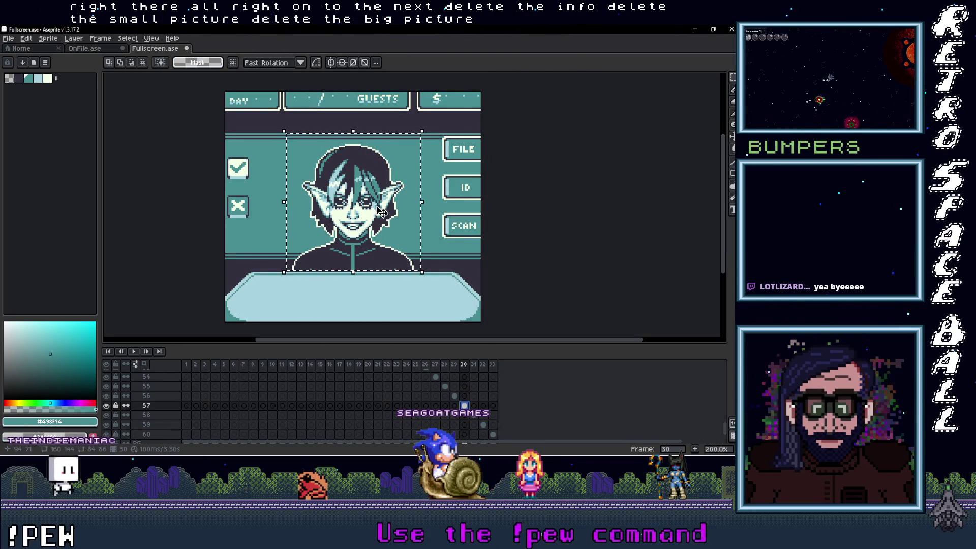
{"action": "left_click", "coordinate": [378, 214]}
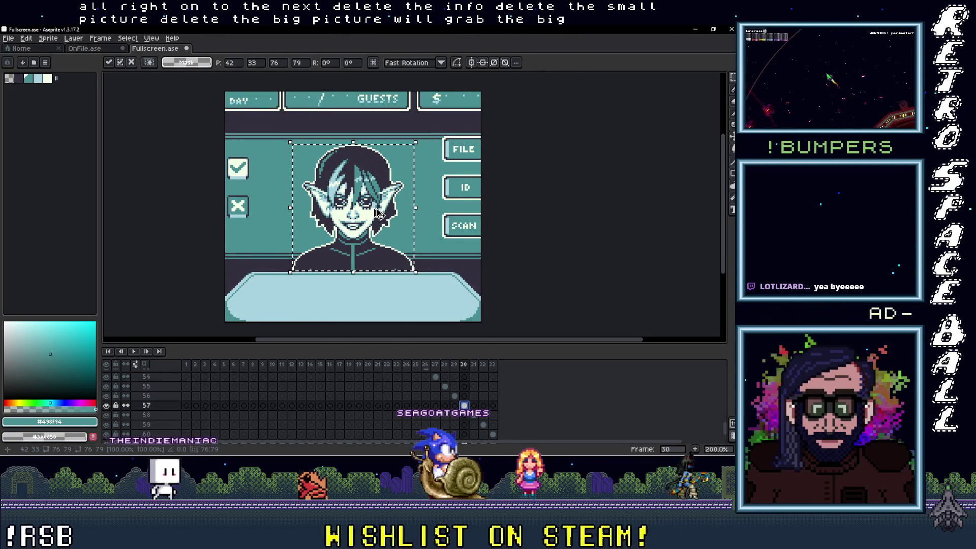
{"action": "left_click", "coordinate": [85, 49]}
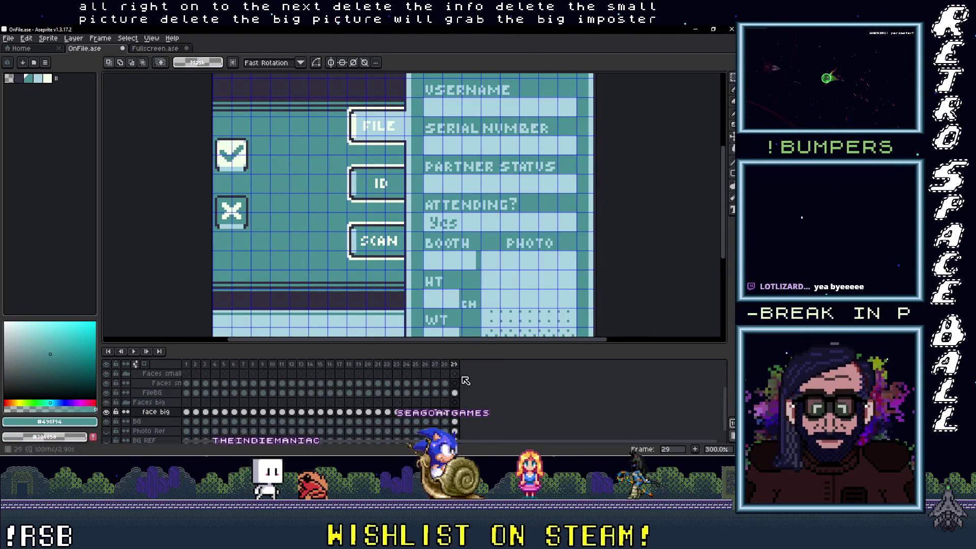
{"action": "key", "text": "ctrl+v"}
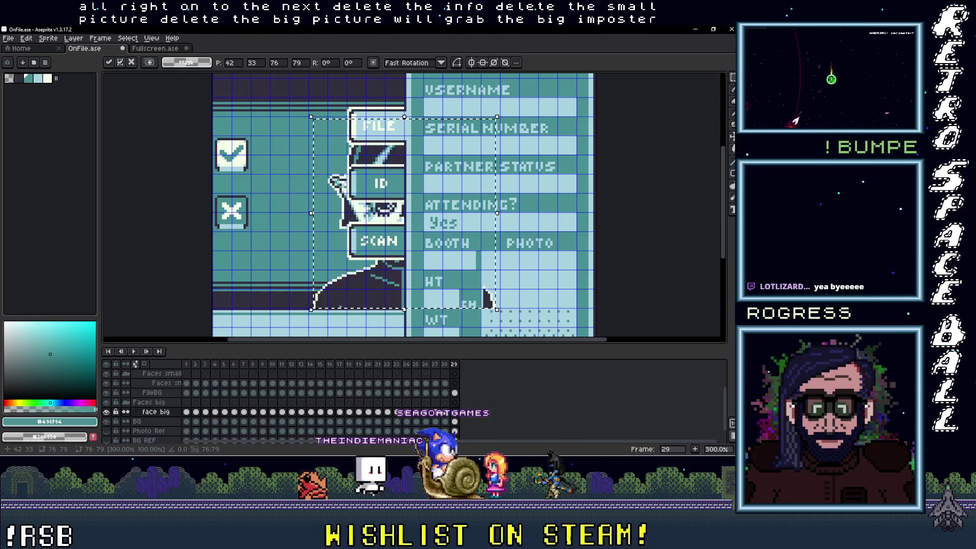
{"action": "left_click_drag", "start_coordinate": [371, 287], "coordinate": [274, 291]}
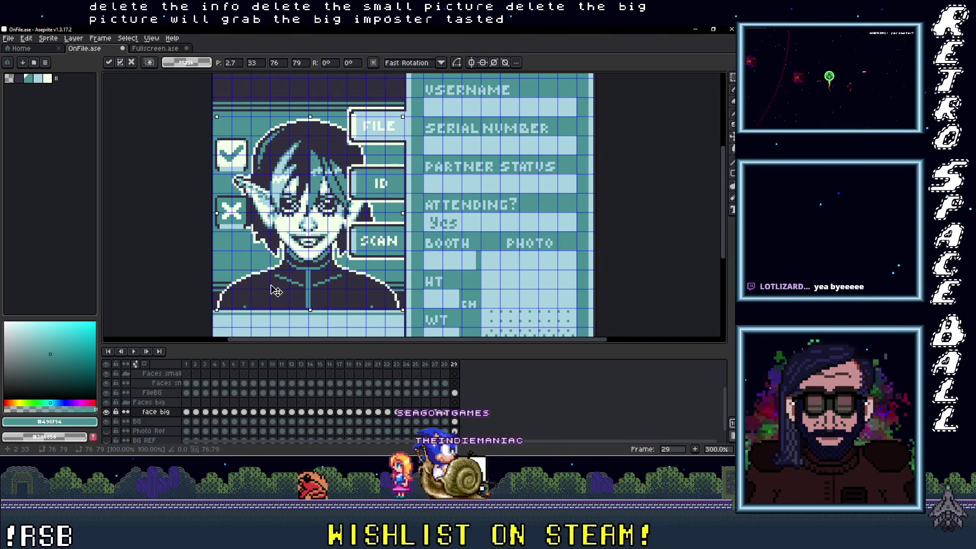
{"action": "scroll", "coordinate": [362, 280], "scroll_direction": "down", "scroll_amount": 2}
{"action": "scroll", "coordinate": [353, 246], "scroll_direction": "up", "scroll_amount": 1}
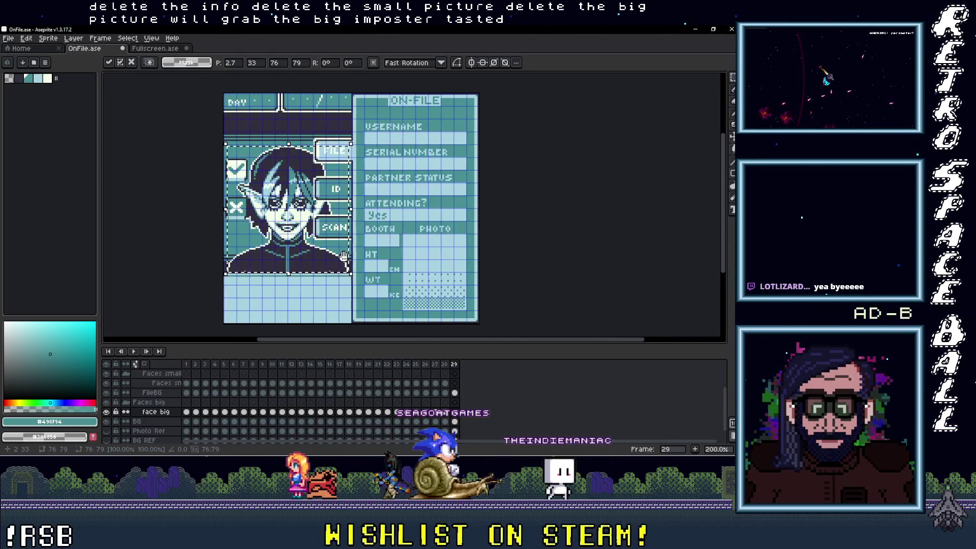
Copy the next frame's elf portrait from Fullscreen.ase and paste it onto the card
{"action": "left_click", "coordinate": [153, 48]}
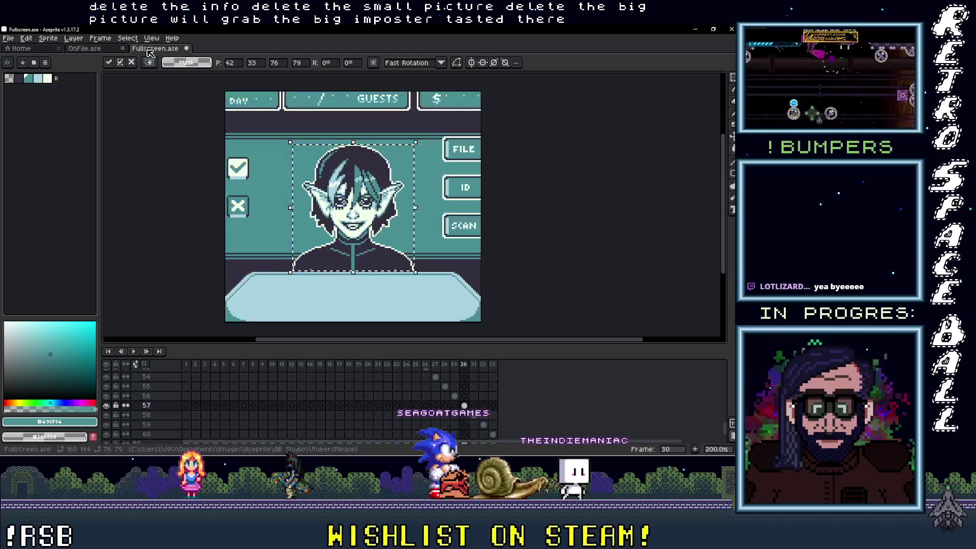
{"action": "left_click", "coordinate": [473, 415]}
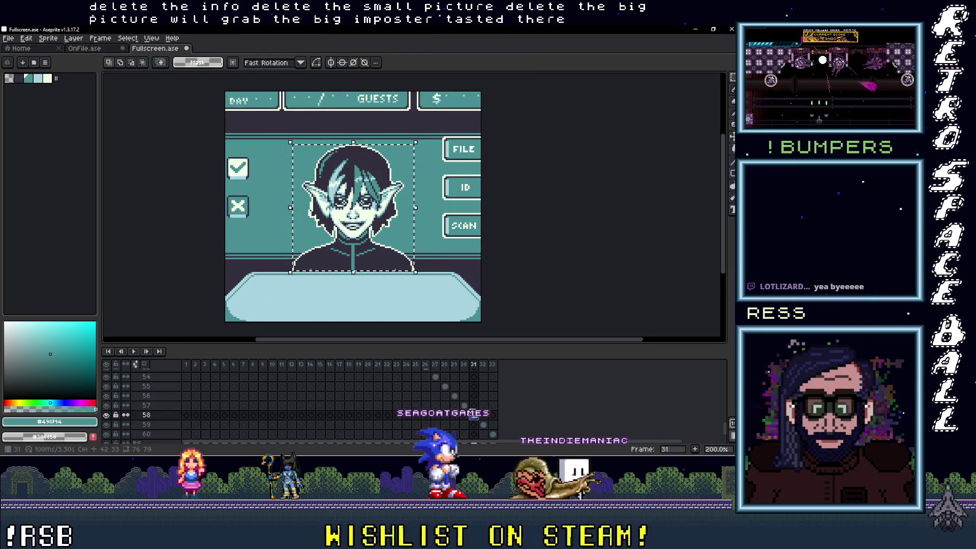
{"action": "left_click", "coordinate": [357, 235]}
{"action": "key", "text": "ctrl+Tab"}
{"action": "key", "text": "ctrl+v"}
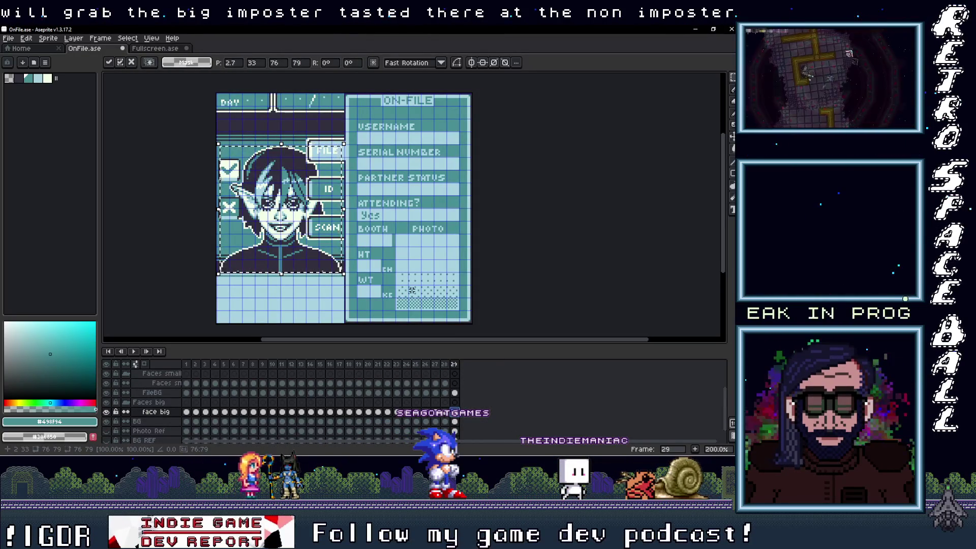
Copy the elf's face from the Faces small cel down into the PHOTO slot
{"action": "left_click", "coordinate": [455, 383]}
{"action": "mouse_move", "coordinate": [319, 219]}
{"action": "left_mouse_down"}
{"action": "mouse_move", "coordinate": [379, 222]}
{"action": "mouse_move", "coordinate": [426, 312]}
{"action": "left_mouse_up"}
{"action": "scroll", "coordinate": [423, 300], "scroll_direction": "up", "scroll_amount": 1}
{"action": "scroll", "coordinate": [318, 322], "scroll_direction": "down", "scroll_amount": 1}
{"action": "left_click", "coordinate": [319, 322]}
Remove the face overflow past the card edge using marquee selections
{"action": "scroll", "coordinate": [320, 320], "scroll_direction": "up", "scroll_amount": 1}
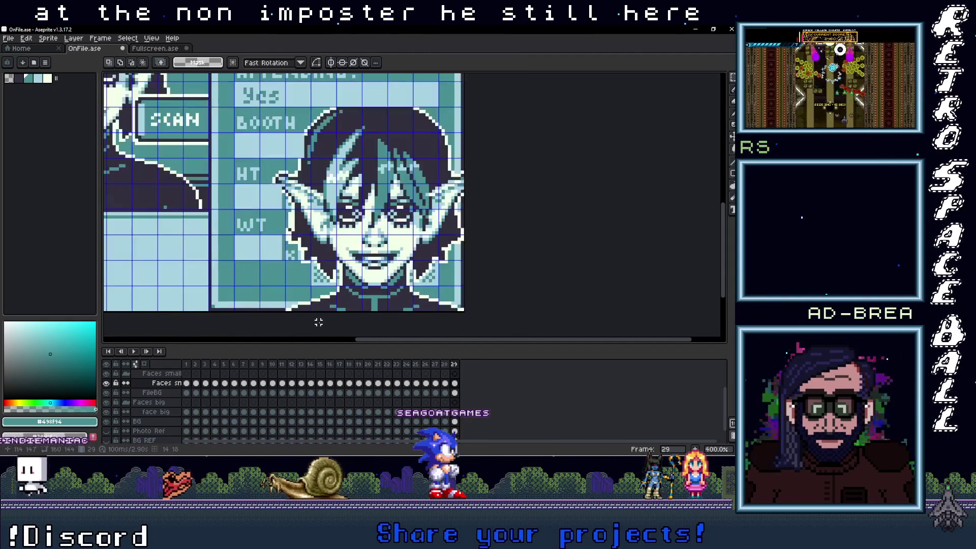
{"action": "mouse_move", "coordinate": [210, 287]}
{"action": "left_mouse_down"}
{"action": "mouse_move", "coordinate": [460, 319]}
{"action": "mouse_move", "coordinate": [464, 329]}
{"action": "left_mouse_up"}
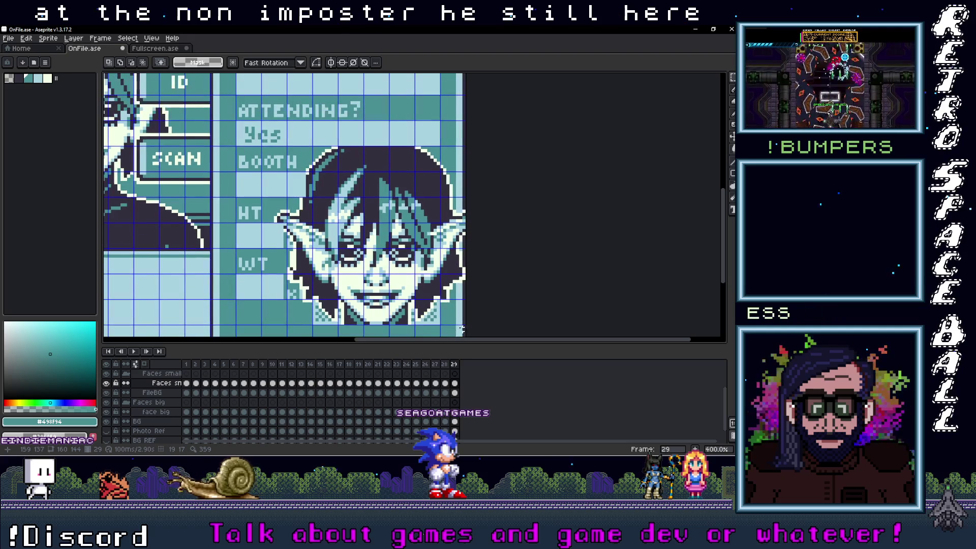
{"action": "key", "text": "ctrl+z"}
{"action": "key", "text": "ctrl+z"}
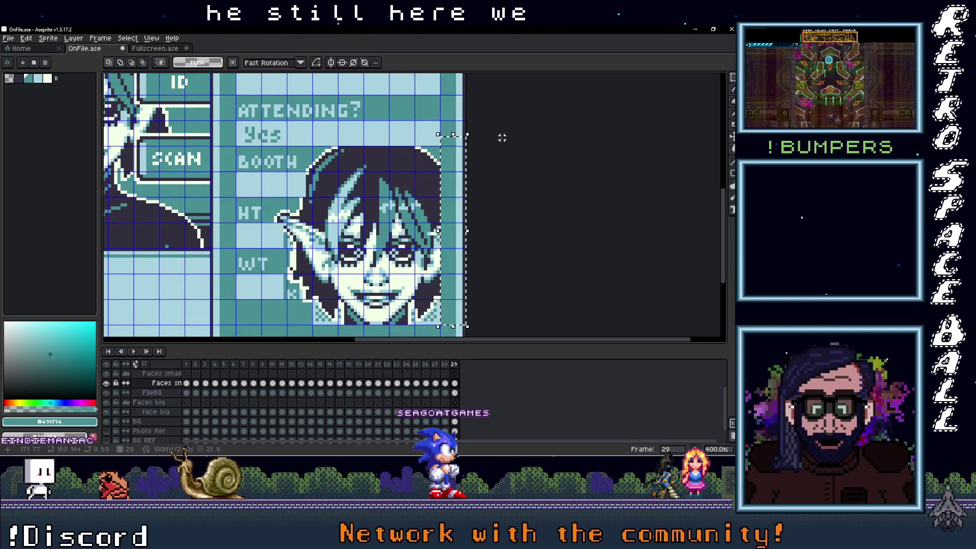
{"action": "mouse_move", "coordinate": [464, 170]}
{"action": "left_mouse_down"}
{"action": "mouse_move", "coordinate": [283, 128]}
{"action": "mouse_move", "coordinate": [275, 114]}
{"action": "mouse_move", "coordinate": [213, 116]}
{"action": "mouse_move", "coordinate": [227, 72]}
{"action": "left_mouse_up"}
{"action": "mouse_move", "coordinate": [324, 281]}
{"action": "left_mouse_down"}
{"action": "mouse_move", "coordinate": [244, 117]}
{"action": "mouse_move", "coordinate": [229, 101]}
{"action": "mouse_move", "coordinate": [227, 110]}
{"action": "left_mouse_up"}
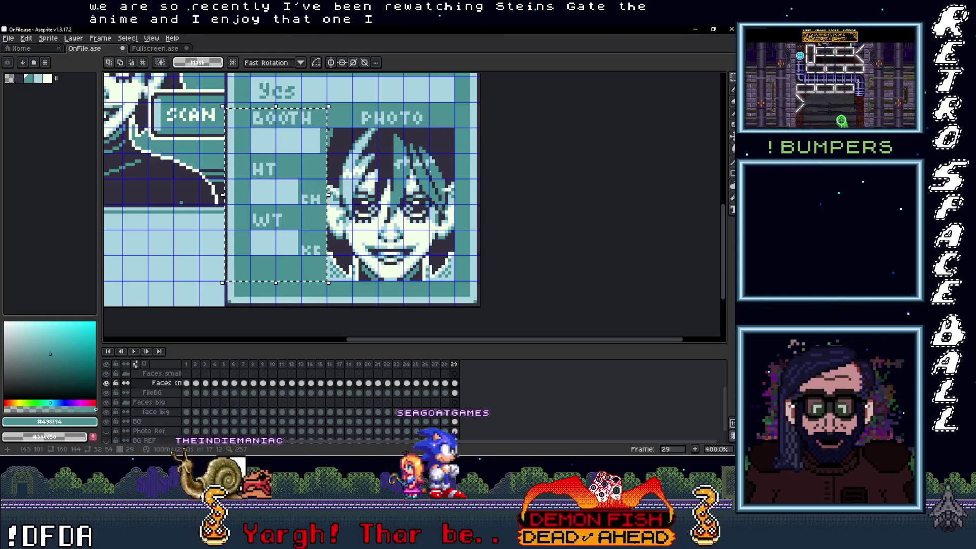
Undo the stray move and refill the photo's white areas with the card's light blue
{"action": "key", "text": "ctrl+z"}
{"action": "scroll", "coordinate": [452, 226], "scroll_direction": "up", "scroll_amount": 1}
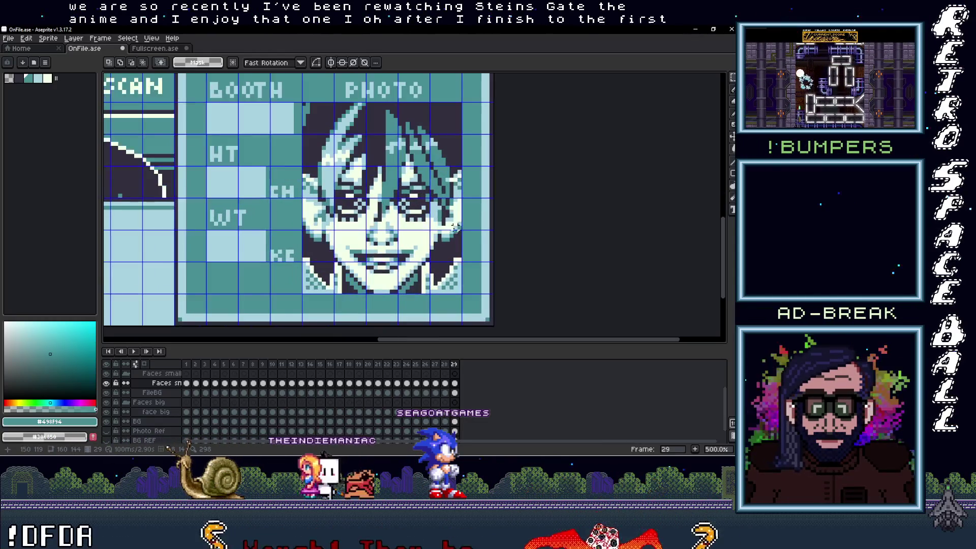
{"action": "key", "text": "i"}
{"action": "left_click", "coordinate": [460, 289]}
{"action": "key", "text": "b"}
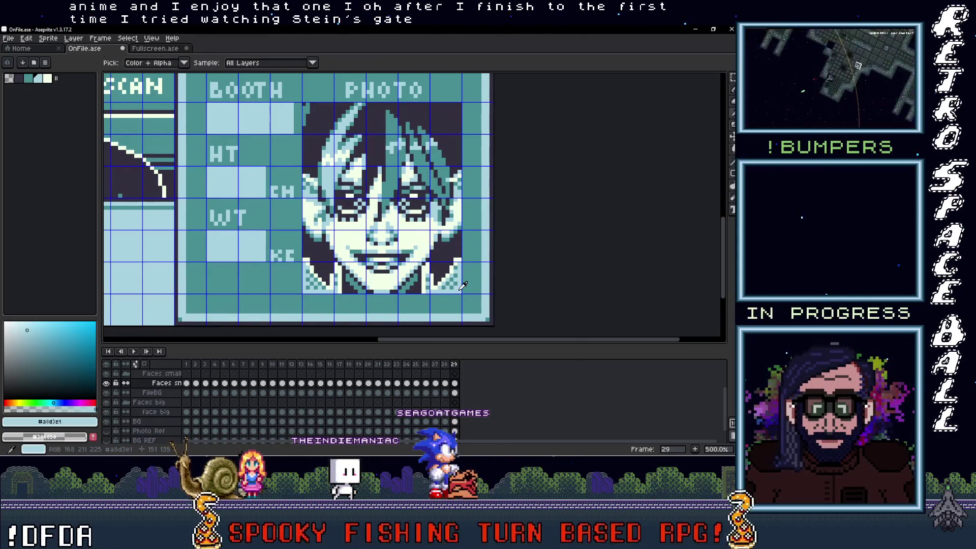
{"action": "left_click", "coordinate": [459, 103], "text": "shift"}
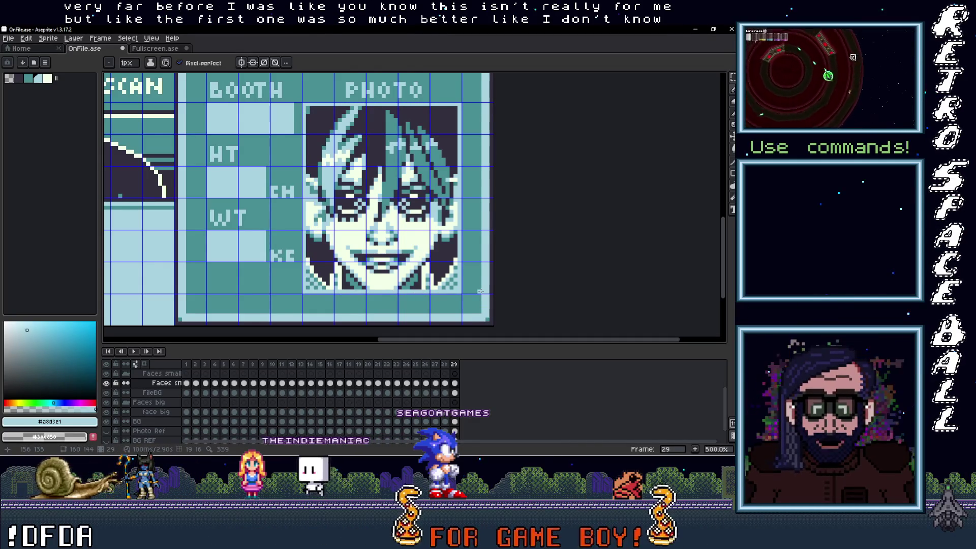
{"action": "key", "text": "i"}
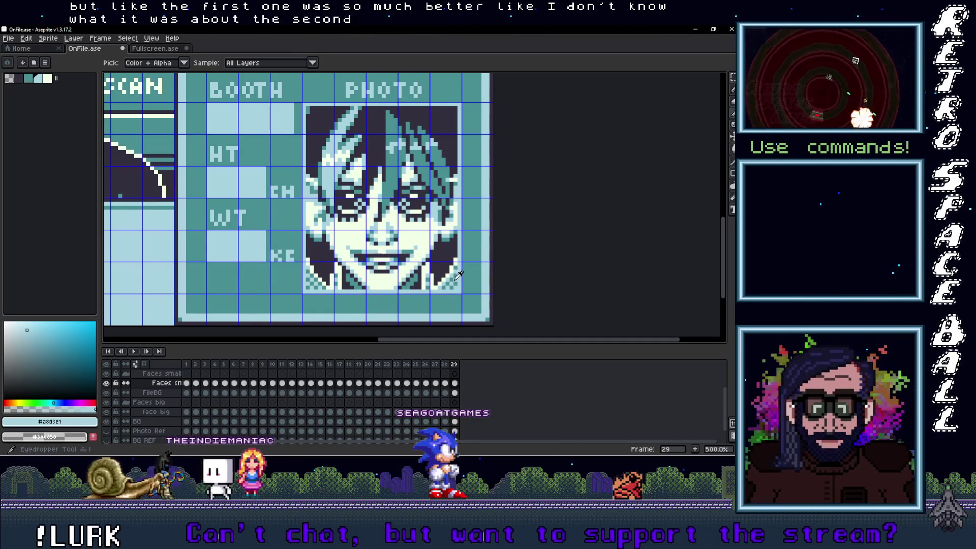
{"action": "key", "text": "g"}
{"action": "left_click", "coordinate": [424, 246]}
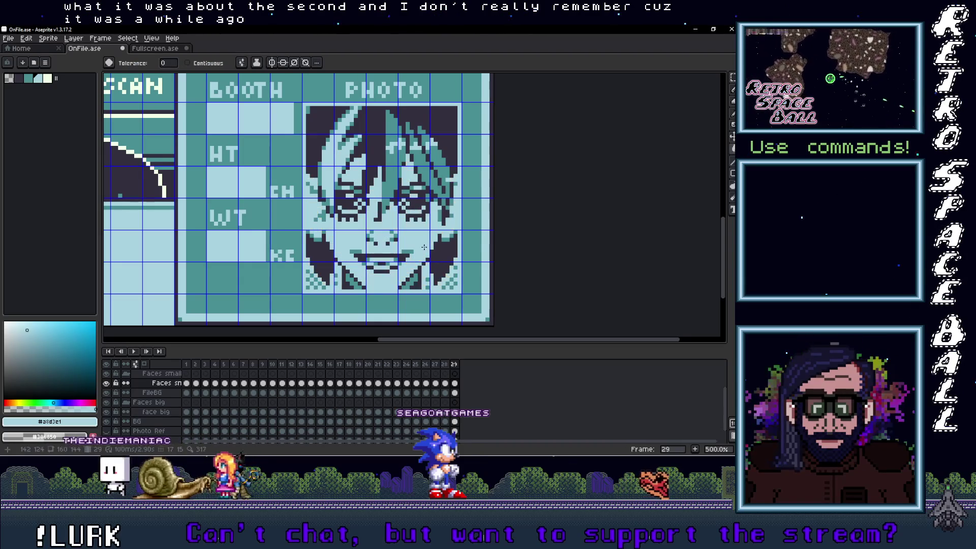
{"action": "scroll", "coordinate": [447, 264], "scroll_direction": "down", "scroll_amount": 1}
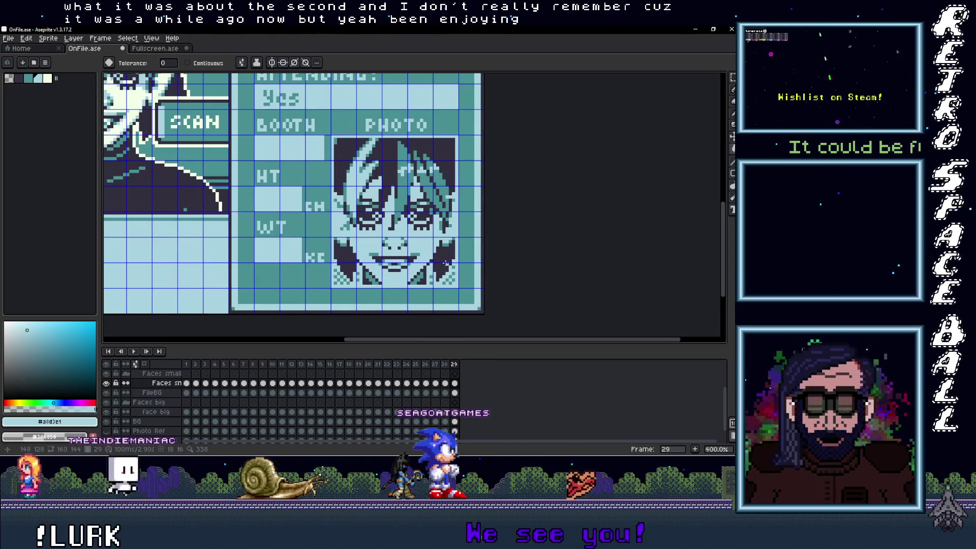
{"action": "scroll", "coordinate": [446, 263], "scroll_direction": "up", "scroll_amount": 1}
Pick the card's teal and fill the photo's dark areas with it
{"action": "key", "text": "i"}
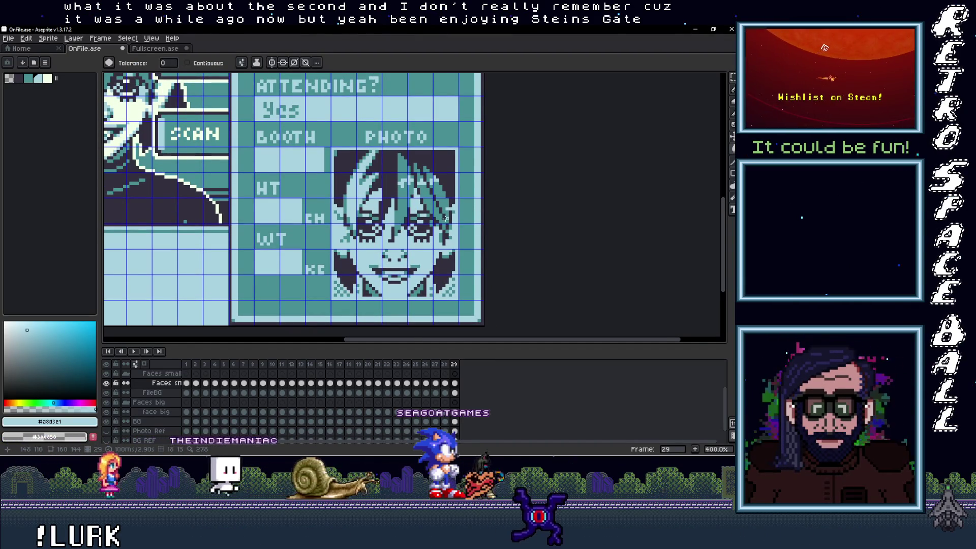
{"action": "left_click", "coordinate": [445, 188]}
{"action": "key", "text": "g"}
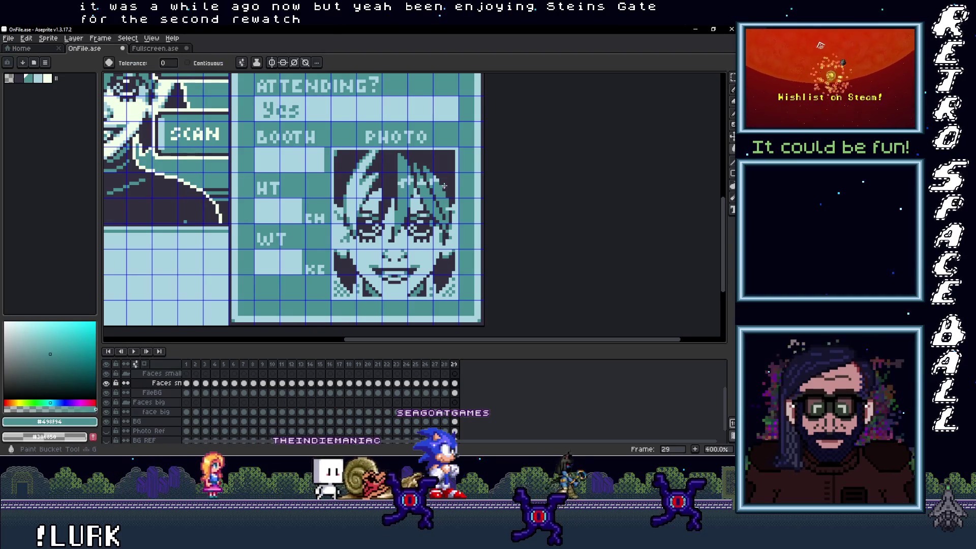
{"action": "left_click", "coordinate": [446, 175]}
{"action": "scroll", "coordinate": [446, 175], "scroll_direction": "down", "scroll_amount": 3}
{"action": "scroll", "coordinate": [446, 175], "scroll_direction": "up", "scroll_amount": 2}
{"action": "scroll", "coordinate": [446, 253], "scroll_direction": "up", "scroll_amount": 1}
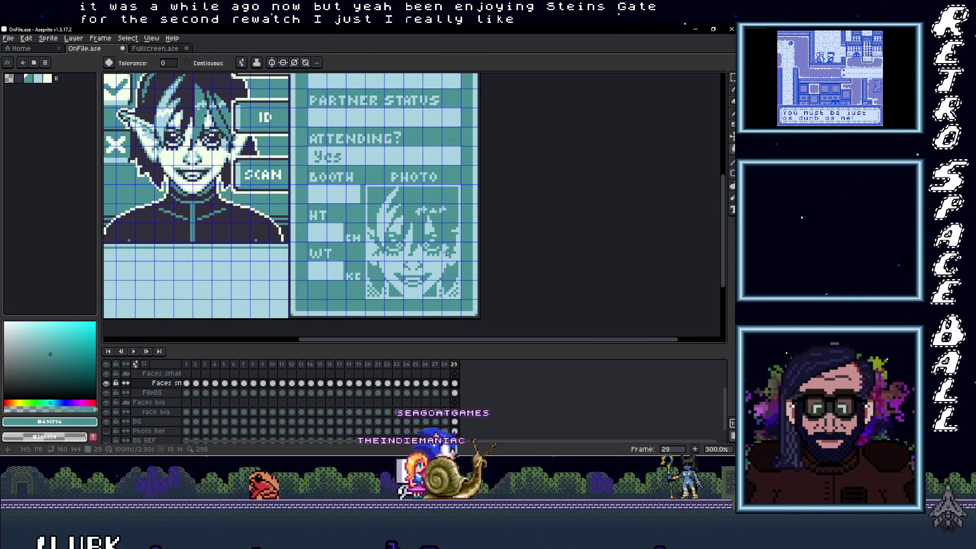
{"action": "scroll", "coordinate": [305, 145], "scroll_direction": "down", "scroll_amount": 1}
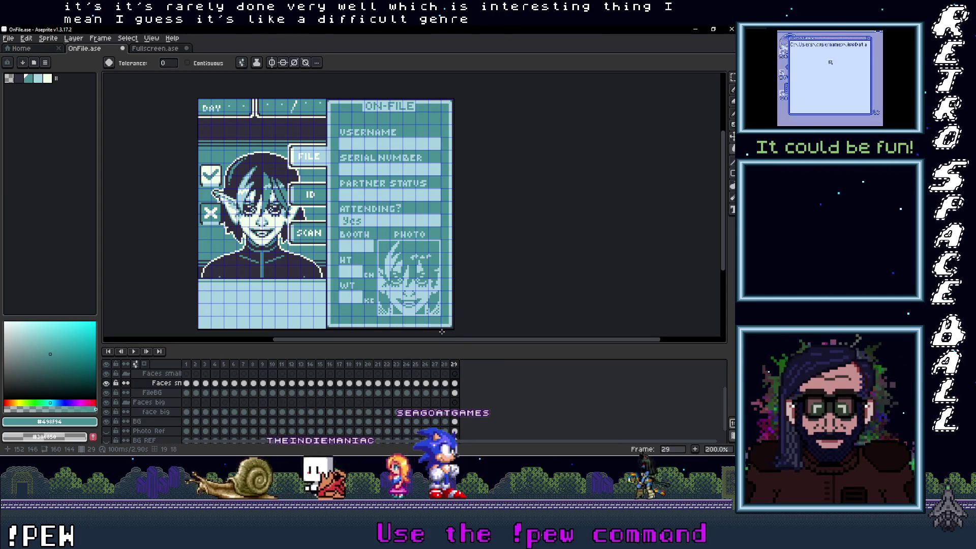
{"action": "scroll", "coordinate": [453, 401], "scroll_direction": "up", "scroll_amount": 3}
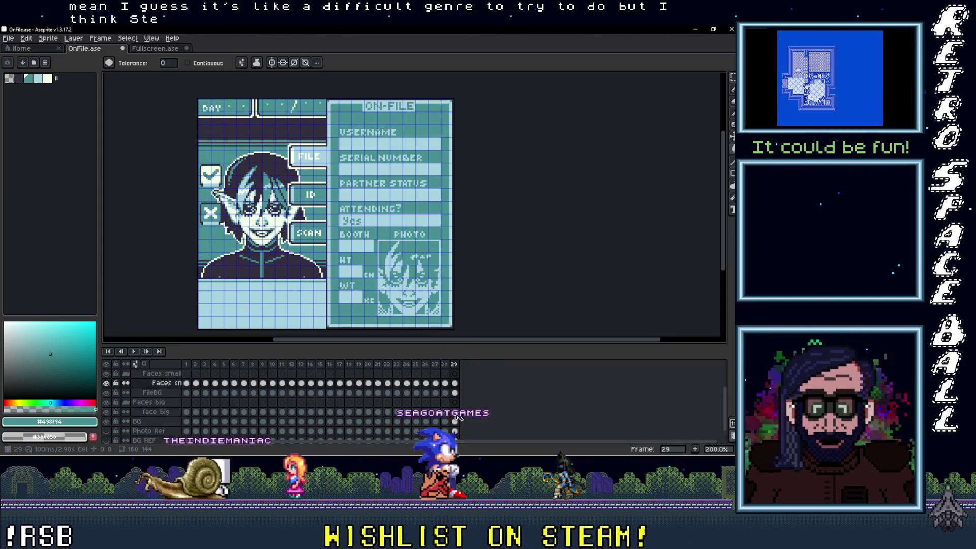
{"action": "scroll", "coordinate": [455, 386], "scroll_direction": "down", "scroll_amount": 1}
{"action": "left_click", "coordinate": [455, 373]}
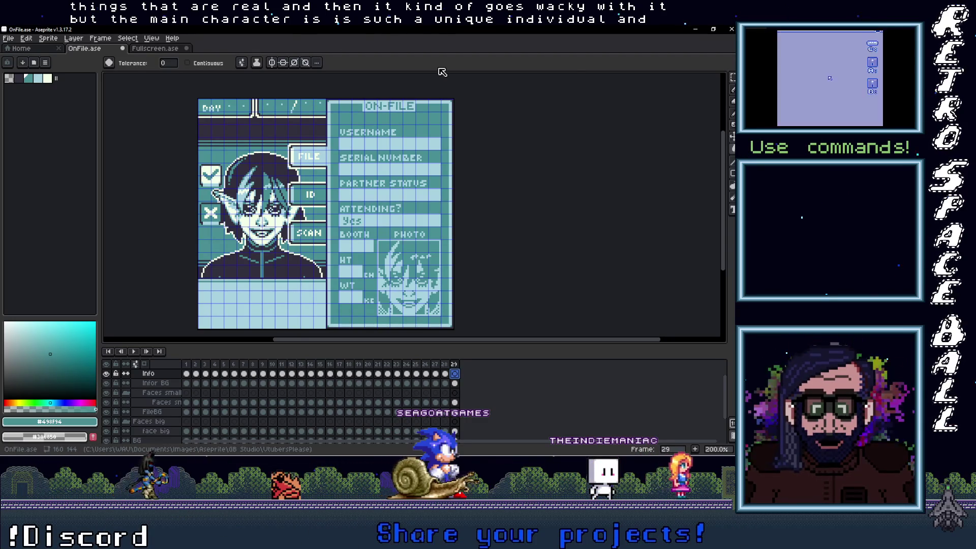
Bring up the portraits folder in File Explorer, closing an accidentally opened portrait
{"action": "left_click", "coordinate": [124, 51]}
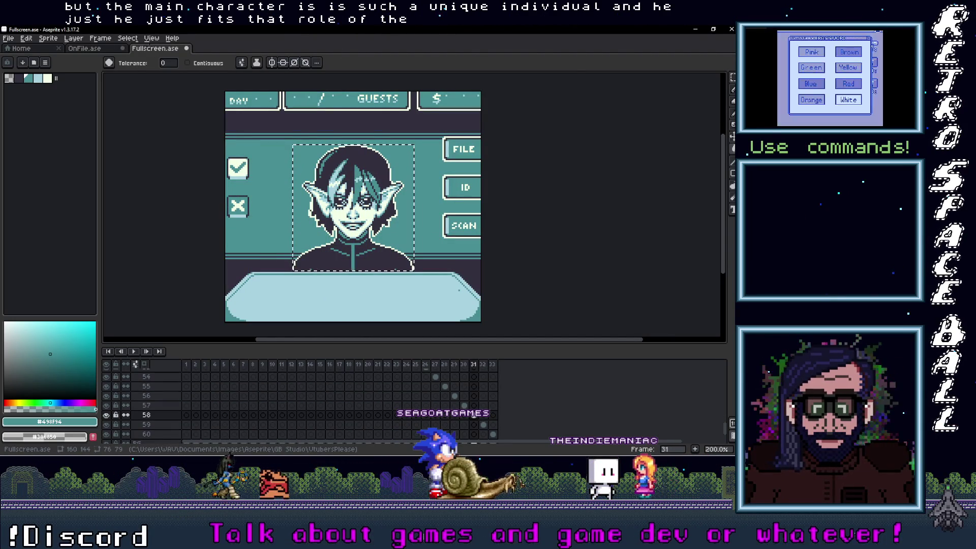
{"action": "left_click", "coordinate": [116, 49]}
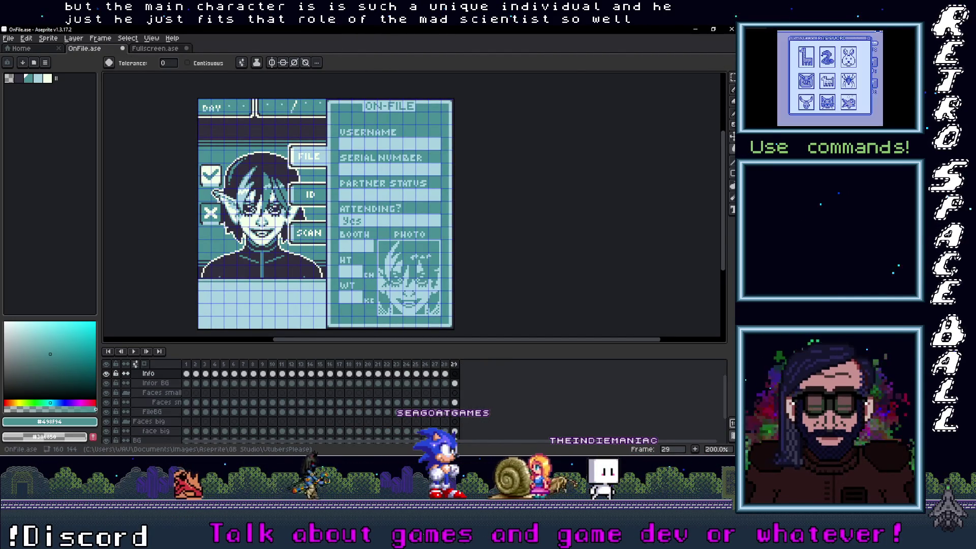
{"action": "key", "text": "alt+Tab"}
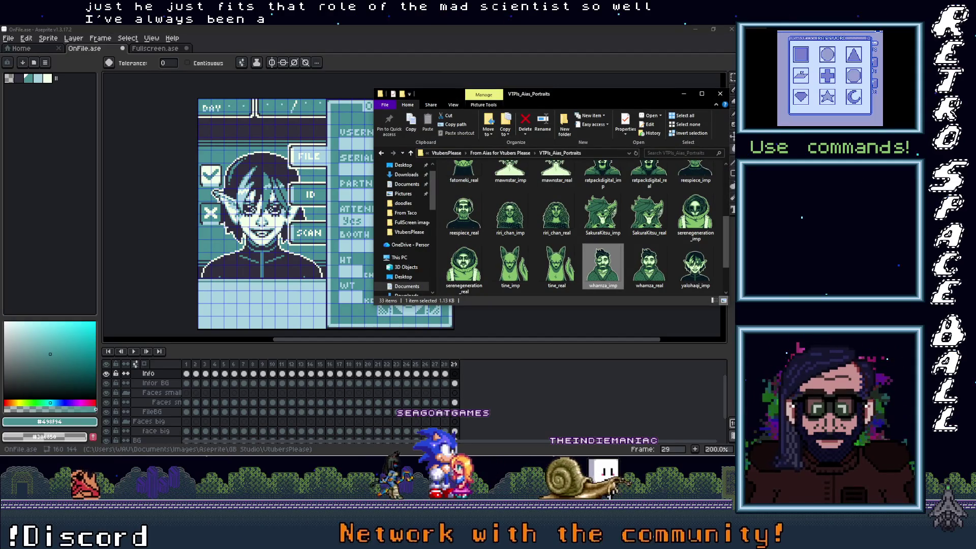
{"action": "double_click", "coordinate": [704, 259]}
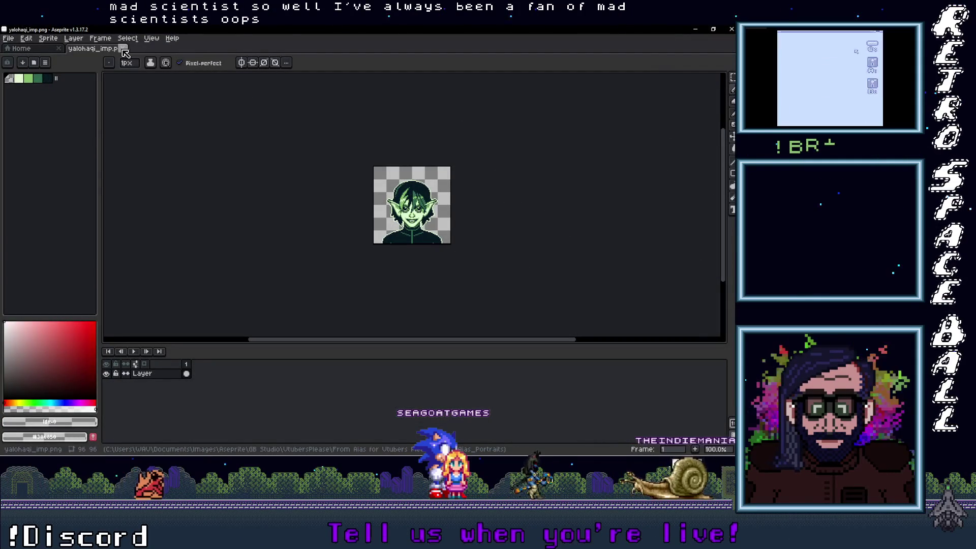
{"action": "key", "text": "ctrl+w"}
Select the applicant-name part of the portrait's file name, then return to the ON-FILE card
{"action": "key", "text": "alt+Tab"}
{"action": "left_click", "coordinate": [687, 286]}
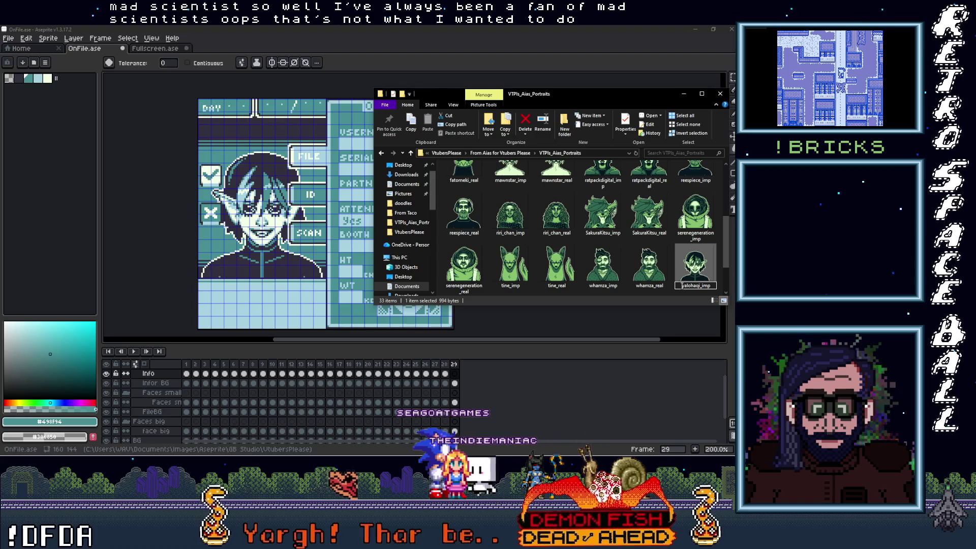
{"action": "left_click_drag", "start_coordinate": [682, 285], "coordinate": [701, 288]}
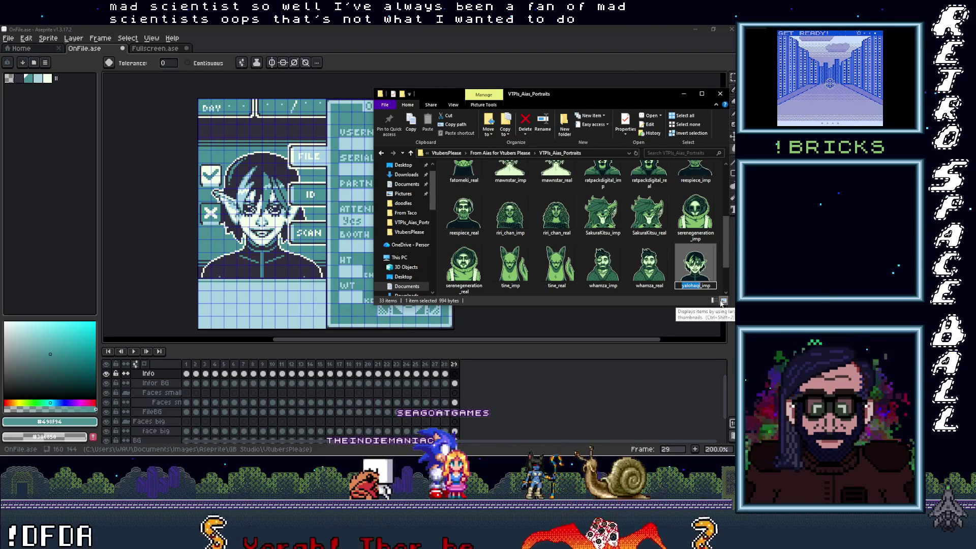
{"action": "left_click", "coordinate": [369, 47]}
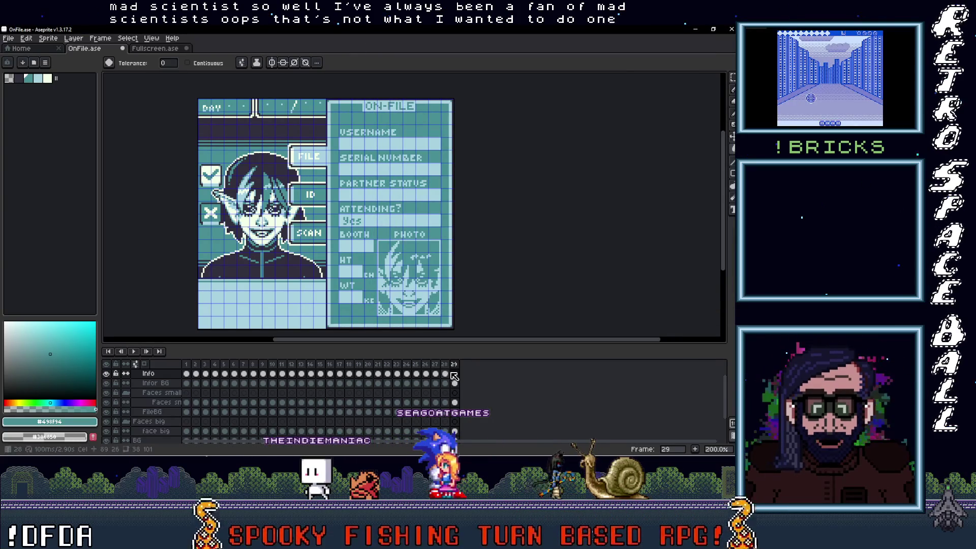
{"action": "left_click_drag", "start_coordinate": [385, 262], "coordinate": [407, 244]}
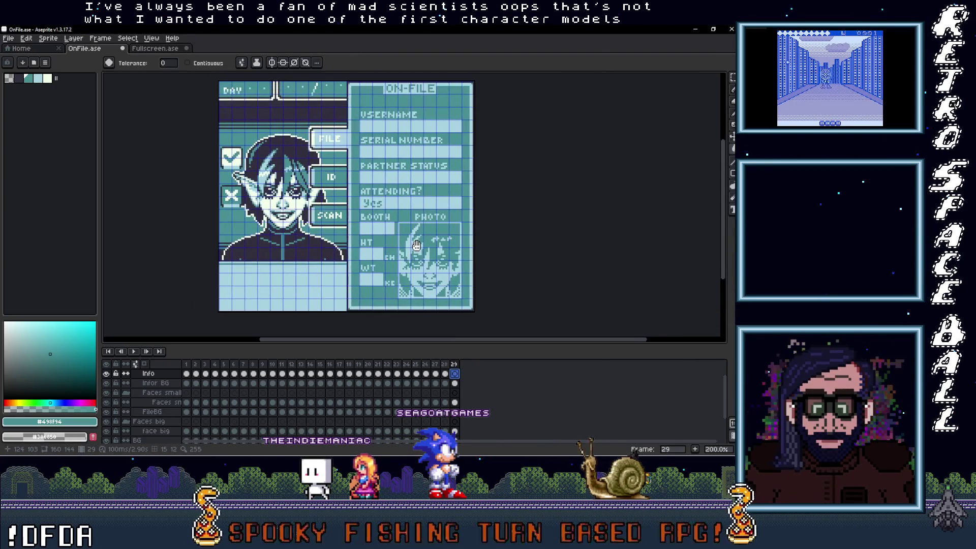
{"action": "scroll", "coordinate": [438, 376], "scroll_direction": "up", "scroll_amount": 1}
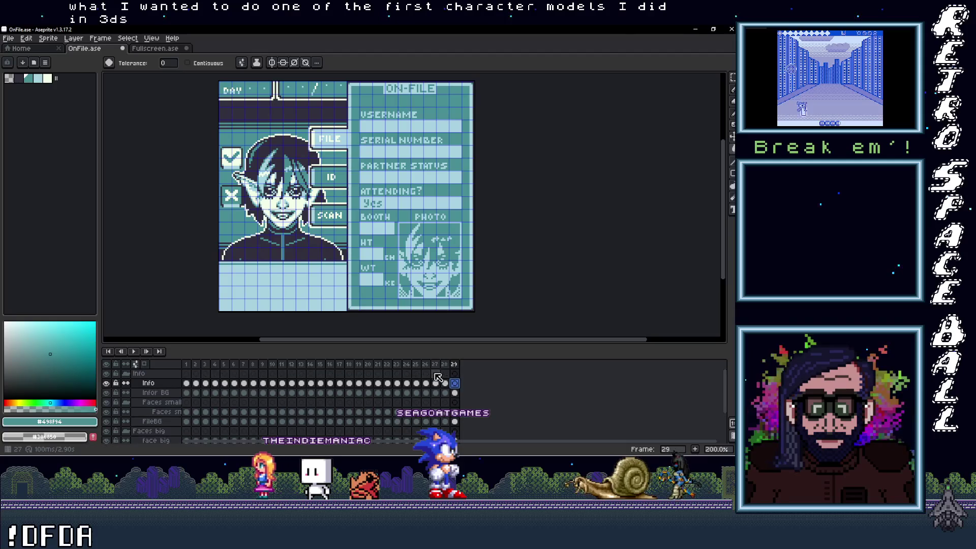
{"action": "scroll", "coordinate": [355, 222], "scroll_direction": "up", "scroll_amount": 2}
{"action": "scroll", "coordinate": [354, 222], "scroll_direction": "down", "scroll_amount": 1}
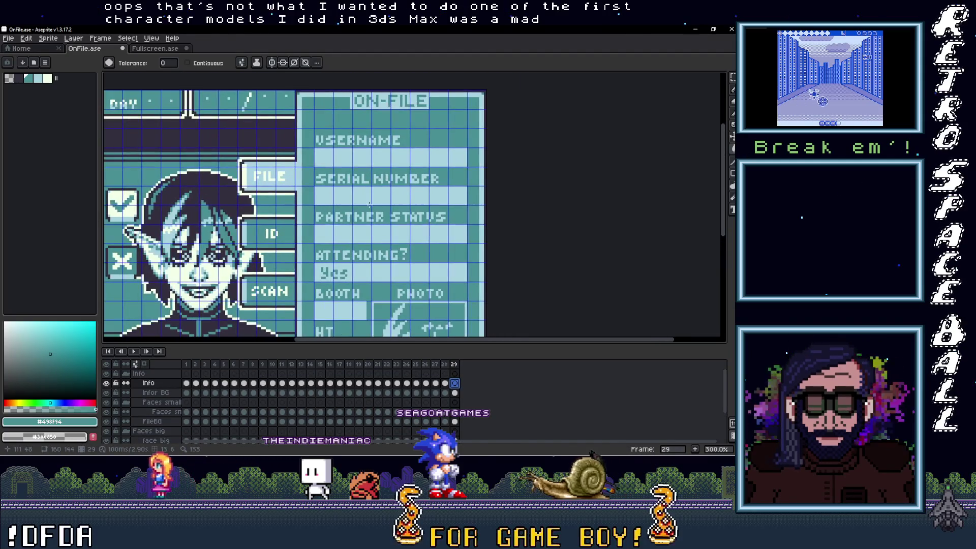
{"action": "key", "text": "ctrl+v"}
{"action": "key", "text": "Escape"}
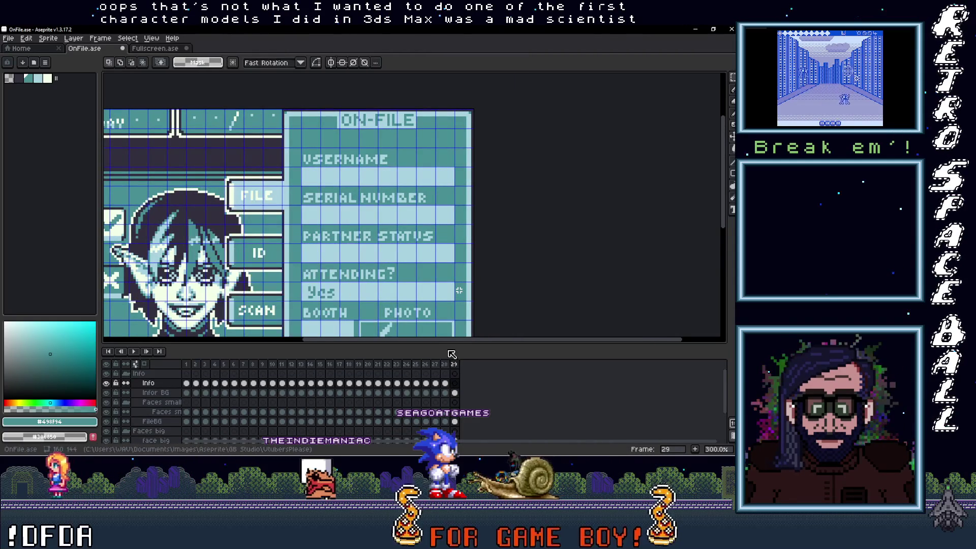
{"action": "left_click", "coordinate": [454, 383]}
{"action": "scroll", "coordinate": [283, 178], "scroll_direction": "up", "scroll_amount": 2}
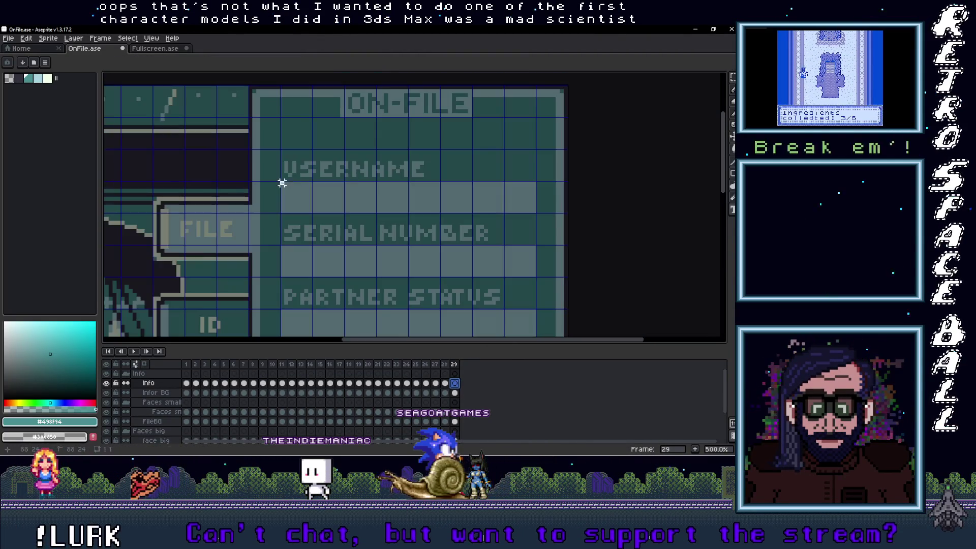
{"action": "left_click_drag", "start_coordinate": [283, 182], "coordinate": [536, 212]}
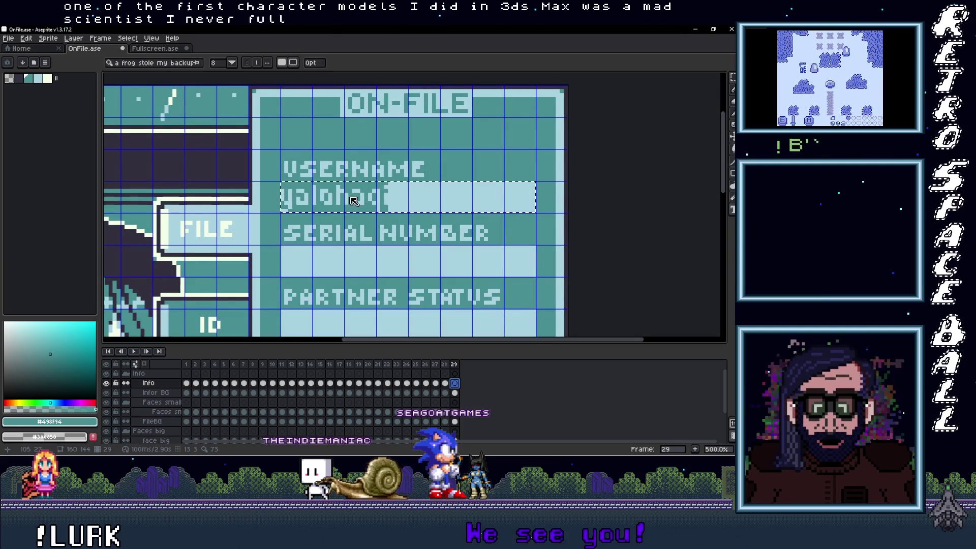
{"action": "left_click", "coordinate": [351, 216]}
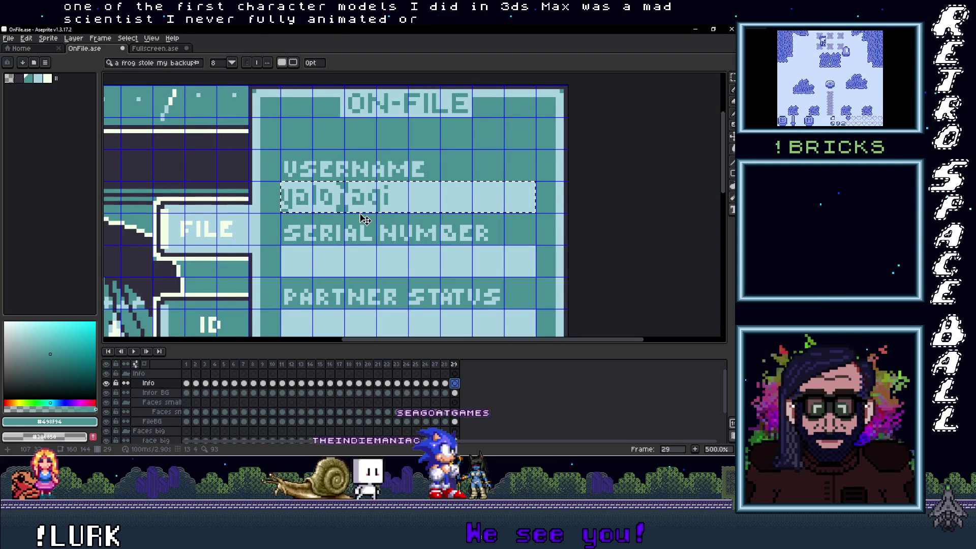
{"action": "left_click_drag", "start_coordinate": [366, 220], "coordinate": [378, 221]}
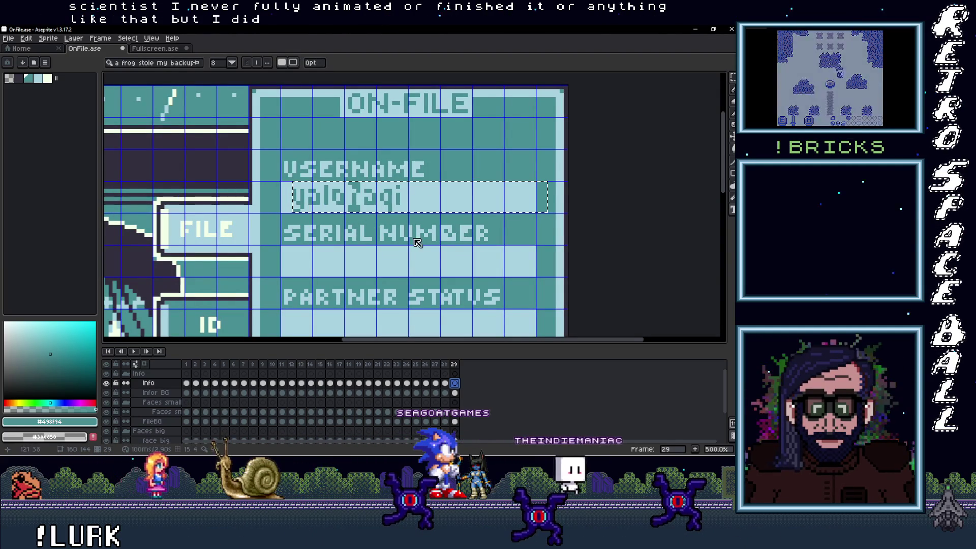
{"action": "key", "text": "Return"}
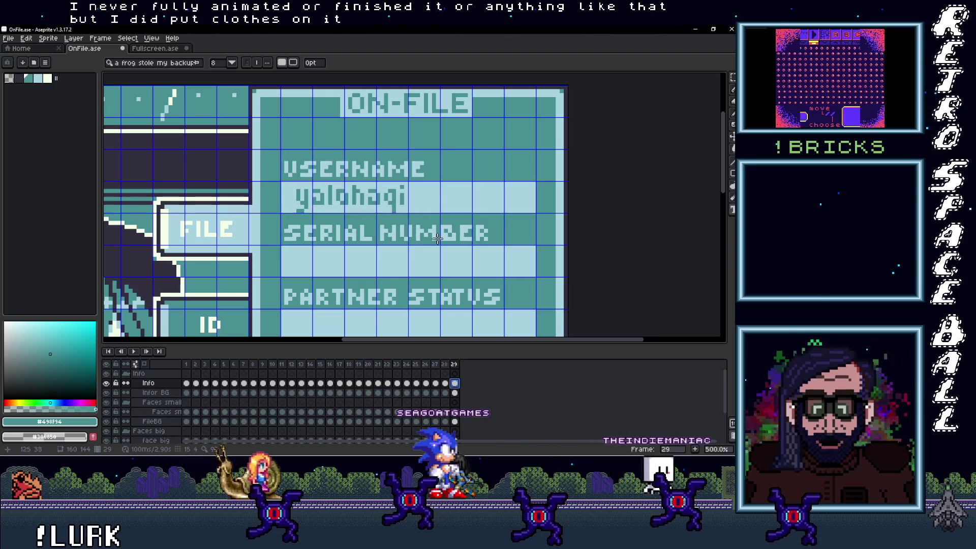
{"action": "scroll", "coordinate": [458, 236], "scroll_direction": "down", "scroll_amount": 2}
{"action": "left_click_drag", "start_coordinate": [448, 257], "coordinate": [394, 197]}
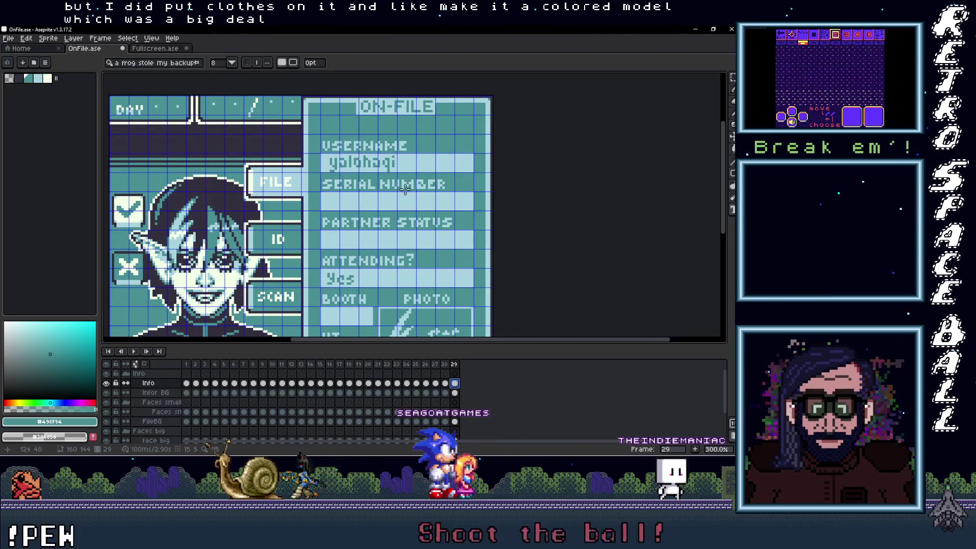
{"action": "scroll", "coordinate": [398, 183], "scroll_direction": "up", "scroll_amount": 2}
{"action": "left_click_drag", "start_coordinate": [442, 218], "coordinate": [567, 248]}
{"action": "scroll", "coordinate": [442, 168], "scroll_direction": "down", "scroll_amount": 2}
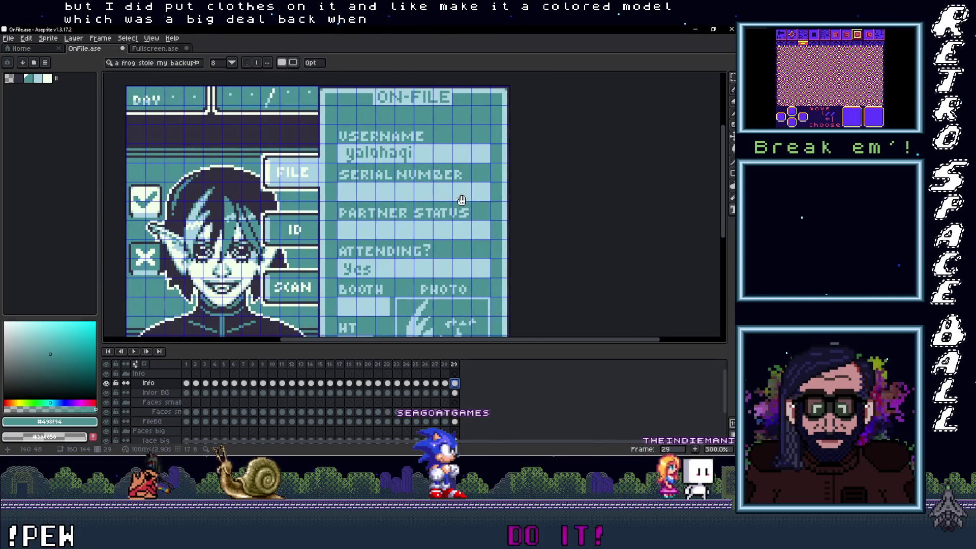
{"action": "scroll", "coordinate": [419, 233], "scroll_direction": "down", "scroll_amount": 1}
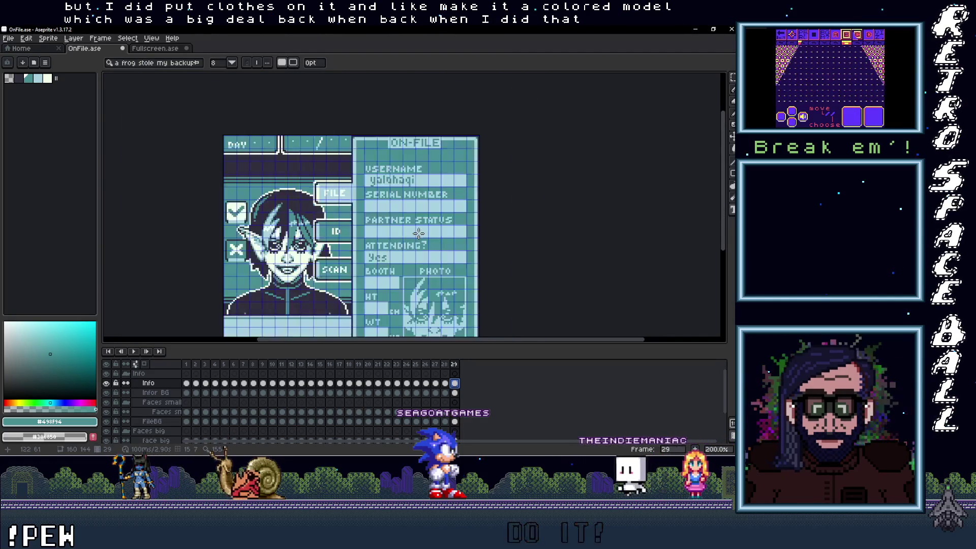
{"action": "mouse_move", "coordinate": [742, 117]}
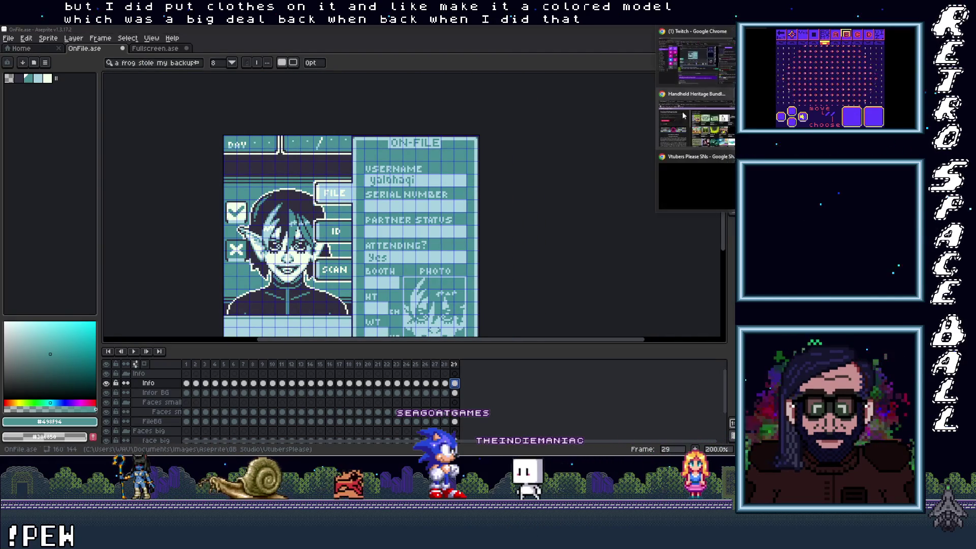
{"action": "left_click", "coordinate": [687, 152]}
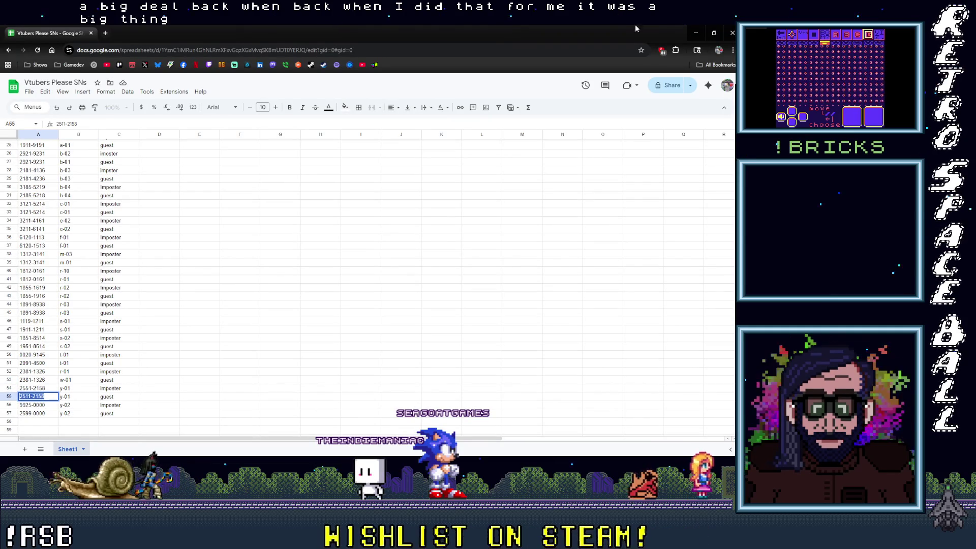
{"action": "left_click", "coordinate": [696, 33]}
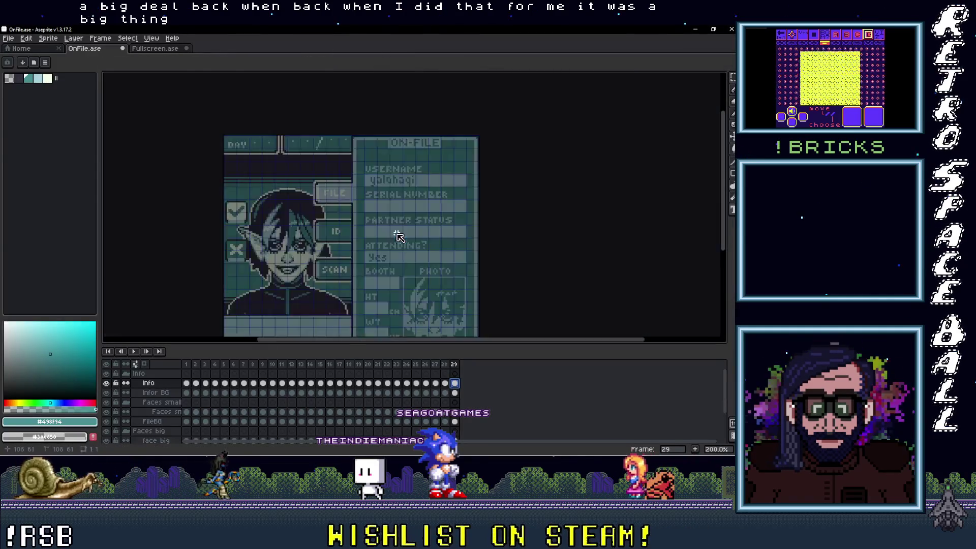
Paste serial number 2511-2158 into the SERIAL NUMBER row and commit it in place
{"action": "scroll", "coordinate": [380, 201], "scroll_direction": "up", "scroll_amount": 3}
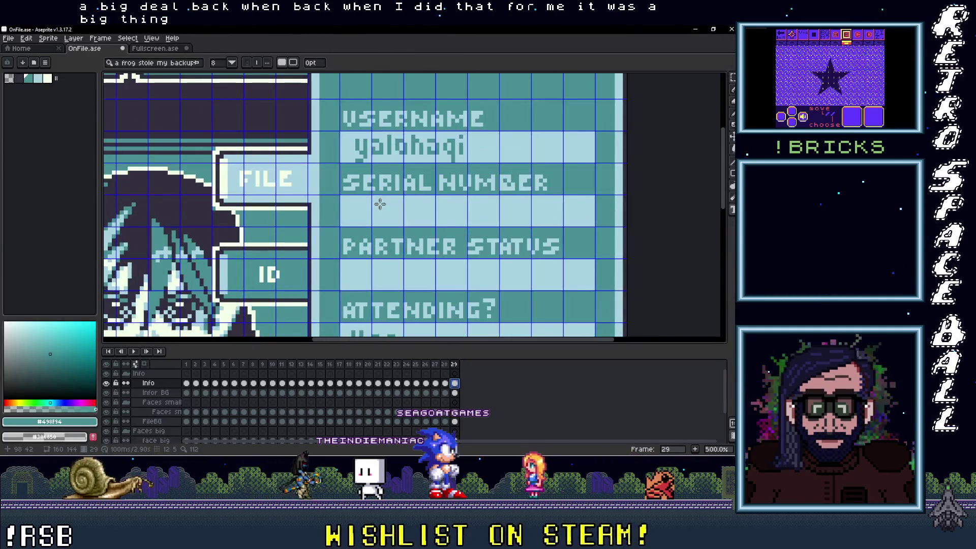
{"action": "left_click_drag", "start_coordinate": [342, 197], "coordinate": [594, 226]}
{"action": "key", "text": "ctrl+v"}
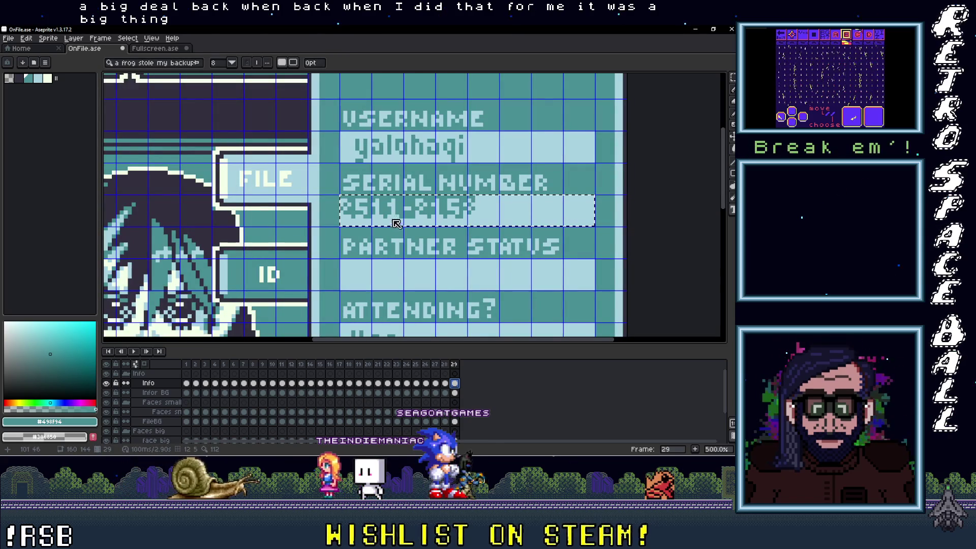
{"action": "left_click_drag", "start_coordinate": [397, 221], "coordinate": [411, 234]}
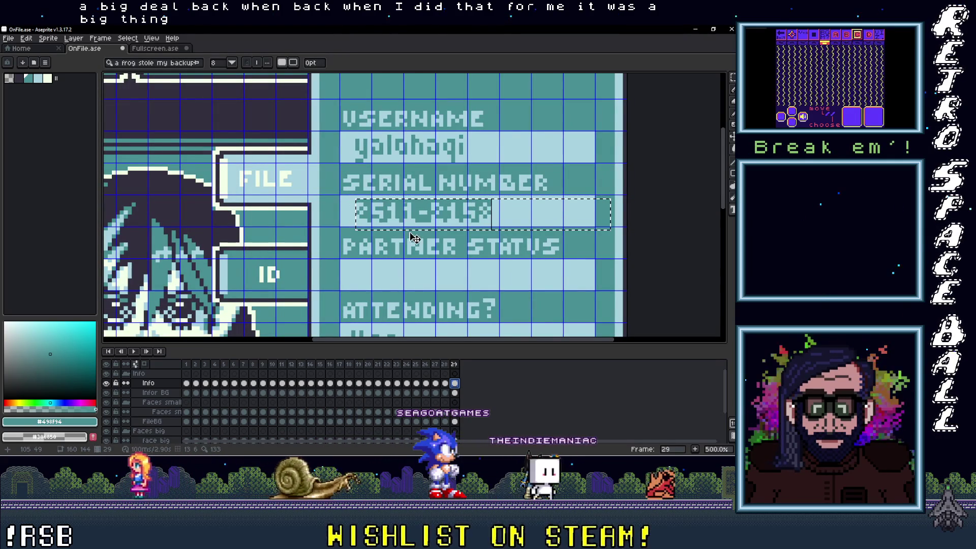
{"action": "key", "text": "Return"}
Check the previous applicant's partner status, then add No under PARTNER STATUS on frame 29
{"action": "scroll", "coordinate": [435, 256], "scroll_direction": "down", "scroll_amount": 2}
{"action": "scroll", "coordinate": [435, 256], "scroll_direction": "down", "scroll_amount": 3}
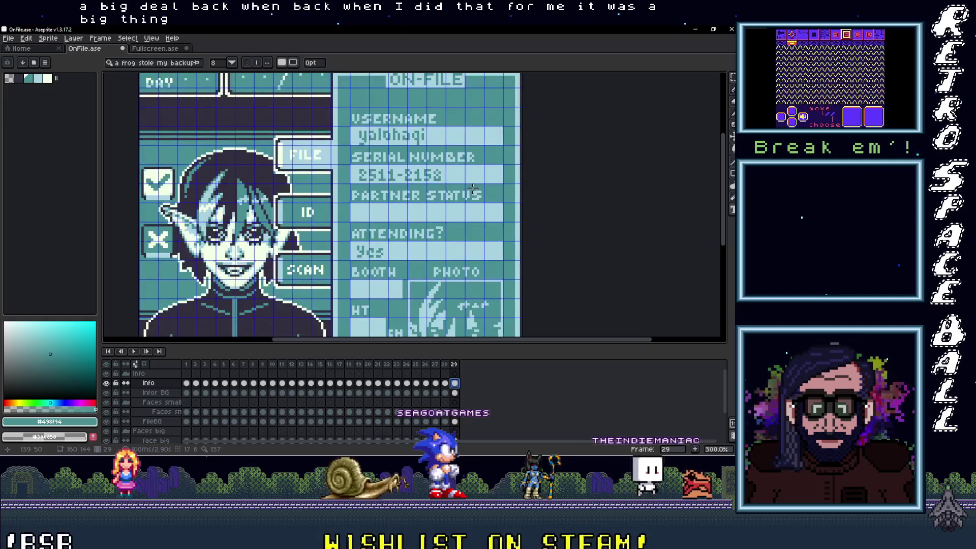
{"action": "left_click", "coordinate": [445, 364]}
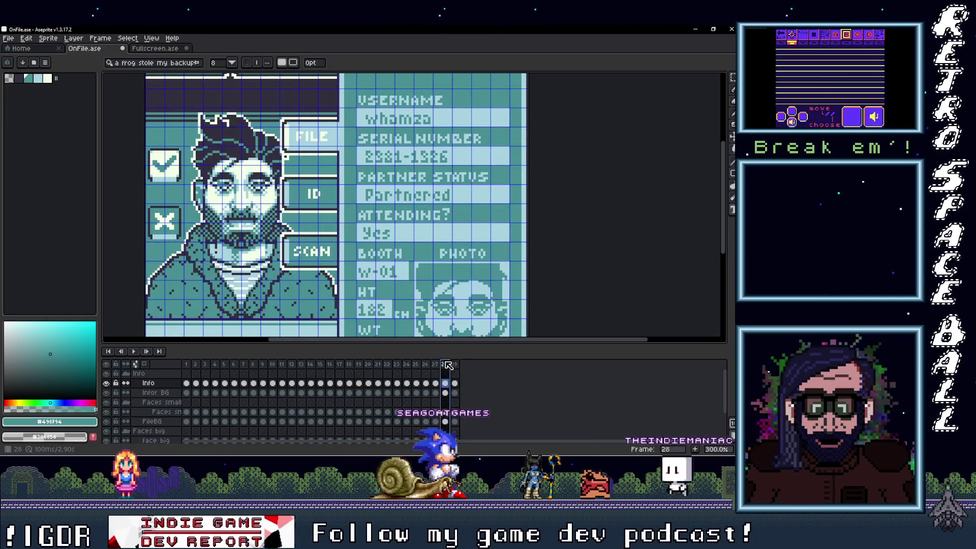
{"action": "left_click", "coordinate": [454, 364]}
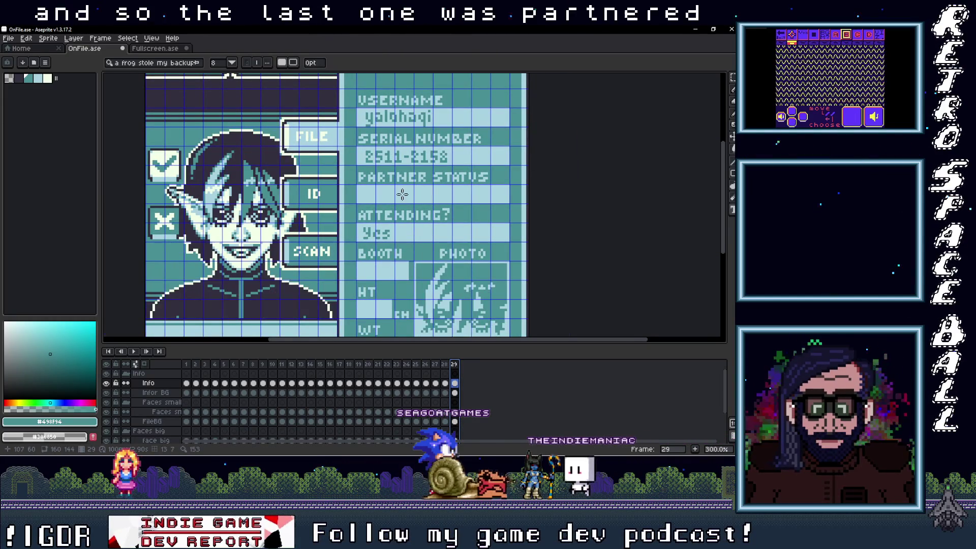
{"action": "scroll", "coordinate": [402, 195], "scroll_direction": "up", "scroll_amount": 1}
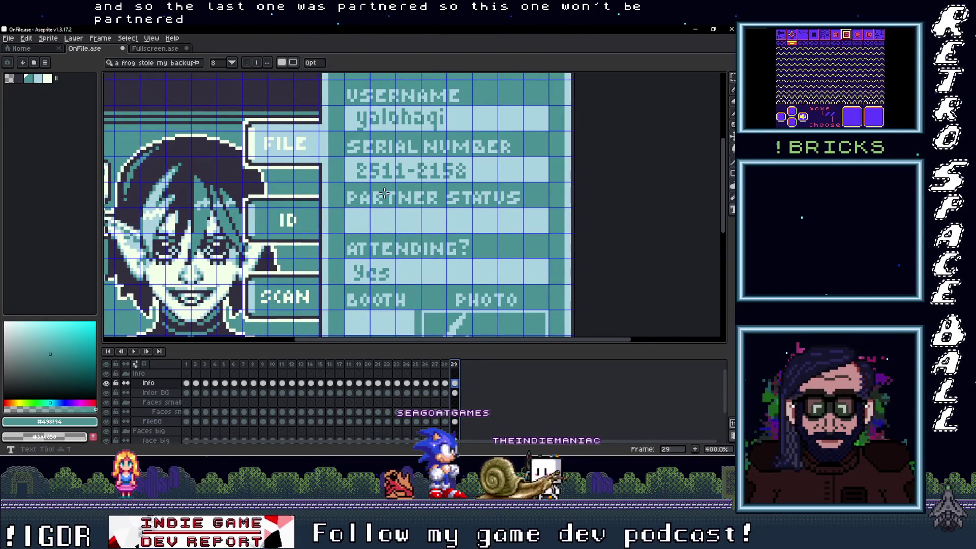
{"action": "scroll", "coordinate": [365, 207], "scroll_direction": "up", "scroll_amount": 2}
{"action": "mouse_move", "coordinate": [333, 210]}
{"action": "left_mouse_down"}
{"action": "mouse_move", "coordinate": [535, 244]}
{"action": "mouse_move", "coordinate": [640, 249]}
{"action": "left_mouse_up"}
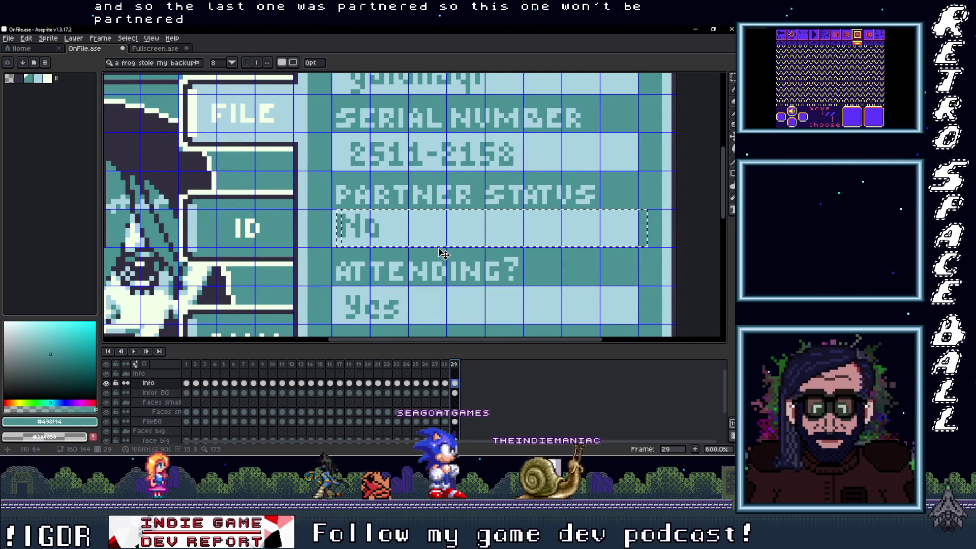
{"action": "mouse_move", "coordinate": [446, 253]}
{"action": "left_mouse_down"}
{"action": "mouse_move", "coordinate": [453, 260]}
{"action": "mouse_move", "coordinate": [420, 190]}
{"action": "left_mouse_up"}
Recheck the applicant's details in the spreadsheet and bring the partner status and booth fields into view
{"action": "scroll", "coordinate": [466, 283], "scroll_direction": "down", "scroll_amount": 3}
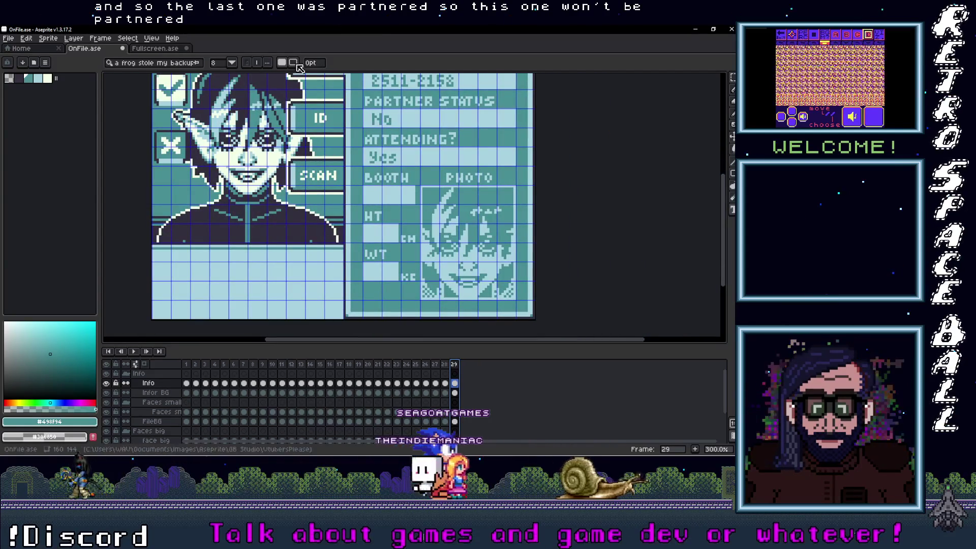
{"action": "left_click", "coordinate": [666, 200]}
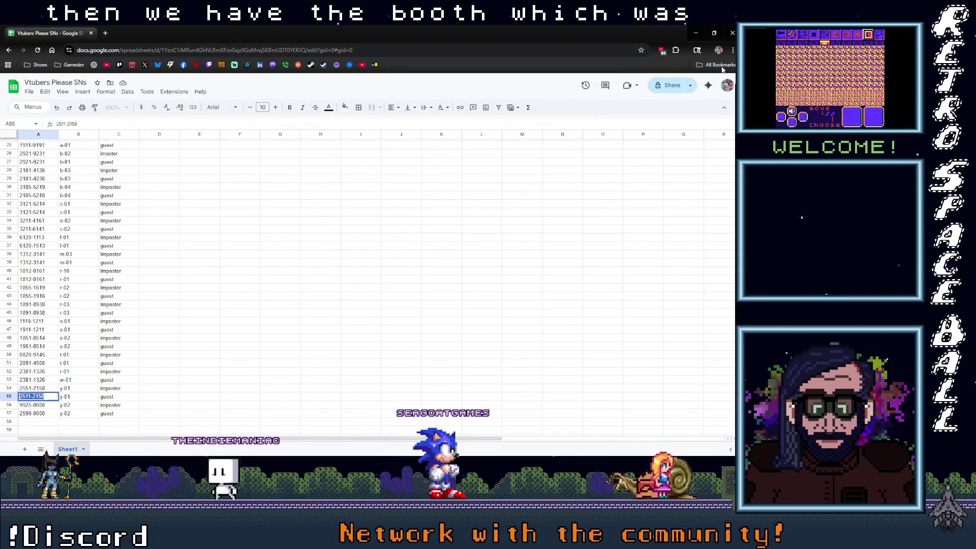
{"action": "left_click", "coordinate": [694, 32]}
{"action": "left_click_drag", "start_coordinate": [382, 215], "coordinate": [384, 241]}
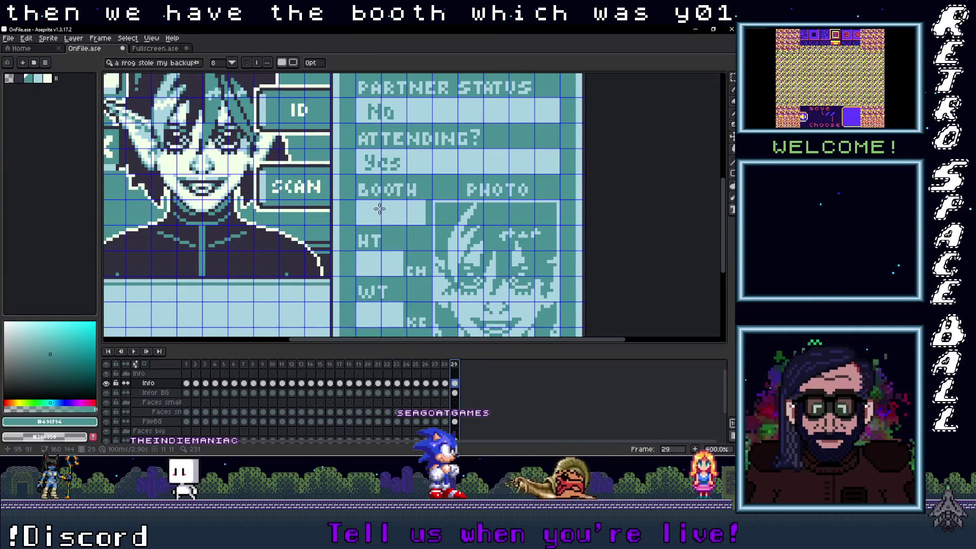
Enter y-01 in a text box under BOOTH and nudge it one pixel right and down
{"action": "scroll", "coordinate": [377, 208], "scroll_direction": "up", "scroll_amount": 3}
{"action": "left_click_drag", "start_coordinate": [341, 190], "coordinate": [478, 240]}
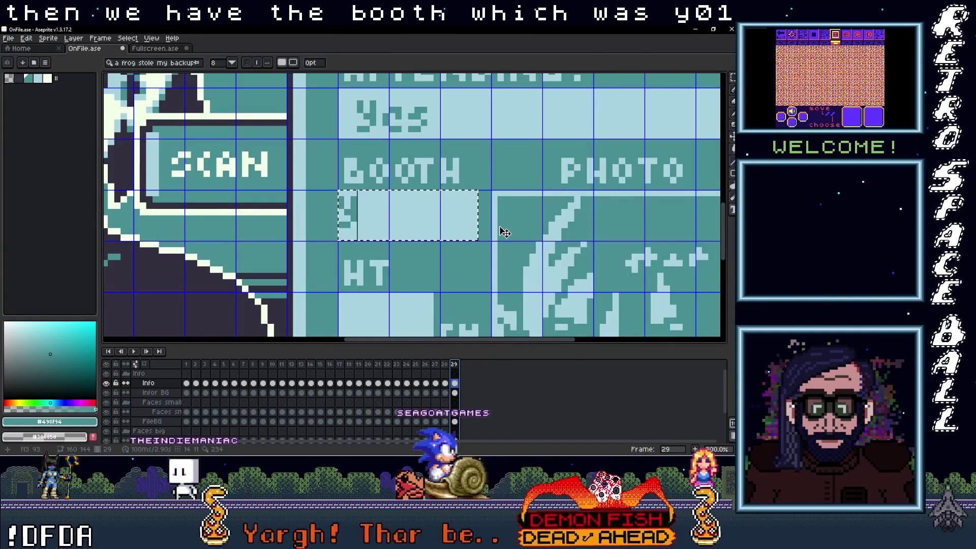
{"action": "type", "text": "-01"}
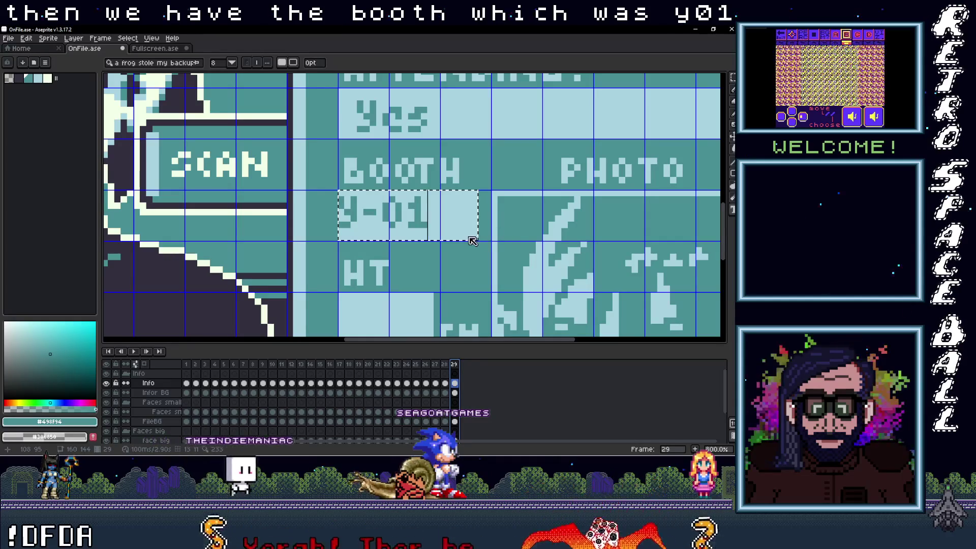
{"action": "key", "text": "Right"}
{"action": "key", "text": "Down"}
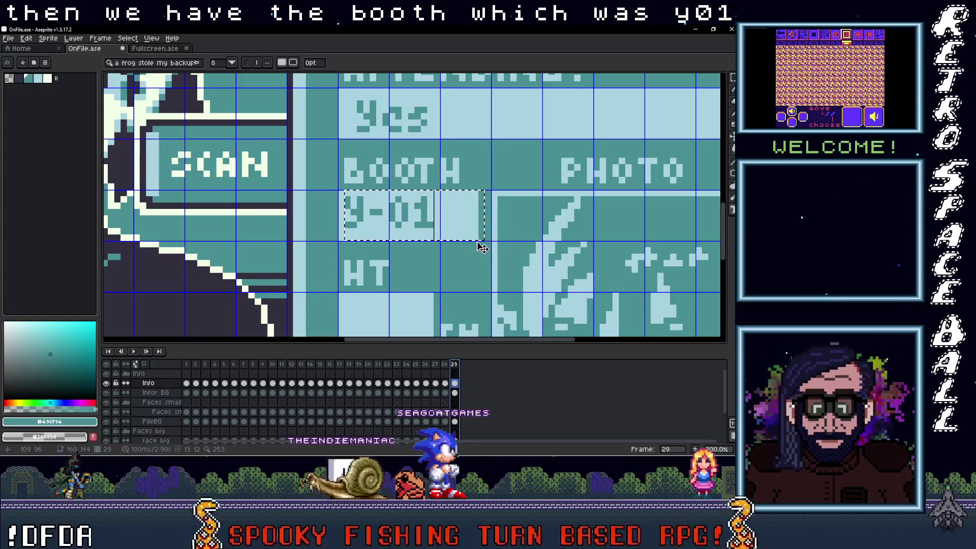
Scrub through earlier frames to compare applicants' heights and weights, then return to frame 29
{"action": "scroll", "coordinate": [477, 260], "scroll_direction": "down", "scroll_amount": 3}
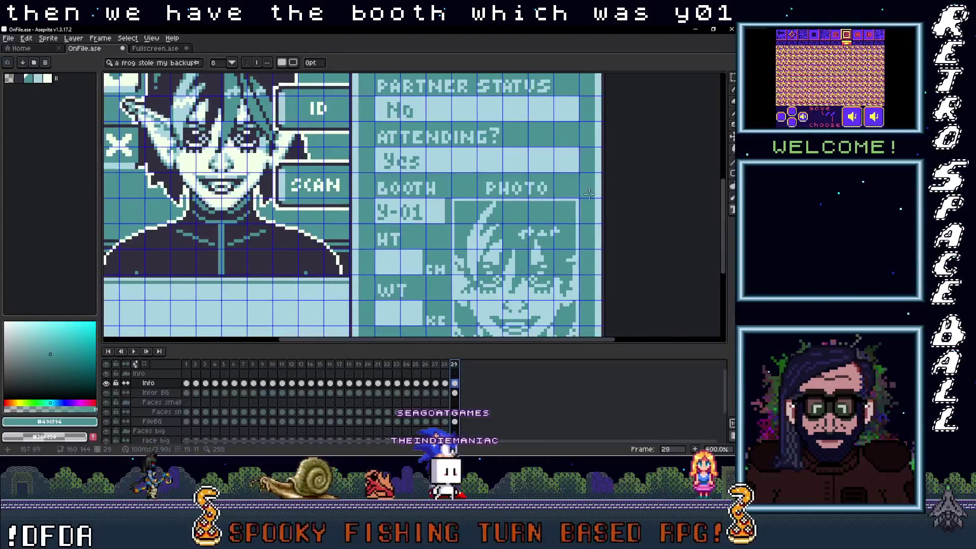
{"action": "mouse_move", "coordinate": [342, 364]}
{"action": "left_mouse_down"}
{"action": "mouse_move", "coordinate": [358, 364]}
{"action": "mouse_move", "coordinate": [226, 366]}
{"action": "left_mouse_up"}
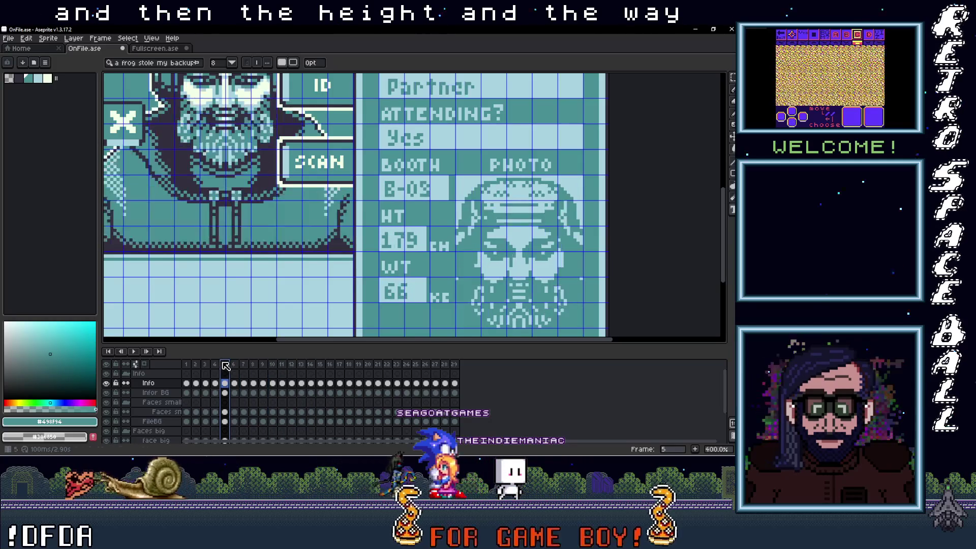
{"action": "key", "text": "Left"}
{"action": "key", "text": "Left"}
{"action": "key", "text": "Left"}
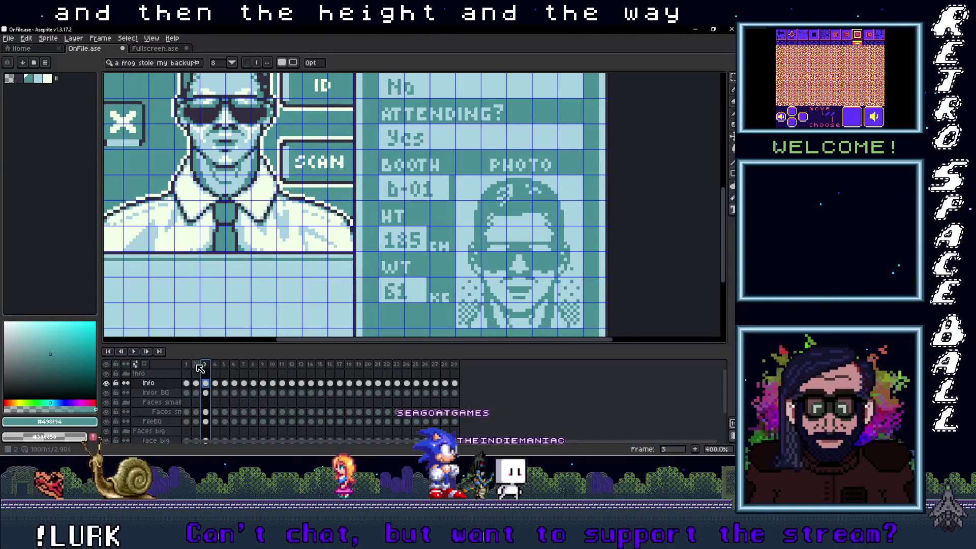
{"action": "left_click_drag", "start_coordinate": [264, 367], "coordinate": [367, 372]}
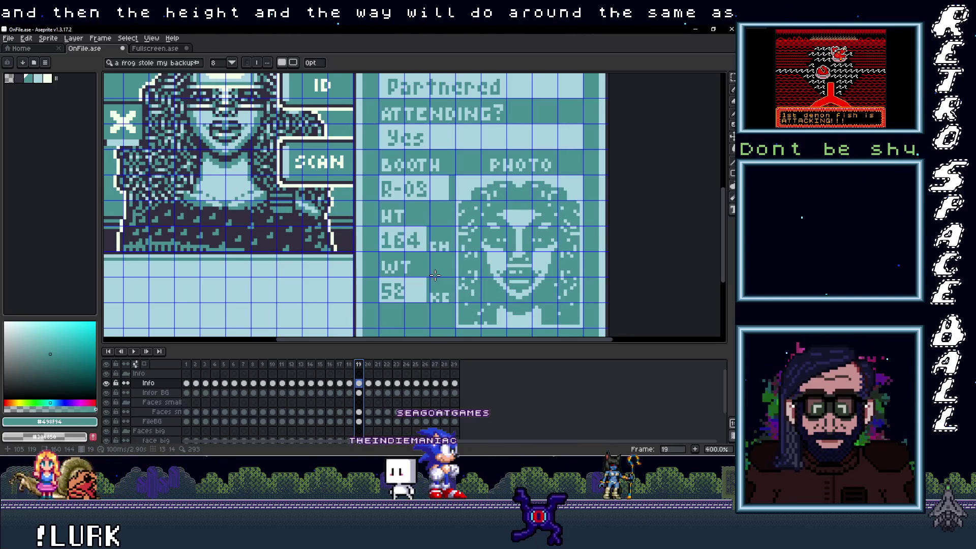
{"action": "left_click", "coordinate": [455, 364]}
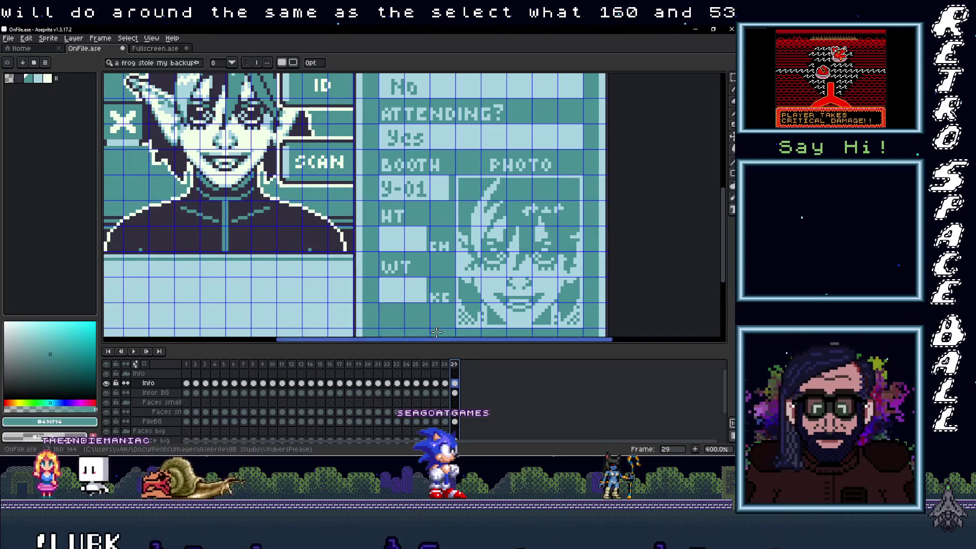
Add 160 to the HT height field on the frame 29 card and nudge it into place
{"action": "left_click_drag", "start_coordinate": [418, 260], "coordinate": [414, 285]}
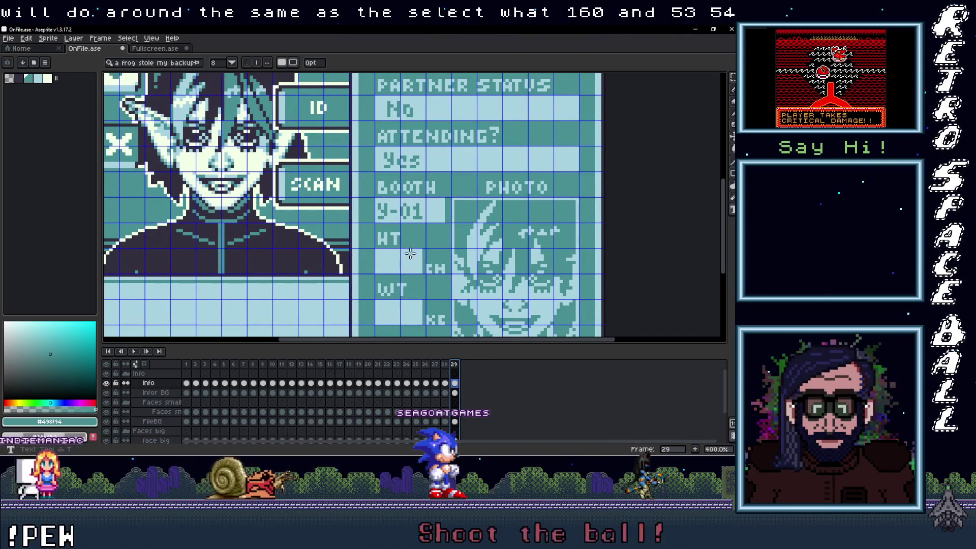
{"action": "scroll", "coordinate": [371, 246], "scroll_direction": "up", "scroll_amount": 3}
{"action": "left_click_drag", "start_coordinate": [361, 240], "coordinate": [456, 292]}
{"action": "type", "text": "60"}
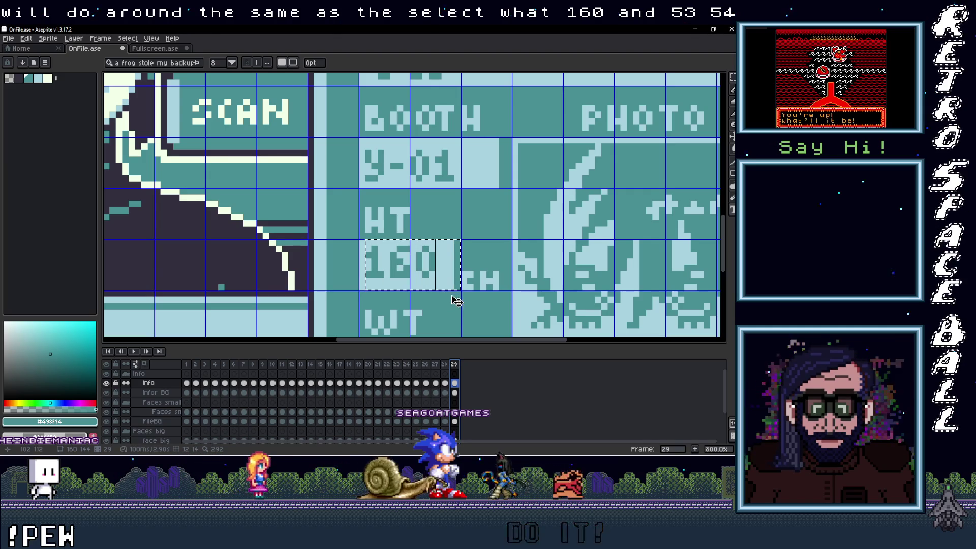
{"action": "left_click_drag", "start_coordinate": [457, 301], "coordinate": [457, 304]}
Add 54 to the WT weight field and position it correctly
{"action": "scroll", "coordinate": [474, 315], "scroll_direction": "down", "scroll_amount": 3}
{"action": "scroll", "coordinate": [421, 267], "scroll_direction": "up", "scroll_amount": 2}
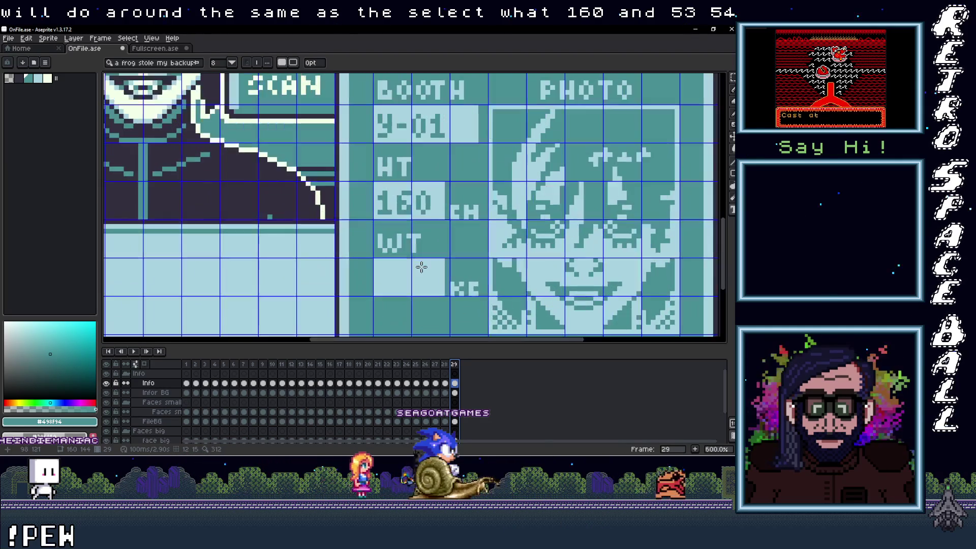
{"action": "scroll", "coordinate": [387, 259], "scroll_direction": "up", "scroll_amount": 1}
{"action": "left_click_drag", "start_coordinate": [370, 255], "coordinate": [463, 305]}
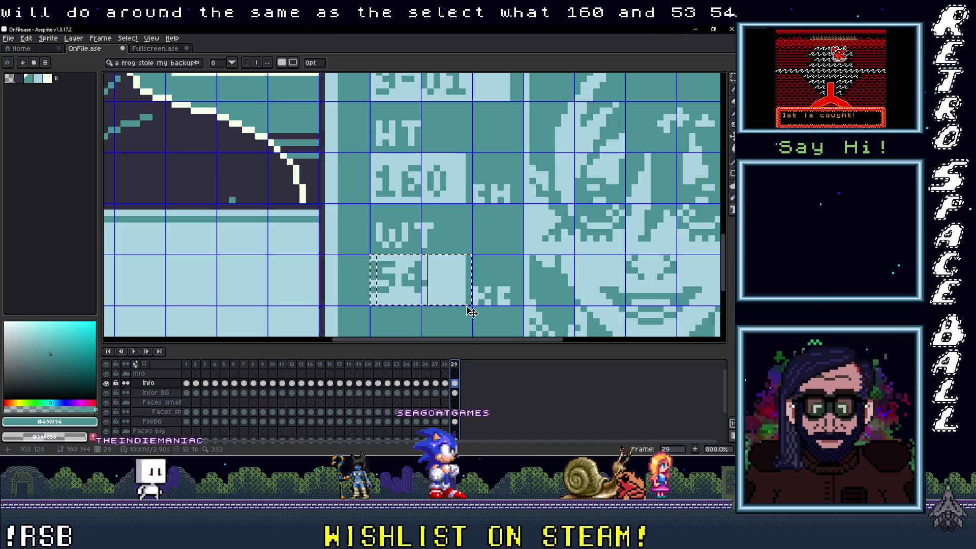
{"action": "left_click_drag", "start_coordinate": [469, 308], "coordinate": [472, 316]}
{"action": "scroll", "coordinate": [517, 305], "scroll_direction": "down", "scroll_amount": 5}
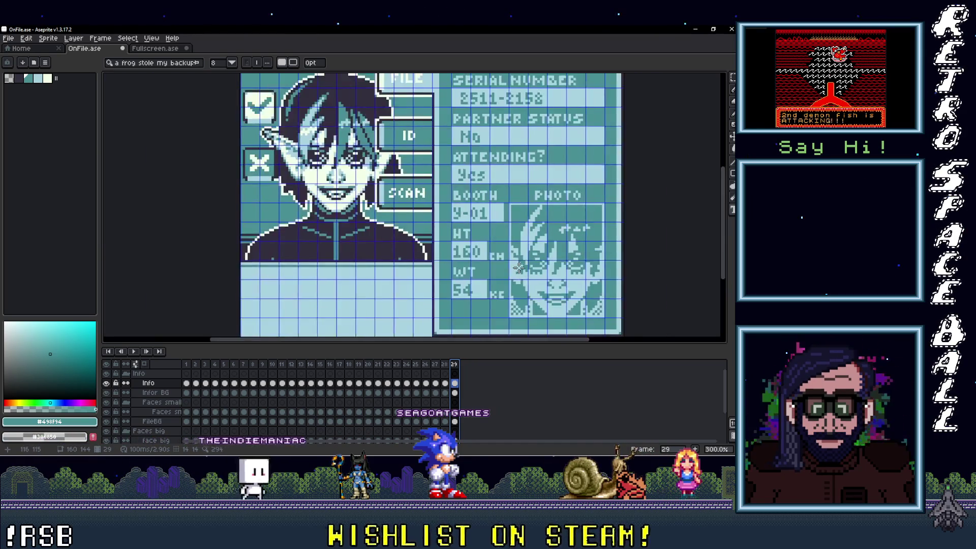
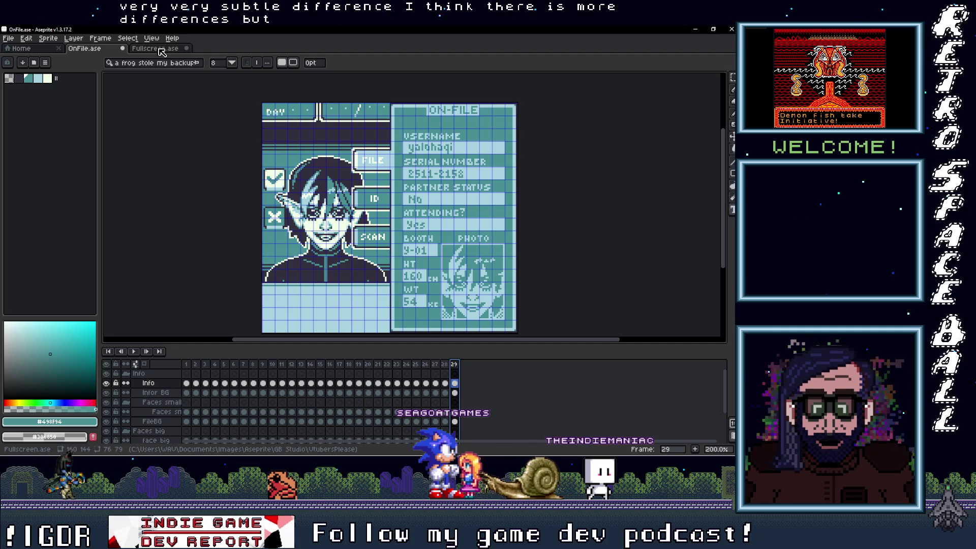
Add frame 30 as a copy of frame 29 and clear its face big cel
{"action": "right_click", "coordinate": [454, 364]}
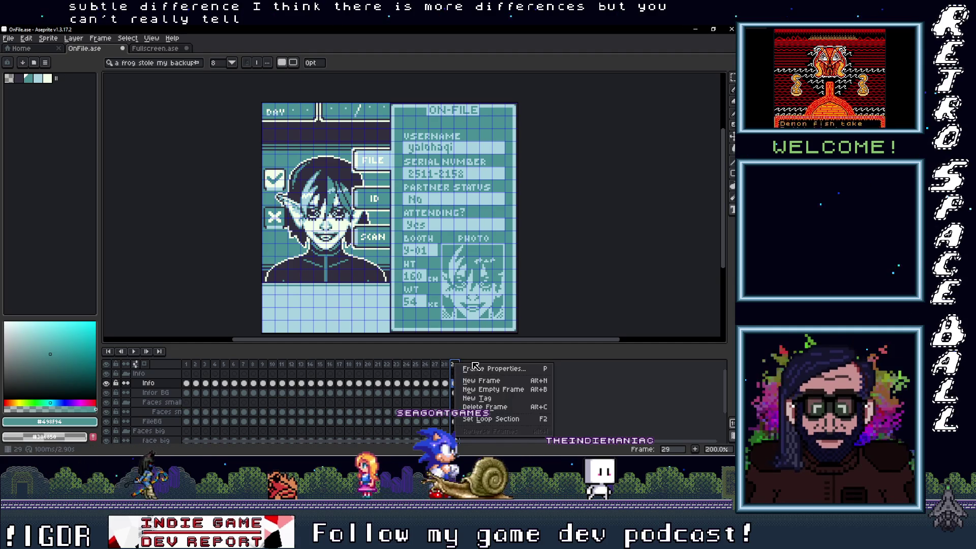
{"action": "left_click", "coordinate": [502, 390]}
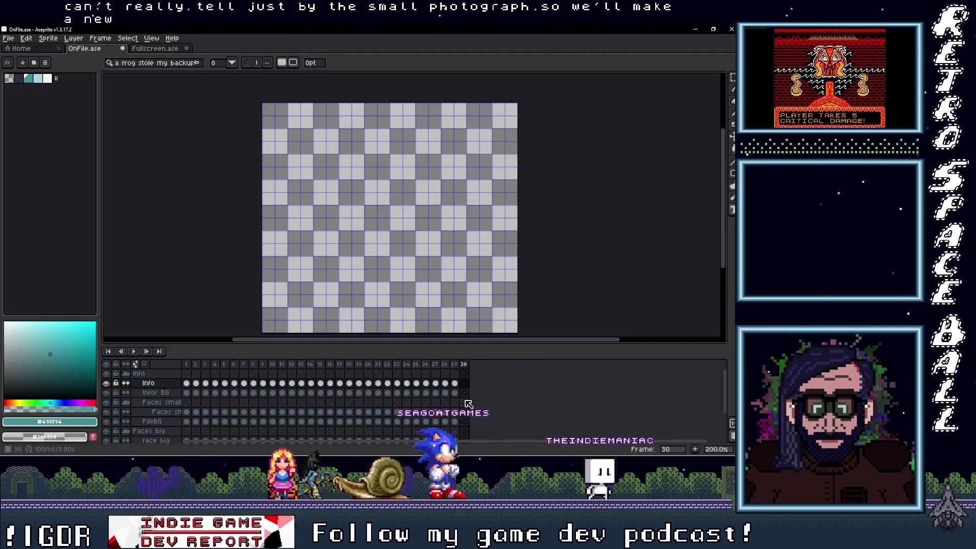
{"action": "key", "text": "ctrl+z"}
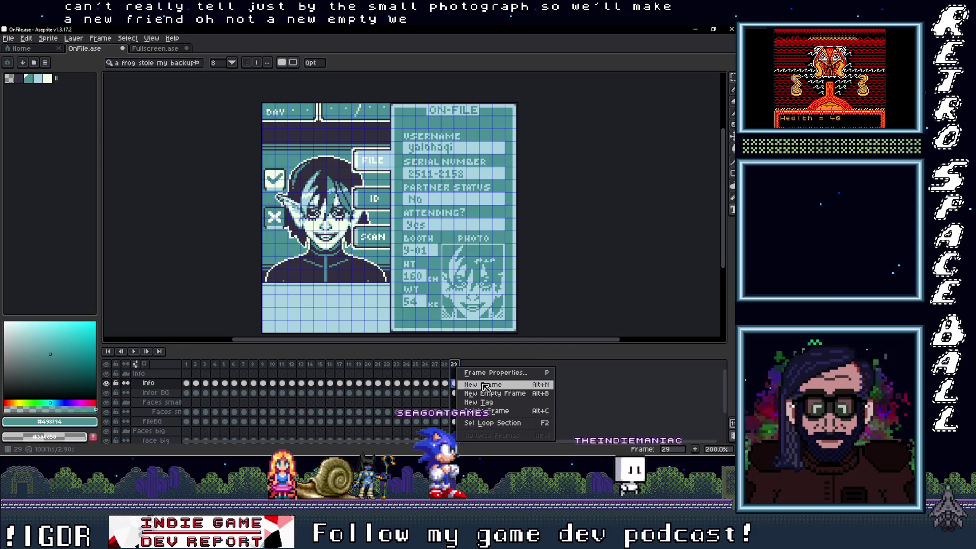
{"action": "left_click", "coordinate": [483, 385]}
{"action": "scroll", "coordinate": [463, 405], "scroll_direction": "down", "scroll_amount": 1}
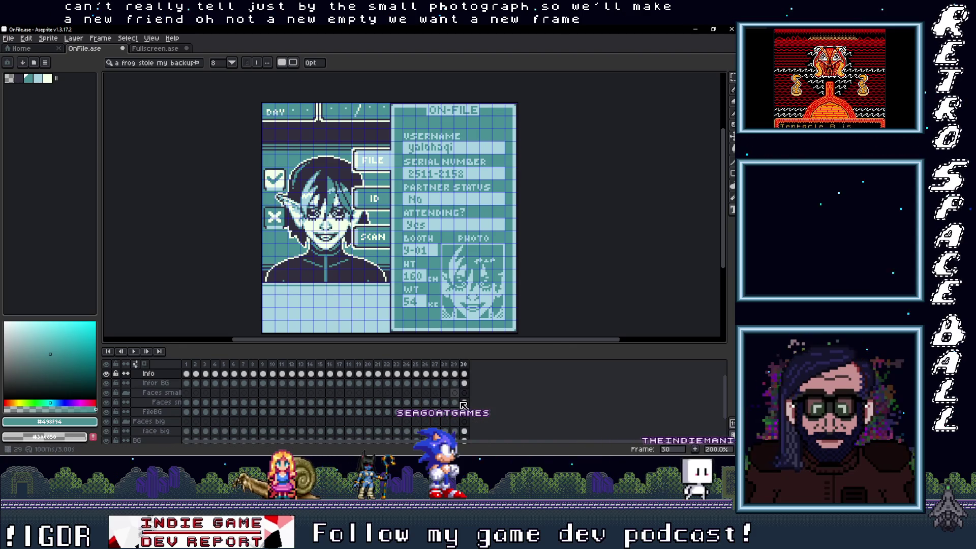
{"action": "left_click", "coordinate": [464, 431]}
{"action": "key", "text": "Delete"}
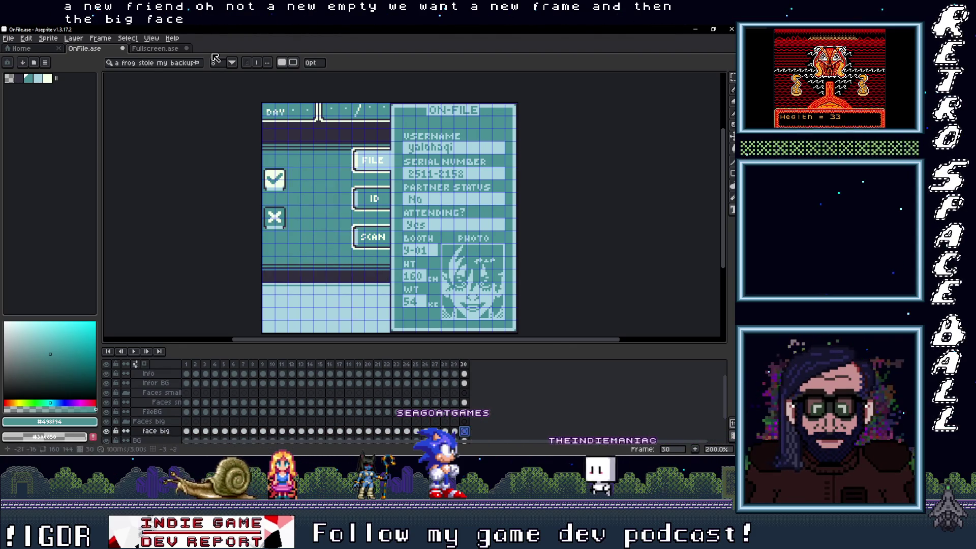
Copy the face from Fullscreen.ase and paste it into frame 30's face big cel
{"action": "key", "text": "ctrl+Tab"}
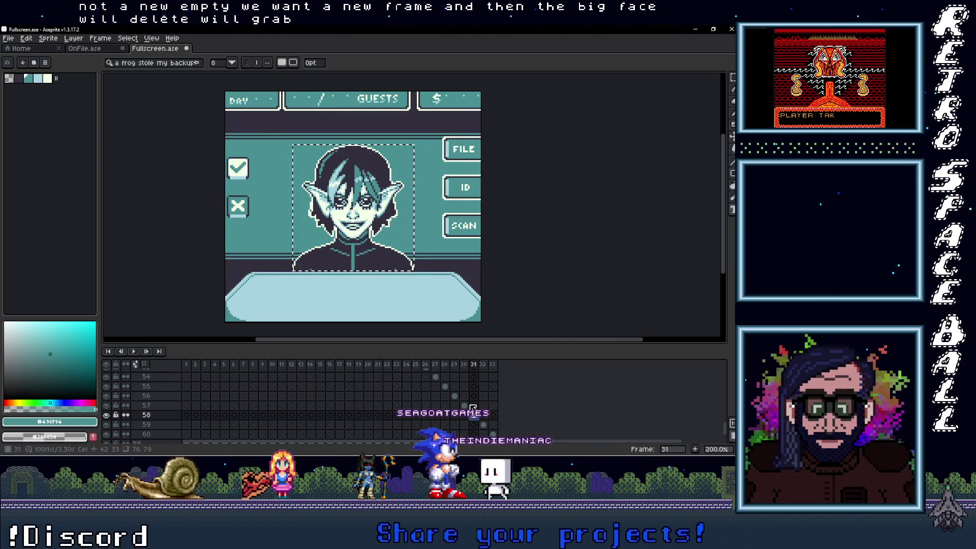
{"action": "left_click", "coordinate": [375, 228]}
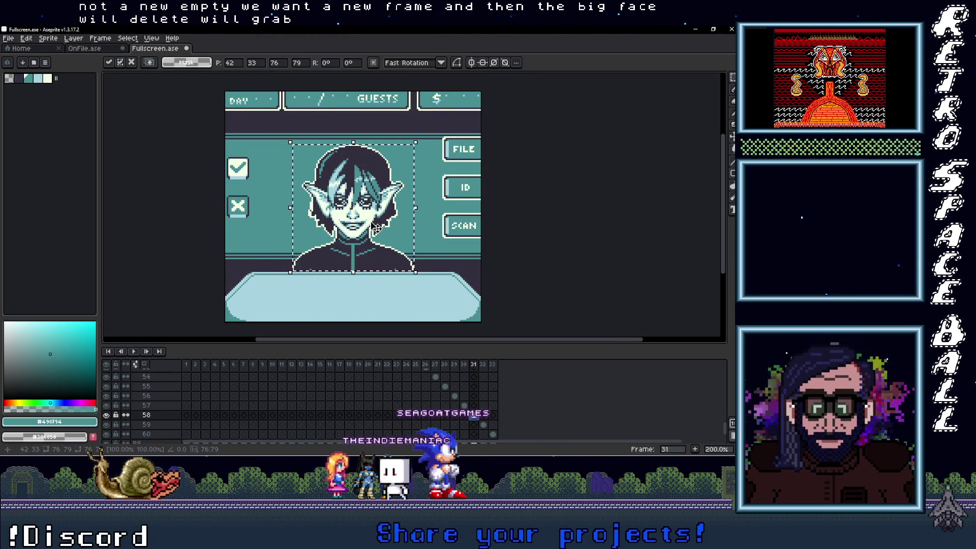
{"action": "key", "text": "ctrl+alt+c"}
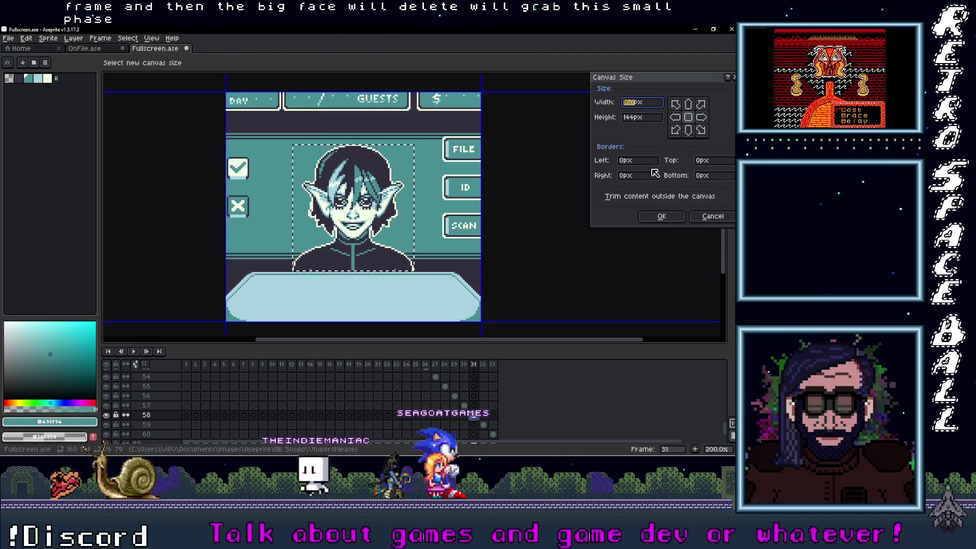
{"action": "left_click", "coordinate": [712, 216]}
{"action": "key", "text": "ctrl+Tab"}
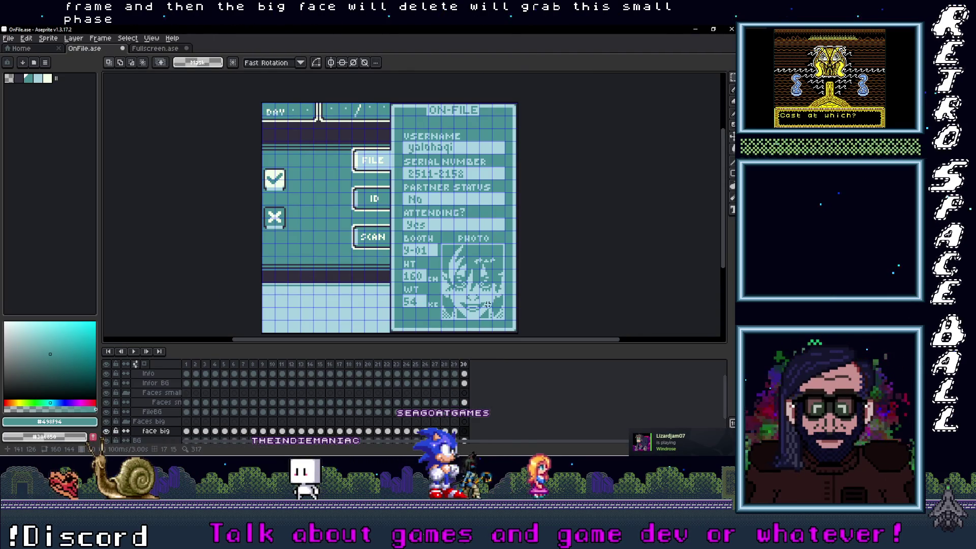
{"action": "left_click", "coordinate": [464, 431]}
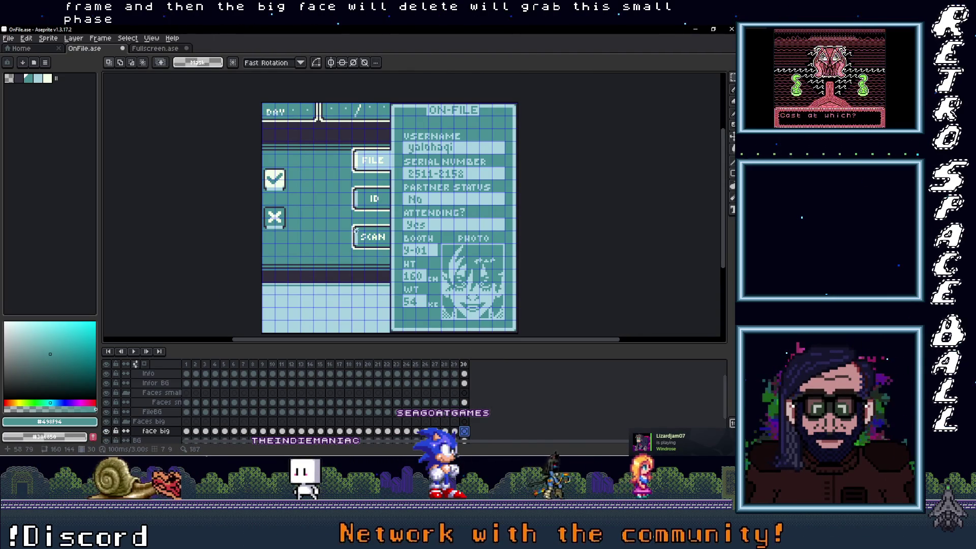
{"action": "key", "text": "ctrl+v"}
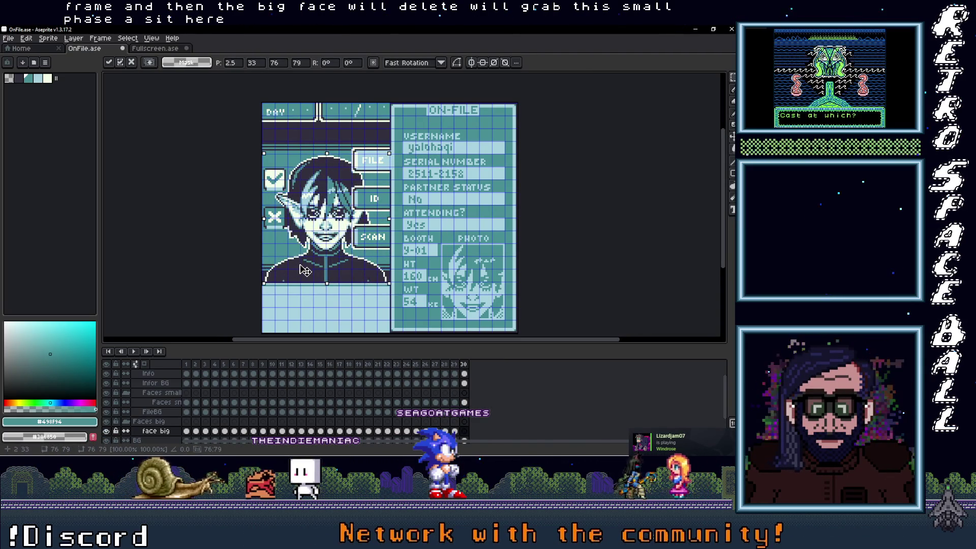
{"action": "scroll", "coordinate": [304, 270], "scroll_direction": "down", "scroll_amount": 2}
{"action": "scroll", "coordinate": [331, 239], "scroll_direction": "up", "scroll_amount": 2}
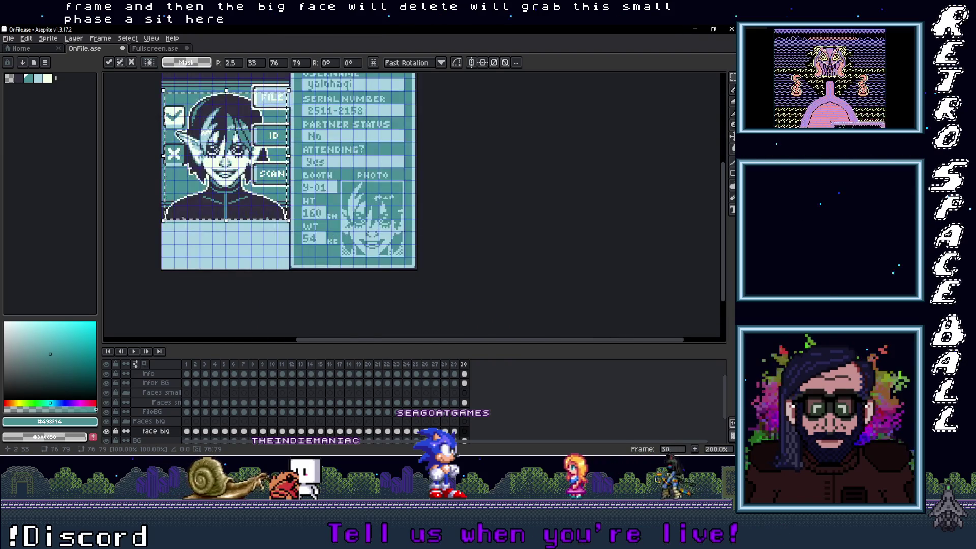
{"action": "right_click", "coordinate": [464, 365]}
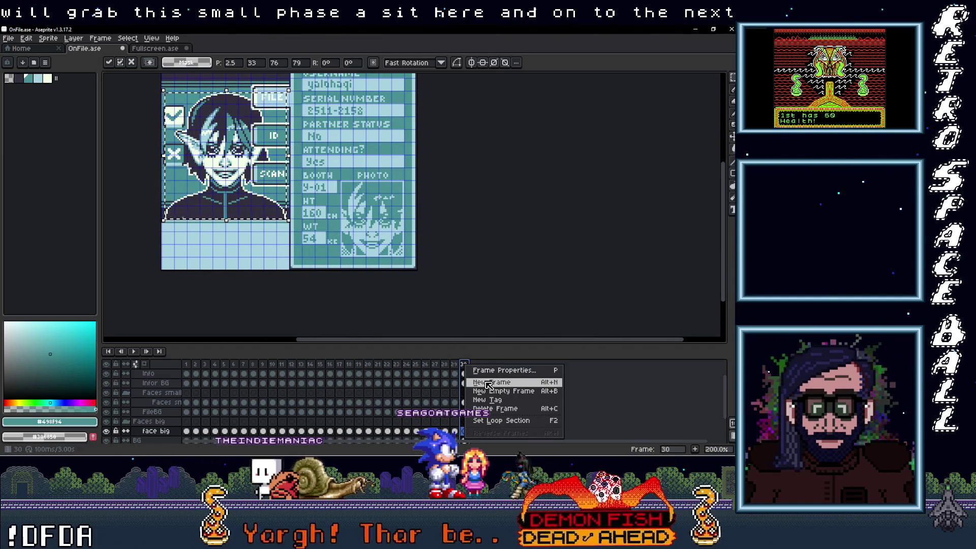
Add frame 31 as a copy of frame 30 and clear its Info and face big cels
{"action": "left_click", "coordinate": [488, 383]}
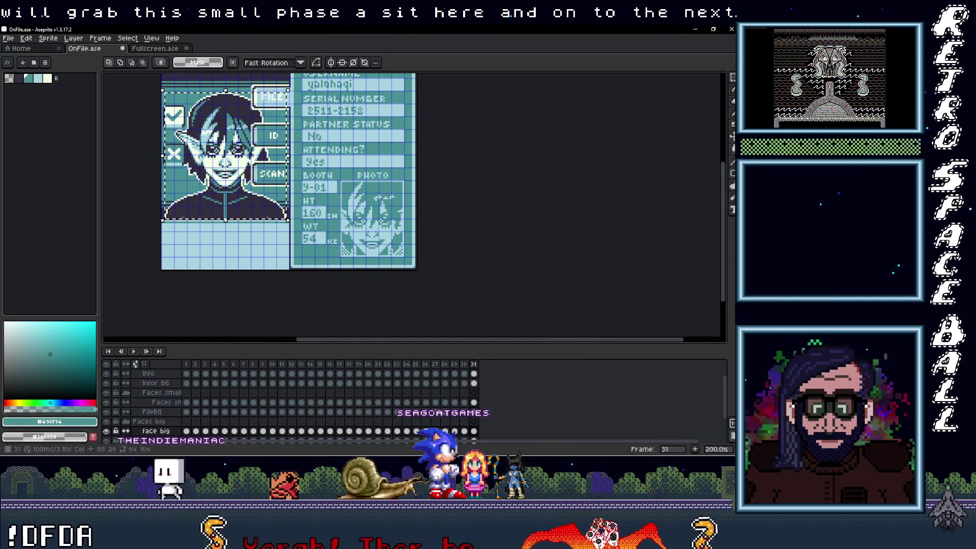
{"action": "left_click", "coordinate": [473, 383]}
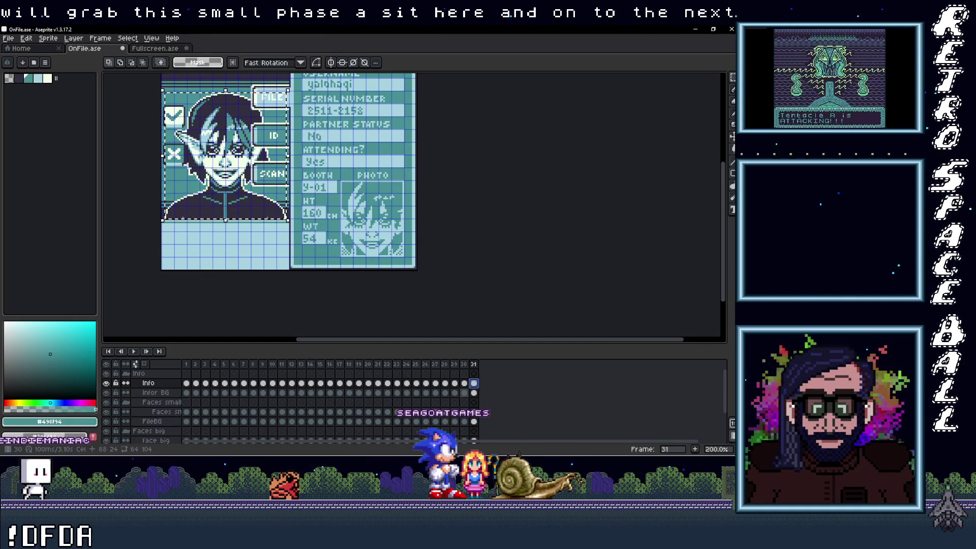
{"action": "scroll", "coordinate": [458, 402], "scroll_direction": "down", "scroll_amount": 1}
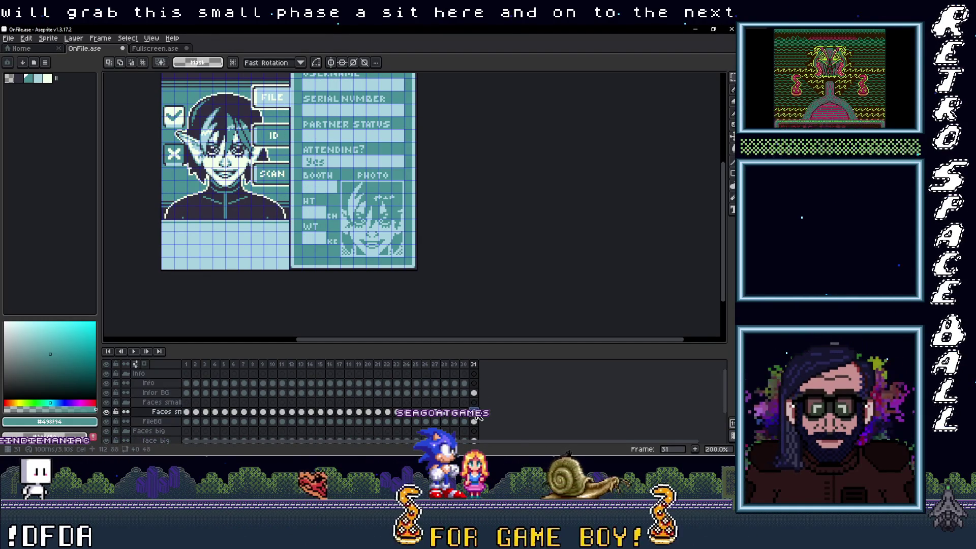
{"action": "left_click", "coordinate": [474, 422]}
{"action": "key", "text": "Delete"}
{"action": "key", "text": "Delete"}
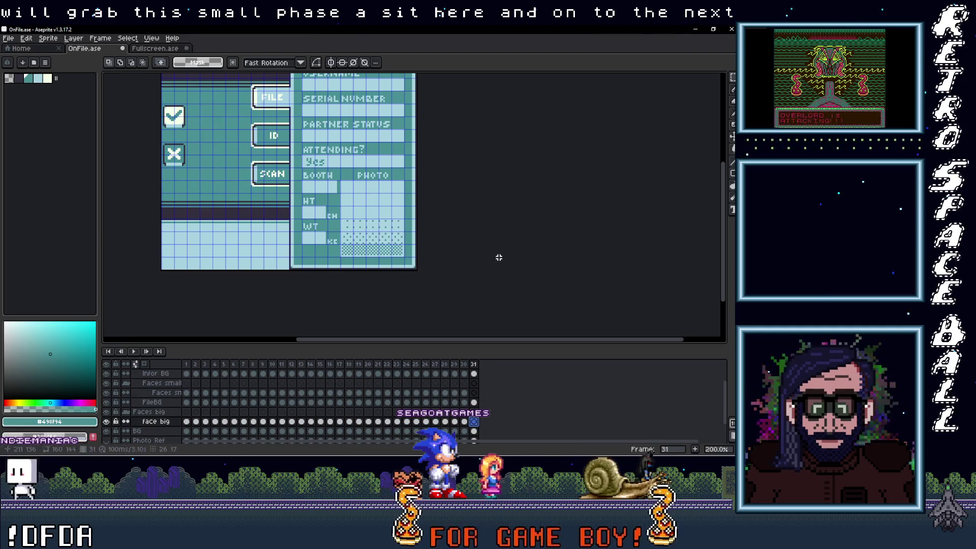
{"action": "left_click", "coordinate": [155, 48]}
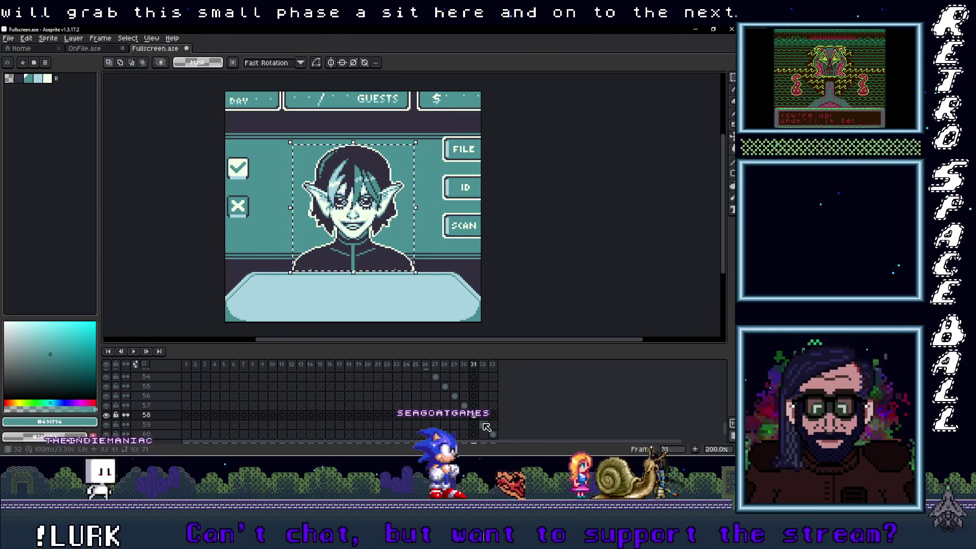
Copy the next character face from Fullscreen.ase and paste it into frame 31 of OnFile.ase
{"action": "key", "text": "ctrl+v"}
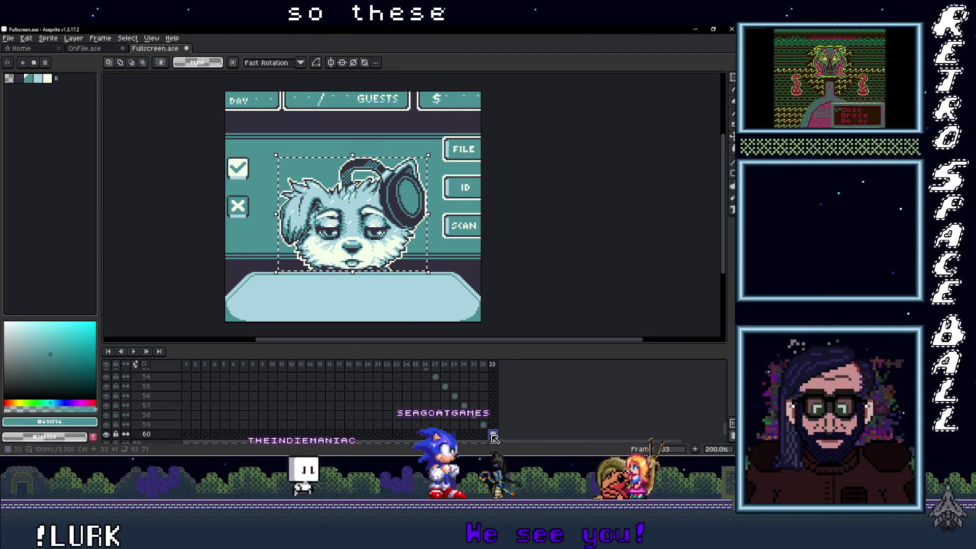
{"action": "left_click", "coordinate": [390, 217]}
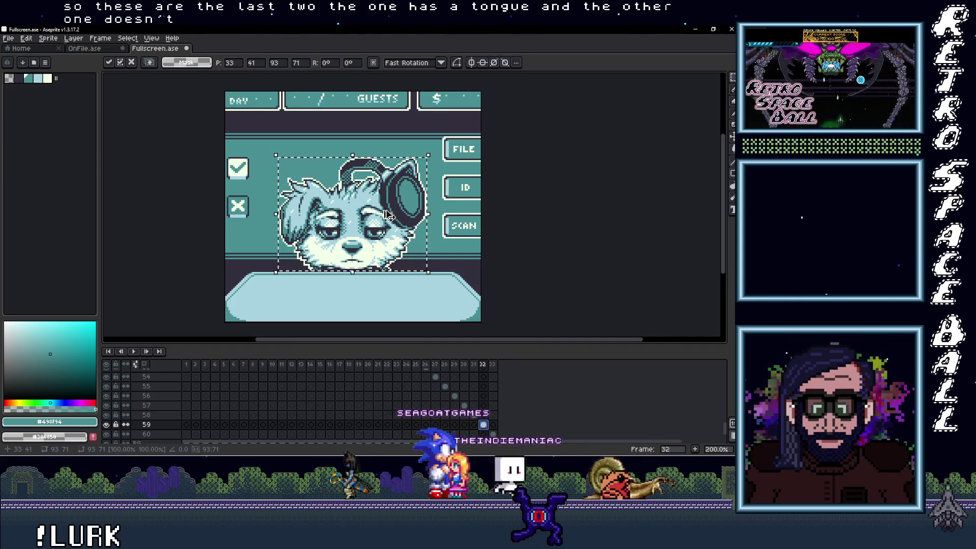
{"action": "left_click", "coordinate": [95, 51]}
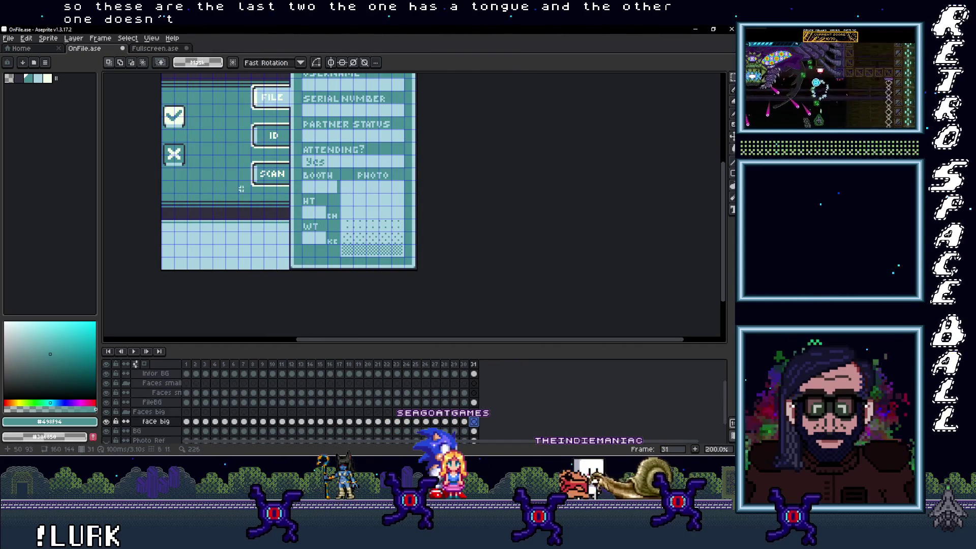
{"action": "key", "text": "ctrl+v"}
Position the pasted face in the card's left face area with one-pixel nudges
{"action": "left_click_drag", "start_coordinate": [253, 214], "coordinate": [213, 214]}
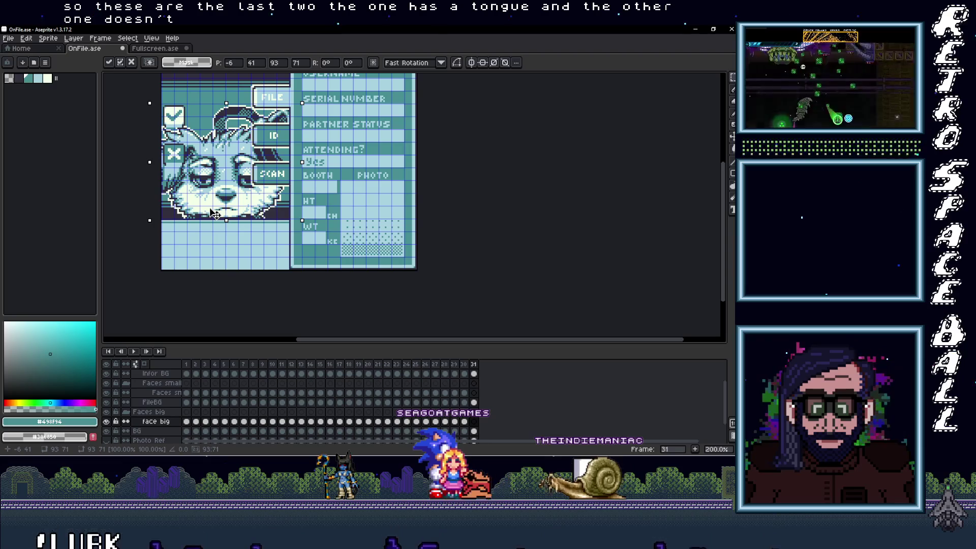
{"action": "mouse_move", "coordinate": [213, 213]}
{"action": "left_mouse_down"}
{"action": "mouse_move", "coordinate": [294, 240]}
{"action": "mouse_move", "coordinate": [308, 264]}
{"action": "mouse_move", "coordinate": [298, 268]}
{"action": "left_mouse_up"}
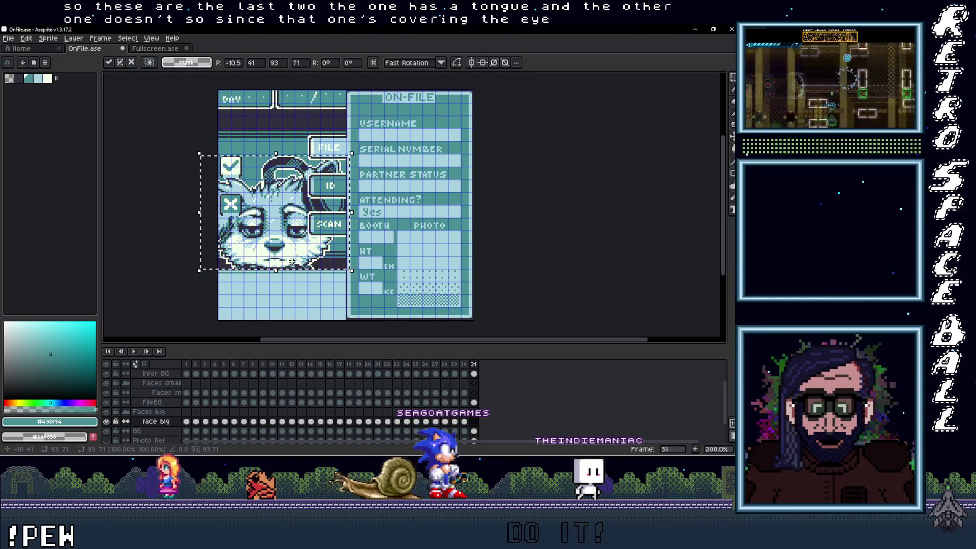
{"action": "scroll", "coordinate": [292, 261], "scroll_direction": "up", "scroll_amount": 3}
{"action": "left_click_drag", "start_coordinate": [276, 262], "coordinate": [279, 263]}
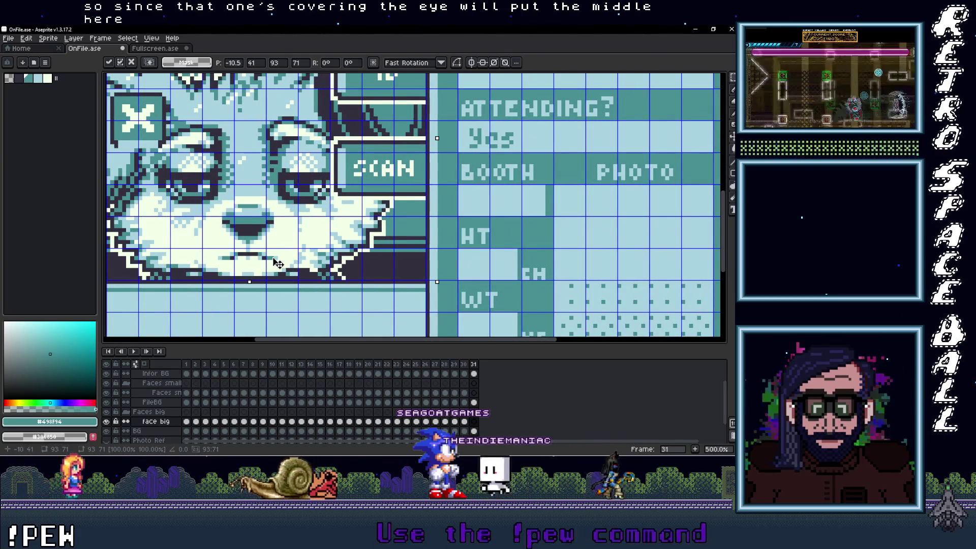
{"action": "mouse_move", "coordinate": [276, 262]}
{"action": "left_mouse_down"}
{"action": "mouse_move", "coordinate": [259, 263]}
{"action": "mouse_move", "coordinate": [274, 263]}
{"action": "left_mouse_up"}
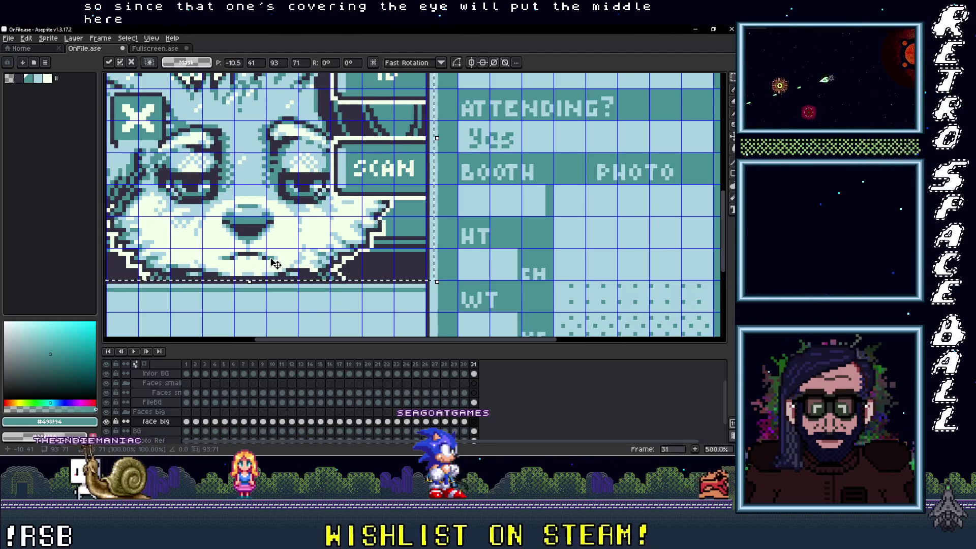
{"action": "scroll", "coordinate": [276, 263], "scroll_direction": "down", "scroll_amount": 2}
{"action": "left_click_drag", "start_coordinate": [312, 277], "coordinate": [313, 277]}
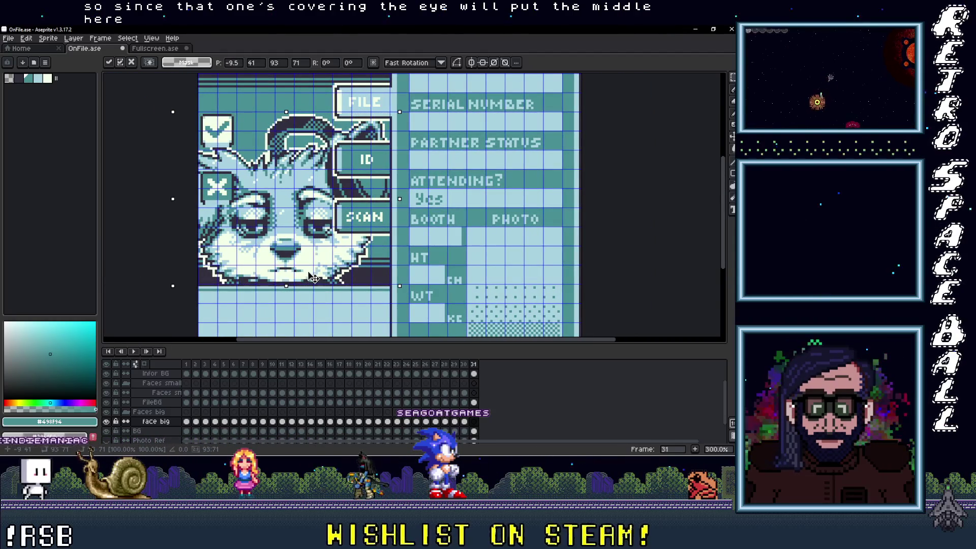
{"action": "scroll", "coordinate": [348, 271], "scroll_direction": "down", "scroll_amount": 1}
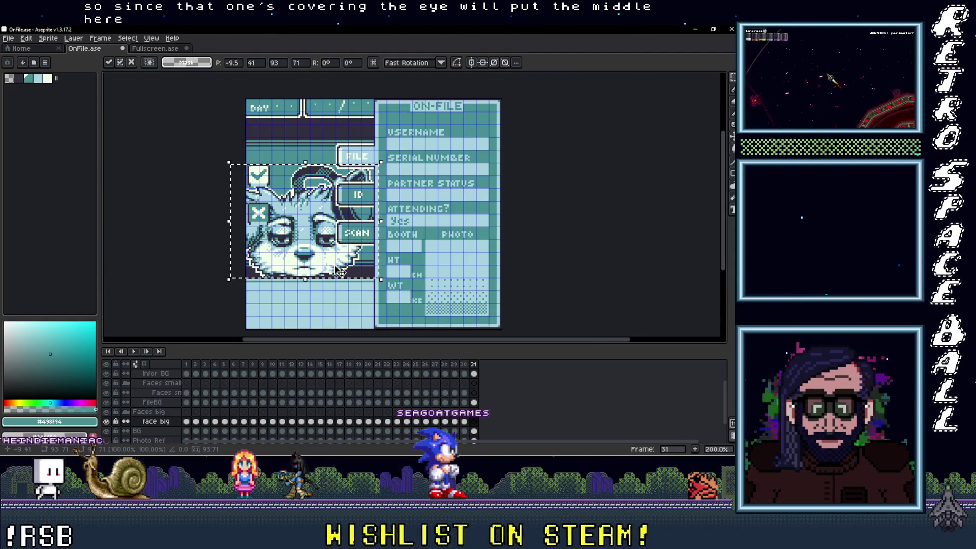
{"action": "scroll", "coordinate": [342, 273], "scroll_direction": "up", "scroll_amount": 1}
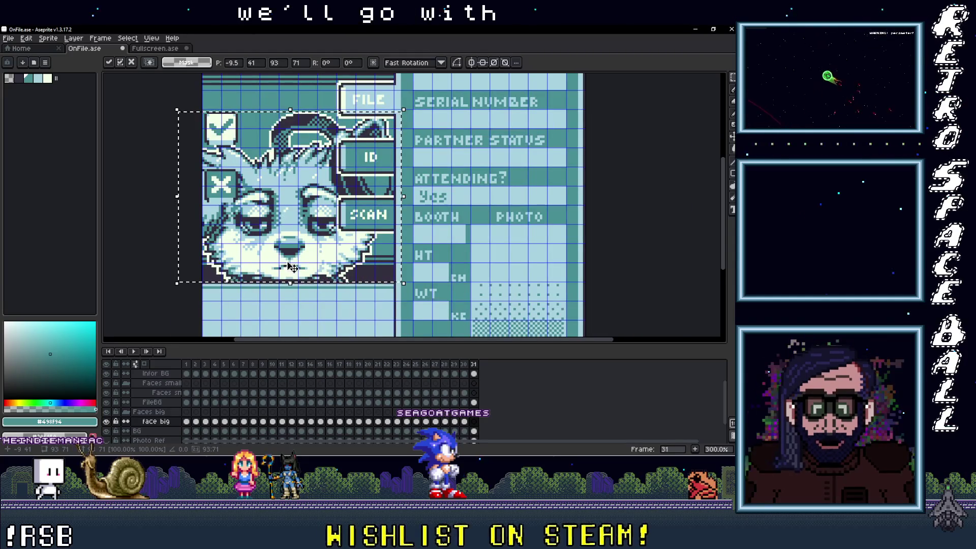
{"action": "scroll", "coordinate": [292, 267], "scroll_direction": "up", "scroll_amount": 1}
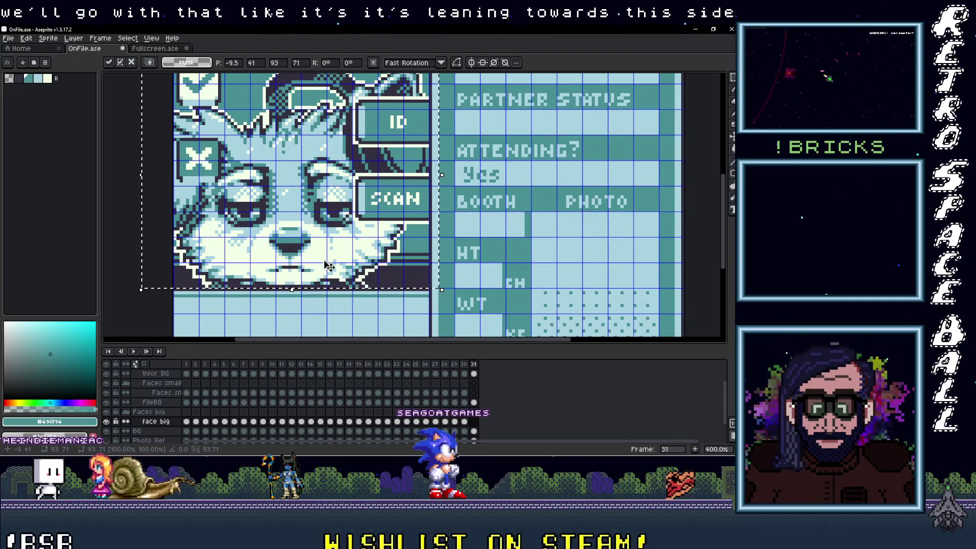
{"action": "scroll", "coordinate": [285, 251], "scroll_direction": "down", "scroll_amount": 2}
{"action": "scroll", "coordinate": [306, 247], "scroll_direction": "up", "scroll_amount": 3}
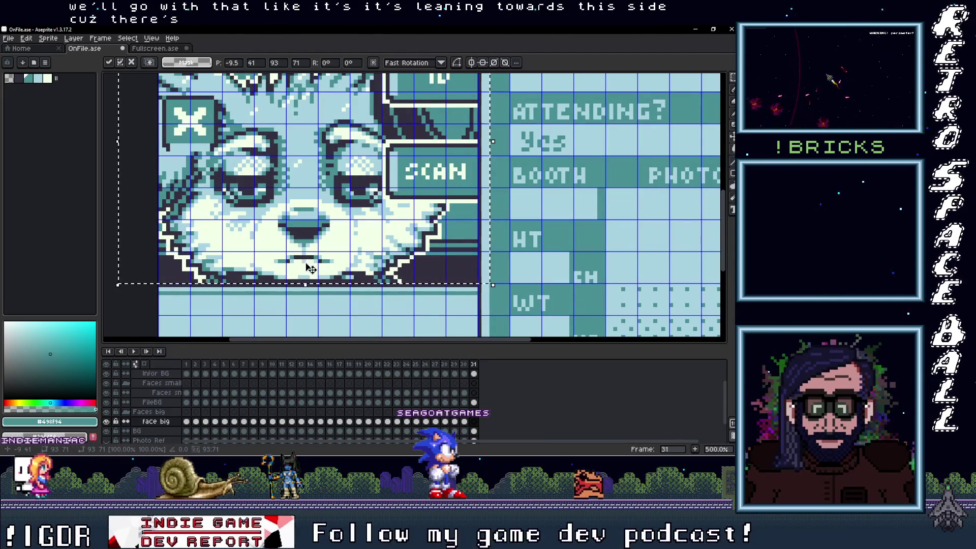
{"action": "scroll", "coordinate": [320, 284], "scroll_direction": "down", "scroll_amount": 1}
{"action": "scroll", "coordinate": [350, 293], "scroll_direction": "down", "scroll_amount": 2}
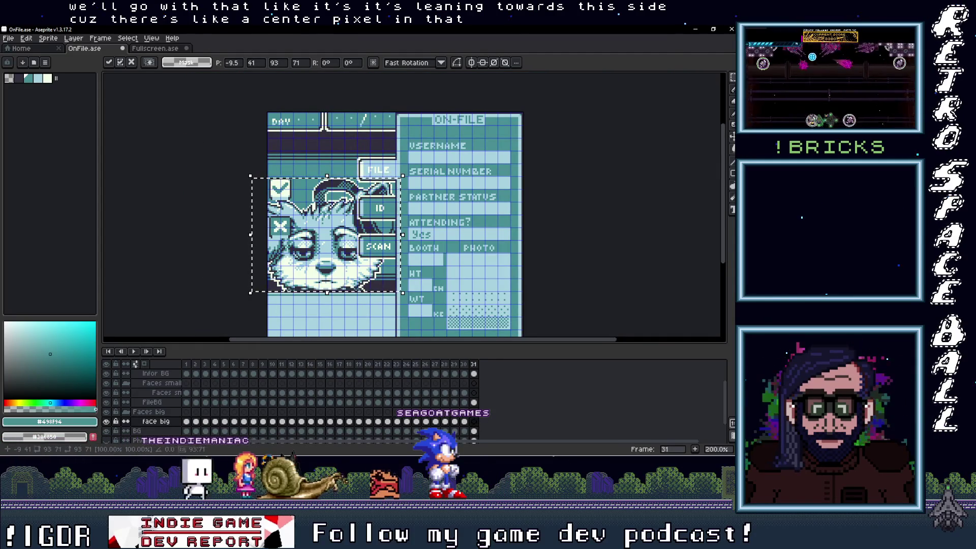
{"action": "key", "text": "ctrl+Tab"}
{"action": "left_click", "coordinate": [493, 435]}
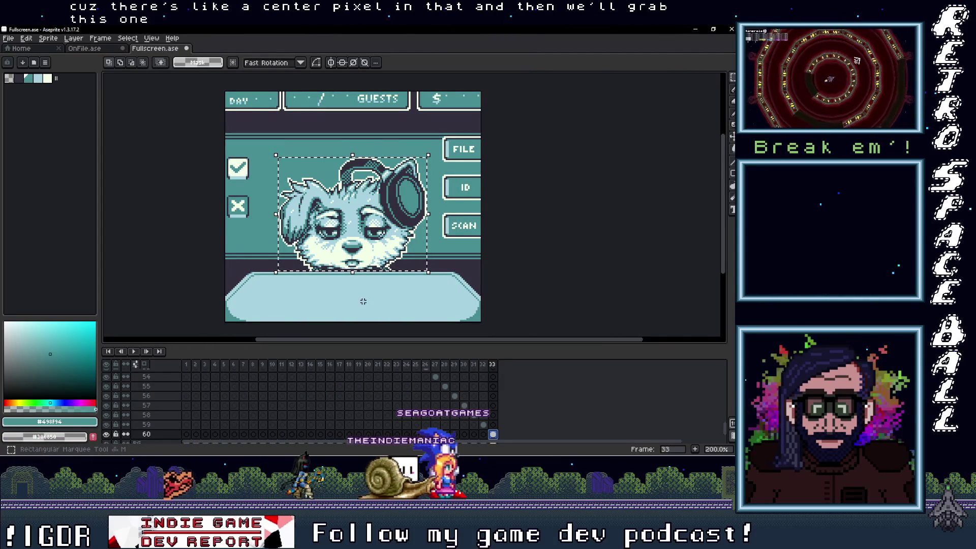
Move frame 31's small face into the PHOTO box and commit it
{"action": "left_click", "coordinate": [363, 243]}
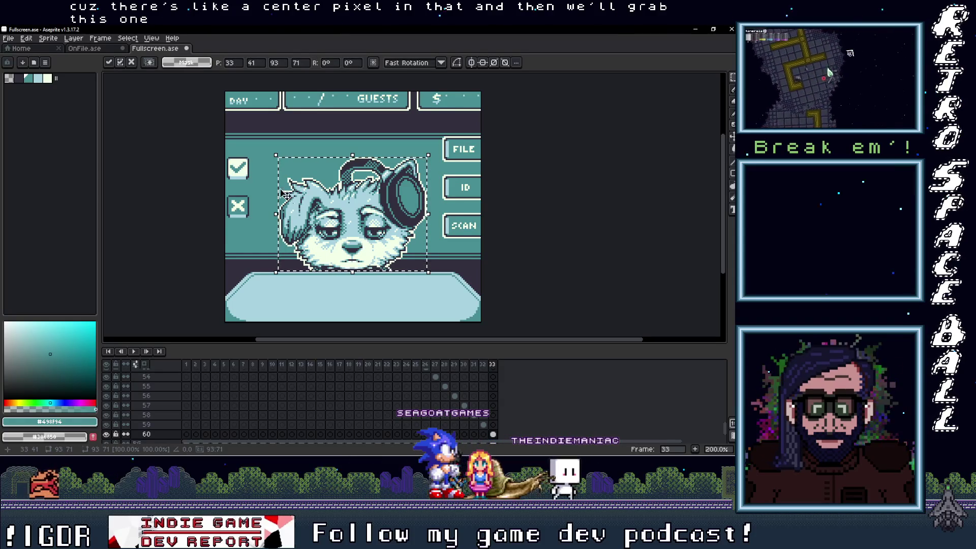
{"action": "left_click", "coordinate": [403, 270]}
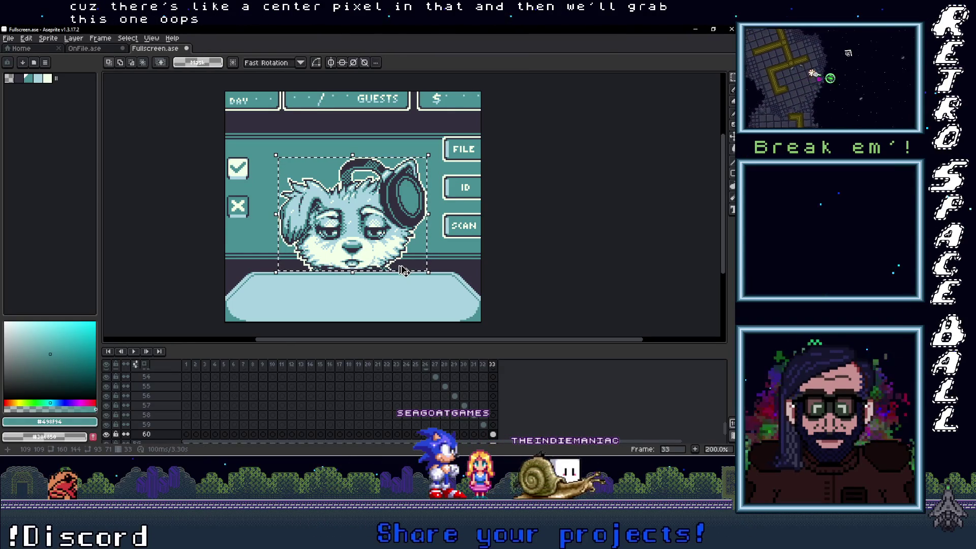
{"action": "left_click", "coordinate": [85, 50]}
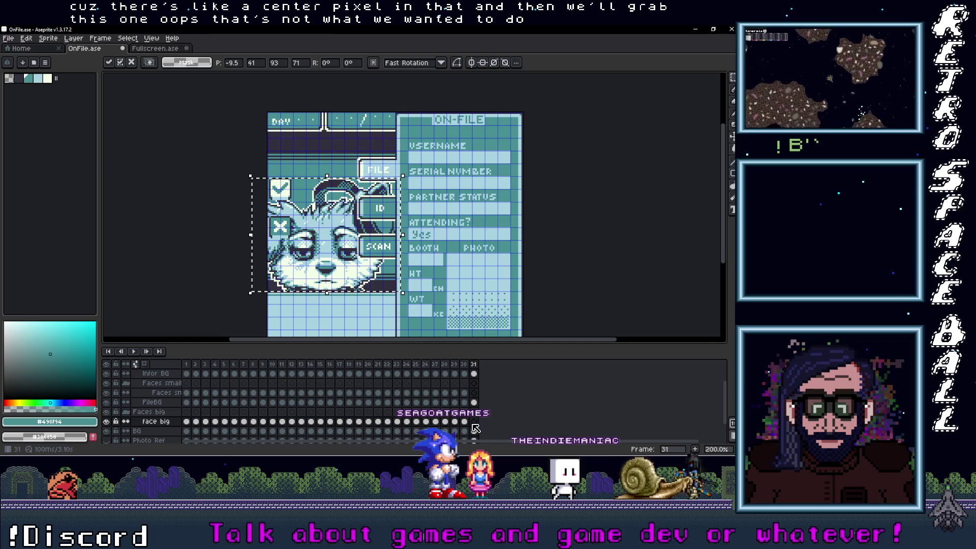
{"action": "left_click", "coordinate": [474, 393]}
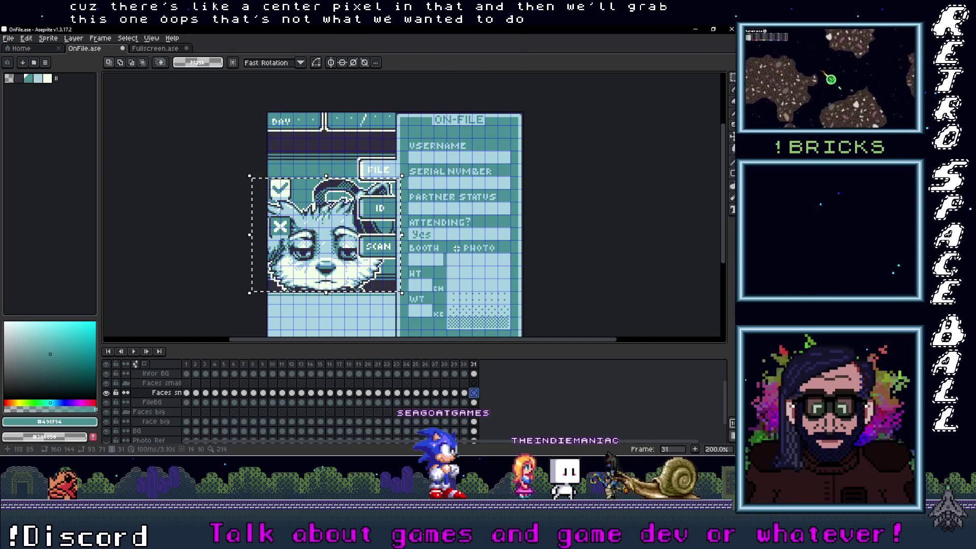
{"action": "left_click_drag", "start_coordinate": [326, 269], "coordinate": [481, 306]}
{"action": "scroll", "coordinate": [481, 305], "scroll_direction": "up", "scroll_amount": 3}
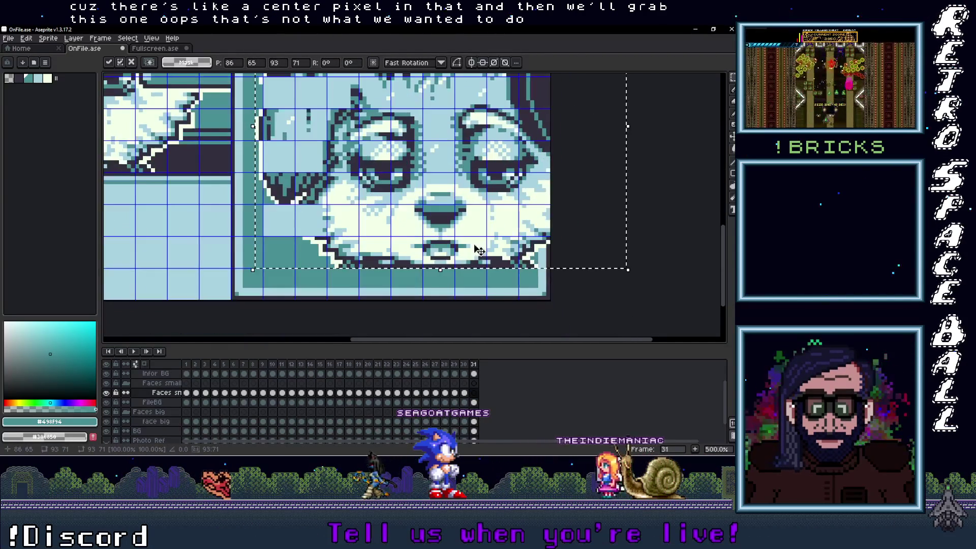
{"action": "left_click_drag", "start_coordinate": [480, 250], "coordinate": [479, 268]}
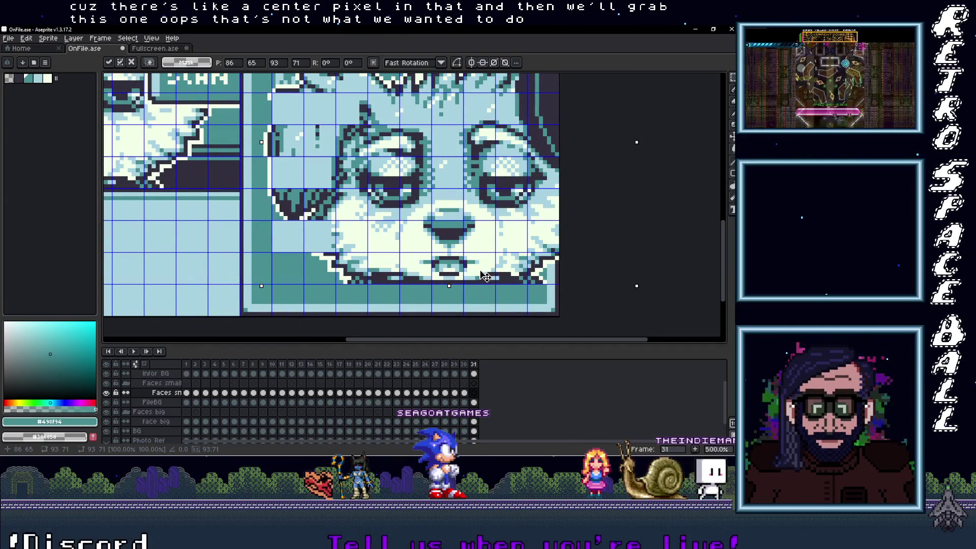
{"action": "scroll", "coordinate": [559, 305], "scroll_direction": "down", "scroll_amount": 2}
{"action": "key", "text": "Return"}
Touch up the photo face's edge pixels with the sampled light-blue background colour
{"action": "scroll", "coordinate": [522, 316], "scroll_direction": "up", "scroll_amount": 1}
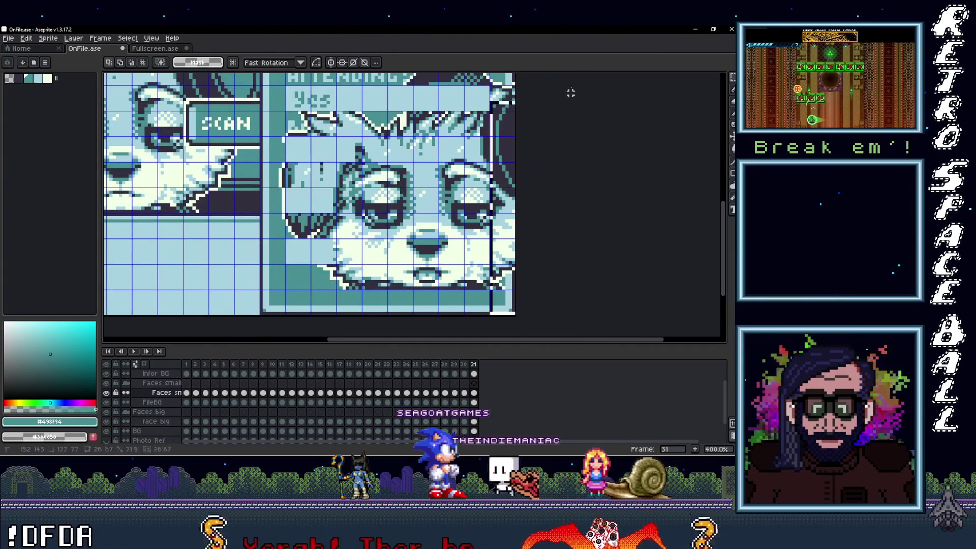
{"action": "scroll", "coordinate": [585, 76], "scroll_direction": "up", "scroll_amount": 2}
{"action": "scroll", "coordinate": [588, 84], "scroll_direction": "up", "scroll_amount": 1}
{"action": "key", "text": "ctrl+d"}
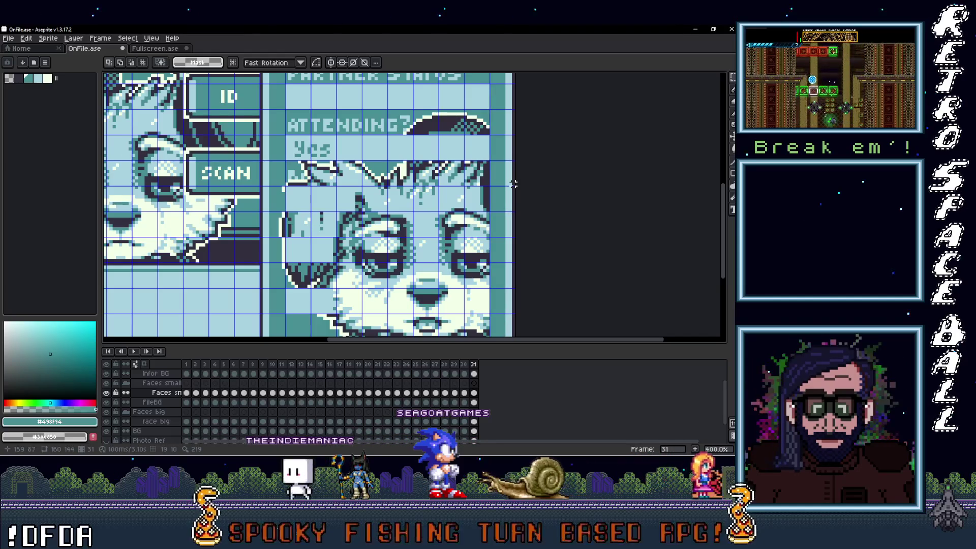
{"action": "left_click_drag", "start_coordinate": [514, 184], "coordinate": [261, 101]}
{"action": "scroll", "coordinate": [392, 294], "scroll_direction": "down", "scroll_amount": 3}
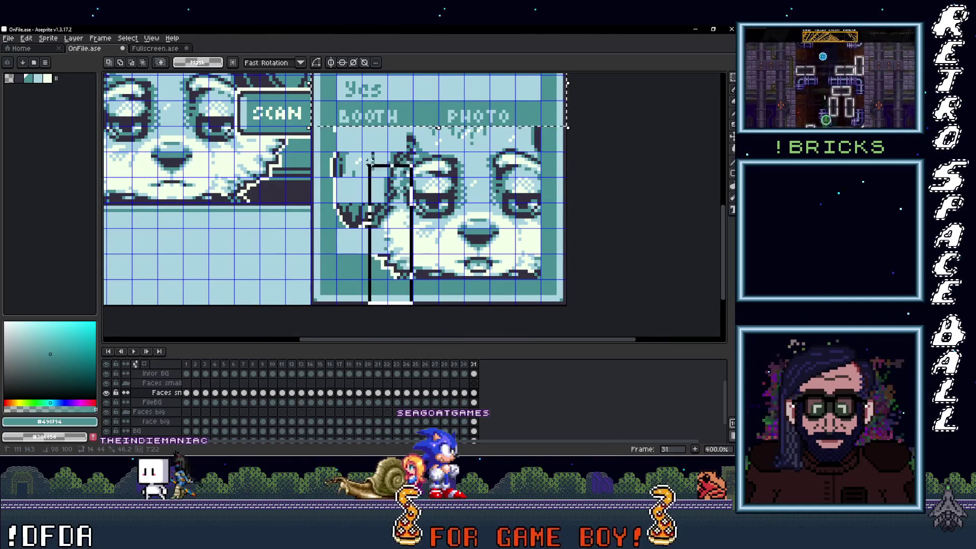
{"action": "left_click_drag", "start_coordinate": [344, 121], "coordinate": [312, 101]}
{"action": "scroll", "coordinate": [484, 296], "scroll_direction": "down", "scroll_amount": 3}
{"action": "scroll", "coordinate": [463, 305], "scroll_direction": "up", "scroll_amount": 3}
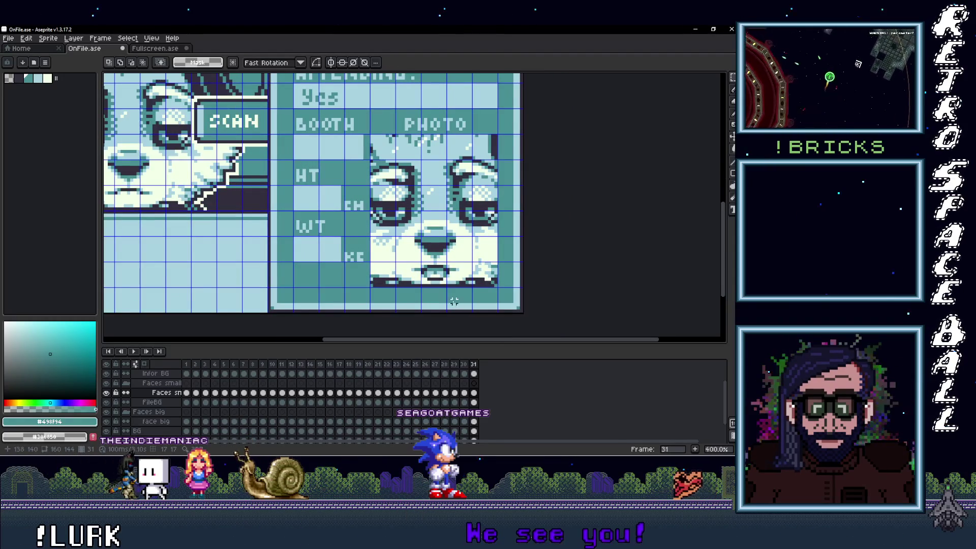
{"action": "left_click", "coordinate": [464, 138]}
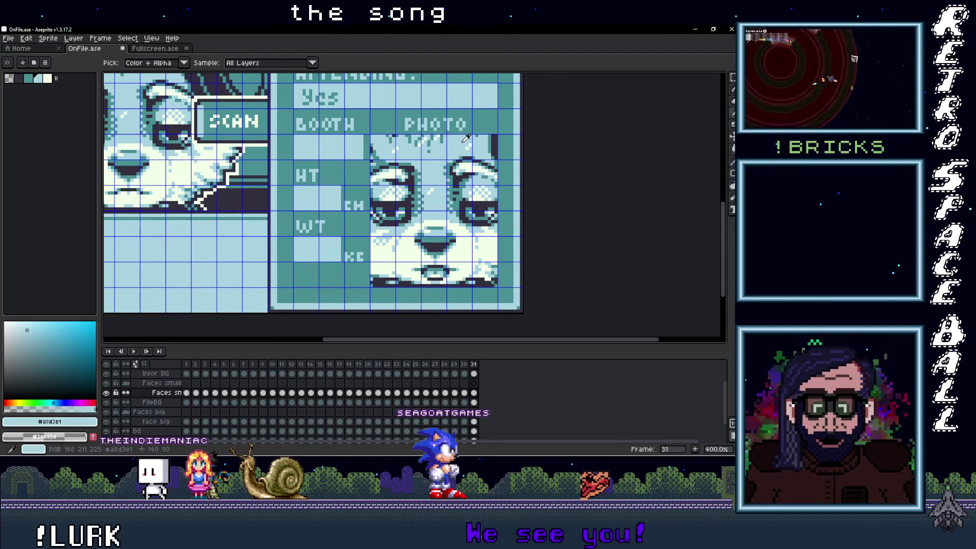
{"action": "key", "text": "b"}
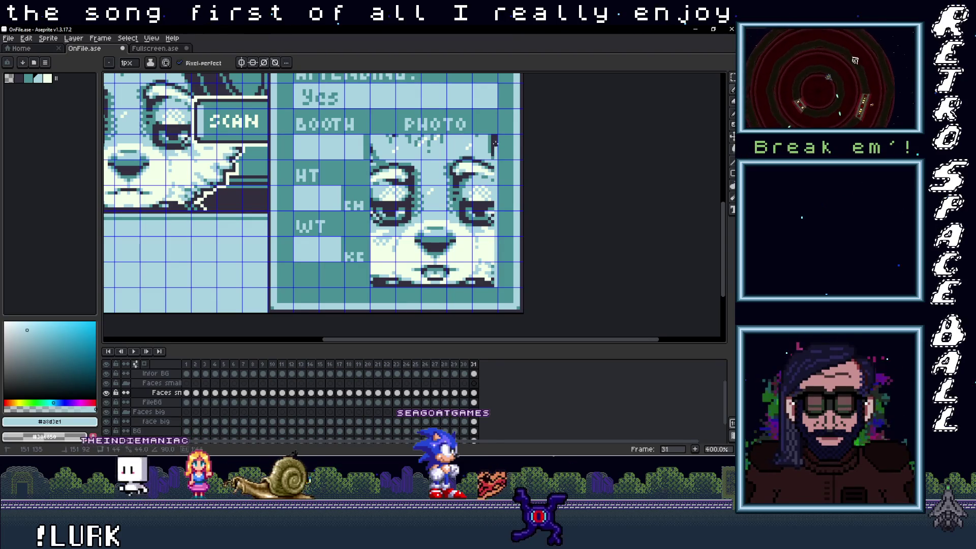
{"action": "left_click", "coordinate": [494, 139], "text": "shift"}
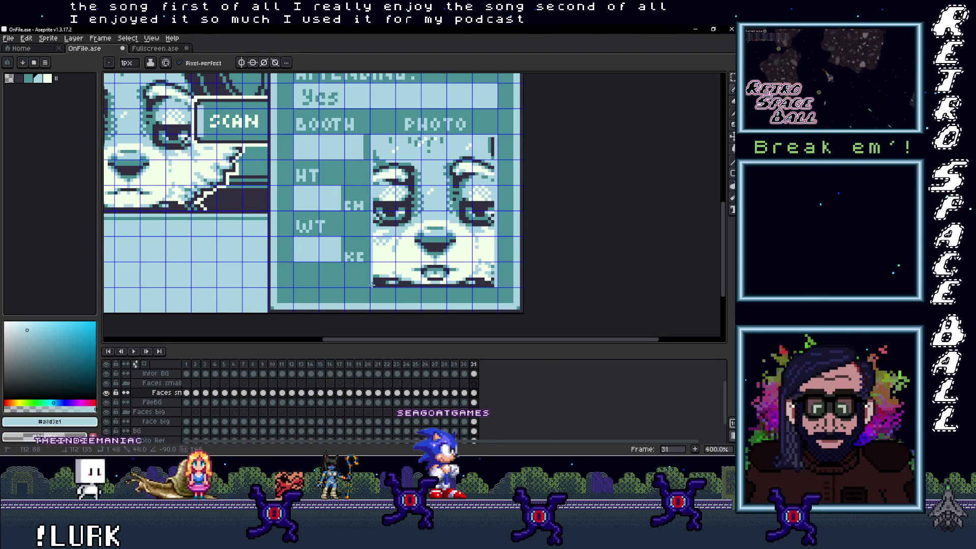
{"action": "scroll", "coordinate": [494, 285], "scroll_direction": "down", "scroll_amount": 3}
{"action": "scroll", "coordinate": [501, 282], "scroll_direction": "up", "scroll_amount": 2}
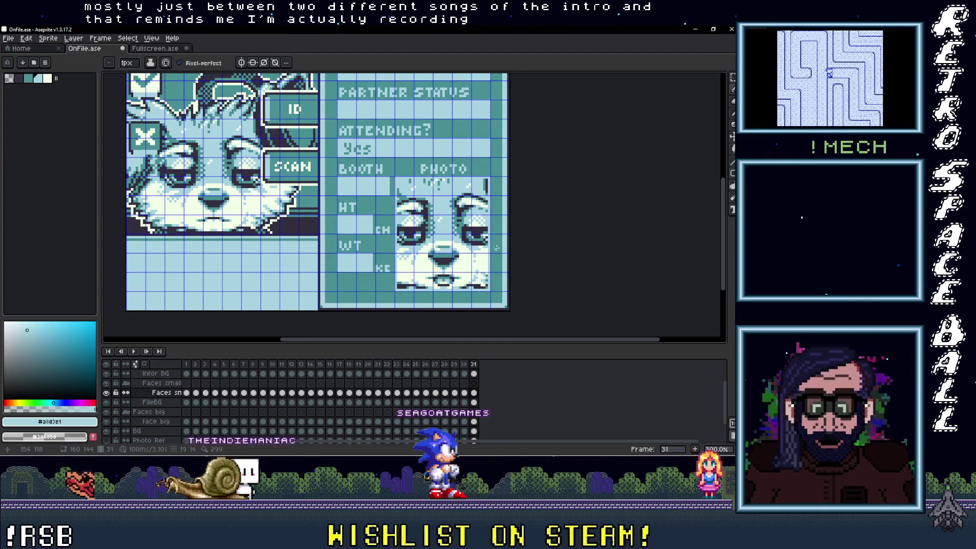
{"action": "left_click_drag", "start_coordinate": [496, 248], "coordinate": [401, 264]}
{"action": "scroll", "coordinate": [399, 263], "scroll_direction": "up", "scroll_amount": 1}
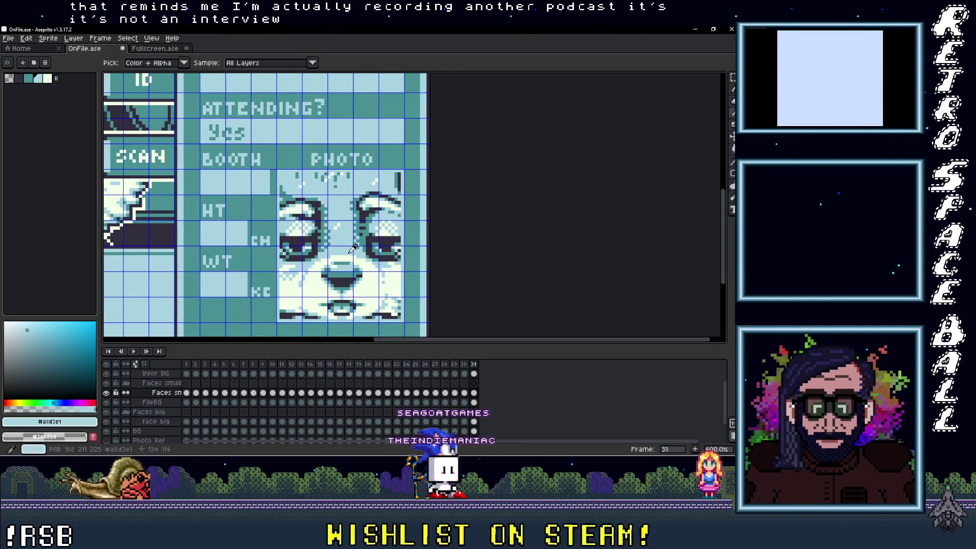
Bucket-fill the photo face's lower area light blue and its dark eye pixels teal #498f94
{"action": "key", "text": "d"}
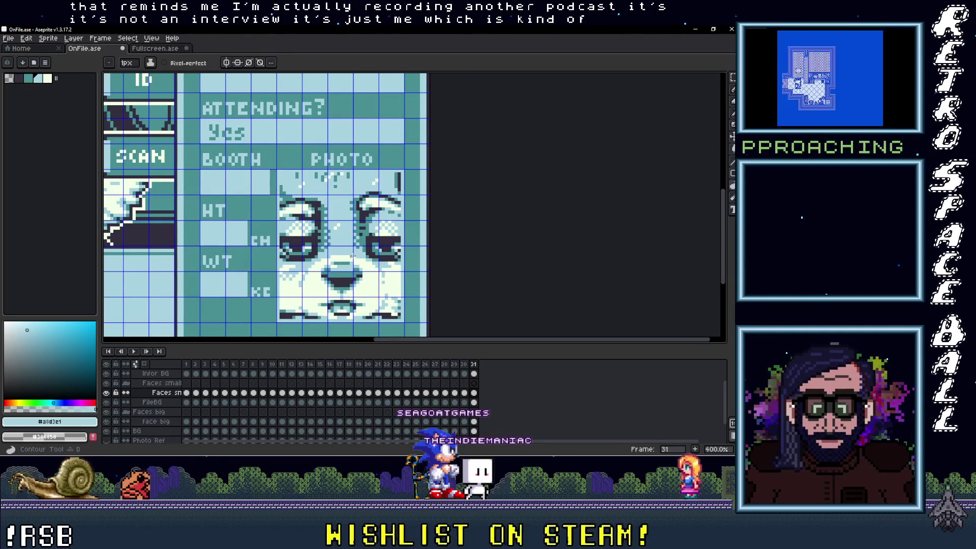
{"action": "left_click", "coordinate": [362, 271]}
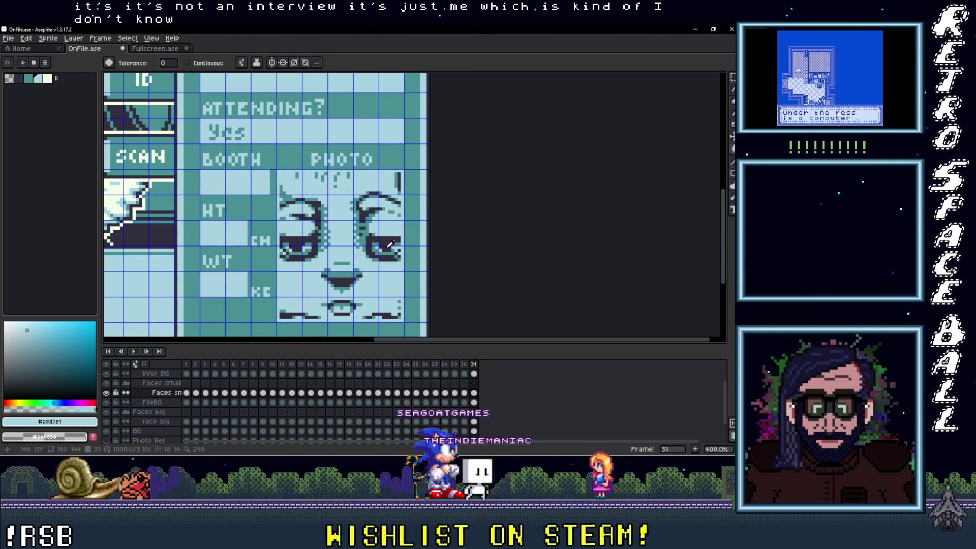
{"action": "key", "text": "i"}
{"action": "left_click", "coordinate": [383, 246]}
{"action": "key", "text": "g"}
{"action": "left_click", "coordinate": [382, 246]}
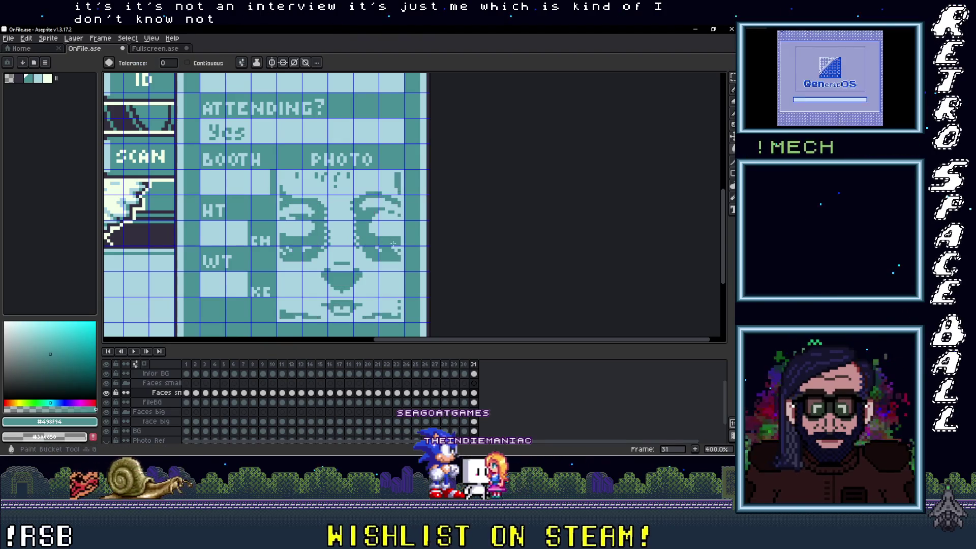
{"action": "scroll", "coordinate": [396, 239], "scroll_direction": "down", "scroll_amount": 1}
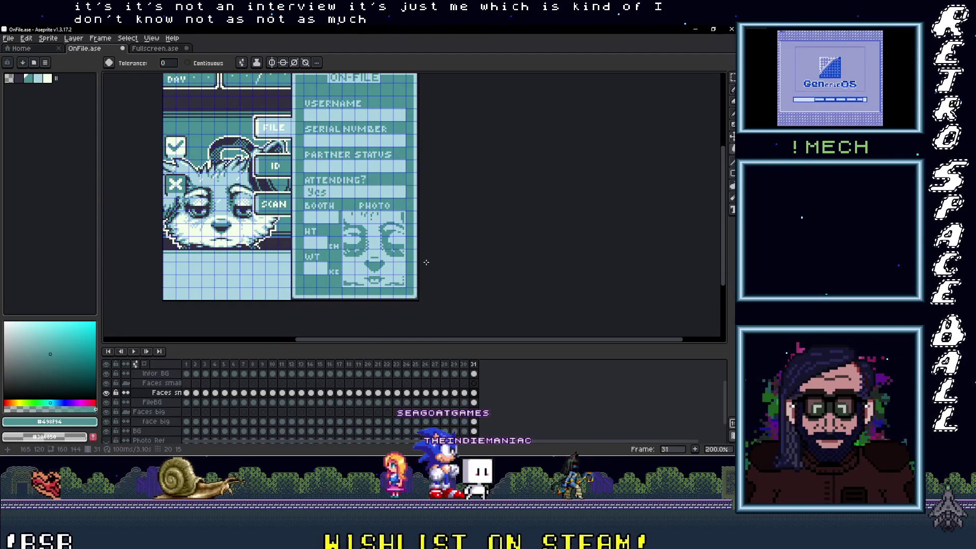
{"action": "scroll", "coordinate": [430, 260], "scroll_direction": "down", "scroll_amount": 1}
{"action": "left_click_drag", "start_coordinate": [412, 261], "coordinate": [437, 292]}
{"action": "scroll", "coordinate": [438, 291], "scroll_direction": "up", "scroll_amount": 1}
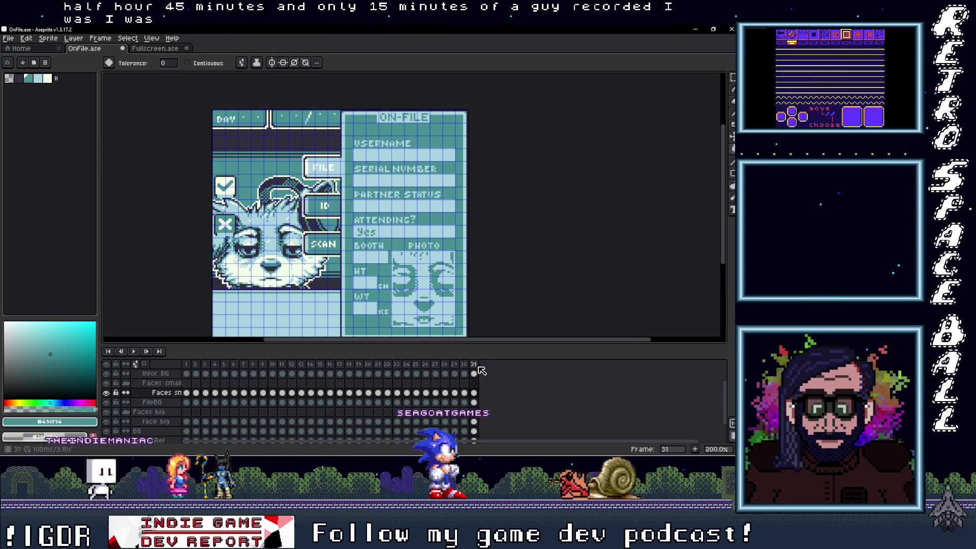
Make the Info layer cel at frame 31 active and preview the Vtubers Please SNs spreadsheet
{"action": "scroll", "coordinate": [473, 422], "scroll_direction": "down", "scroll_amount": 1}
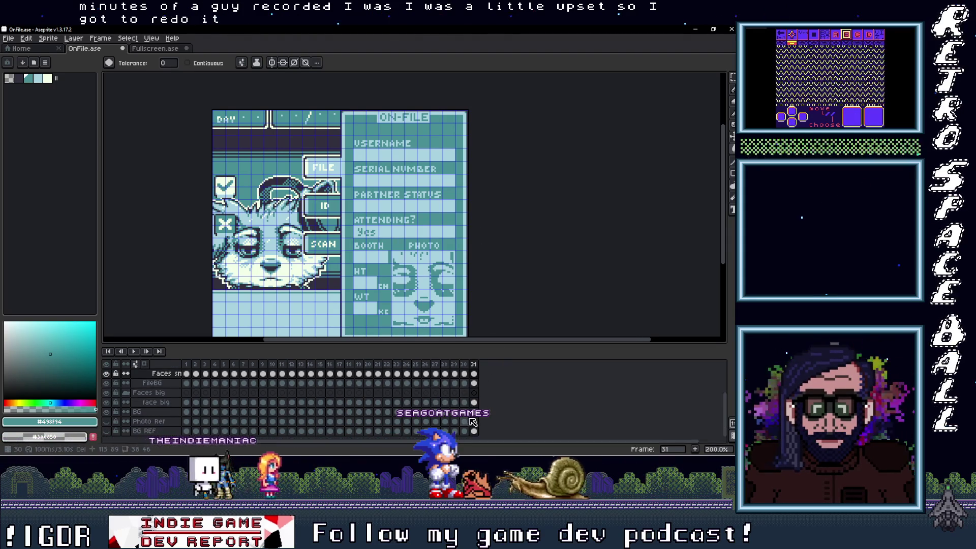
{"action": "scroll", "coordinate": [473, 414], "scroll_direction": "up", "scroll_amount": 2}
{"action": "left_click", "coordinate": [473, 383]}
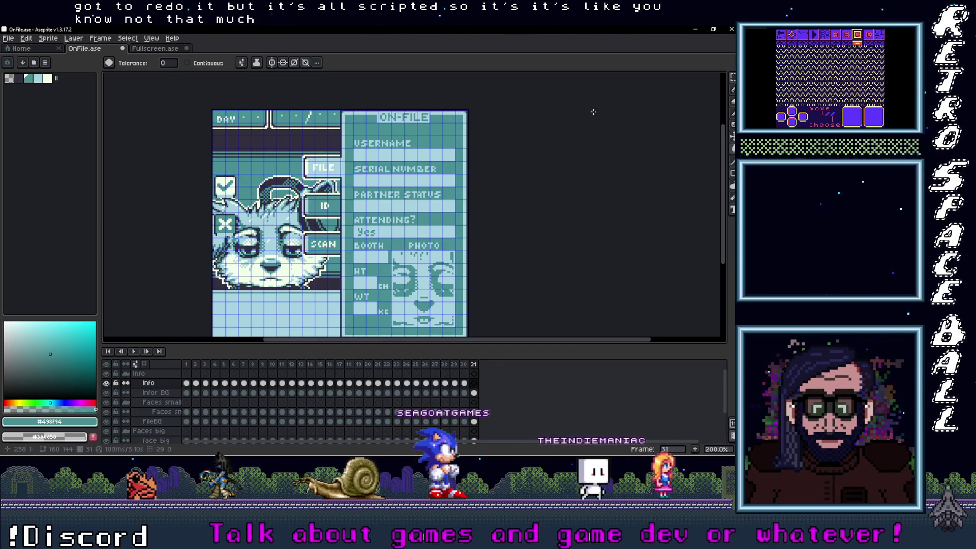
{"action": "mouse_move", "coordinate": [718, 109]}
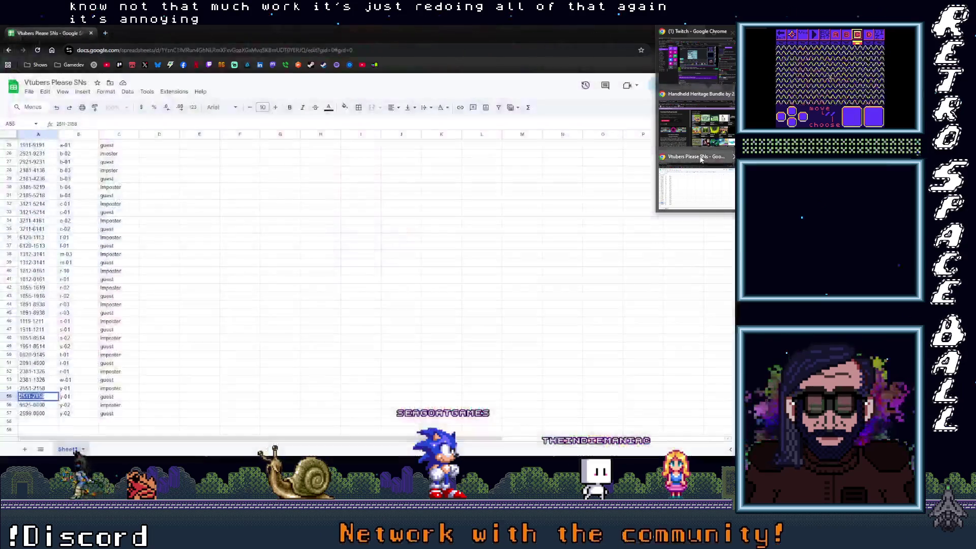
{"action": "key", "text": "alt+Tab"}
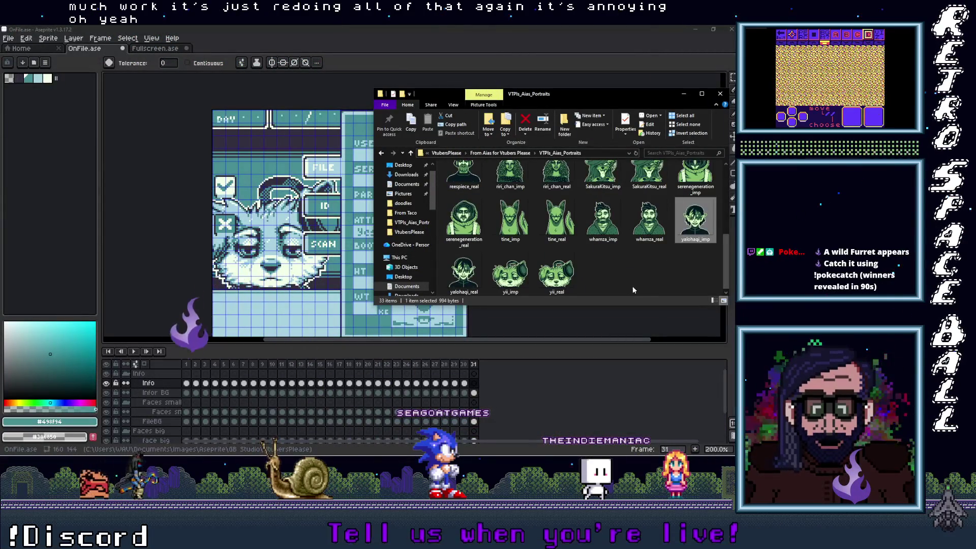
{"action": "left_click", "coordinate": [577, 288]}
{"action": "left_click", "coordinate": [511, 291]}
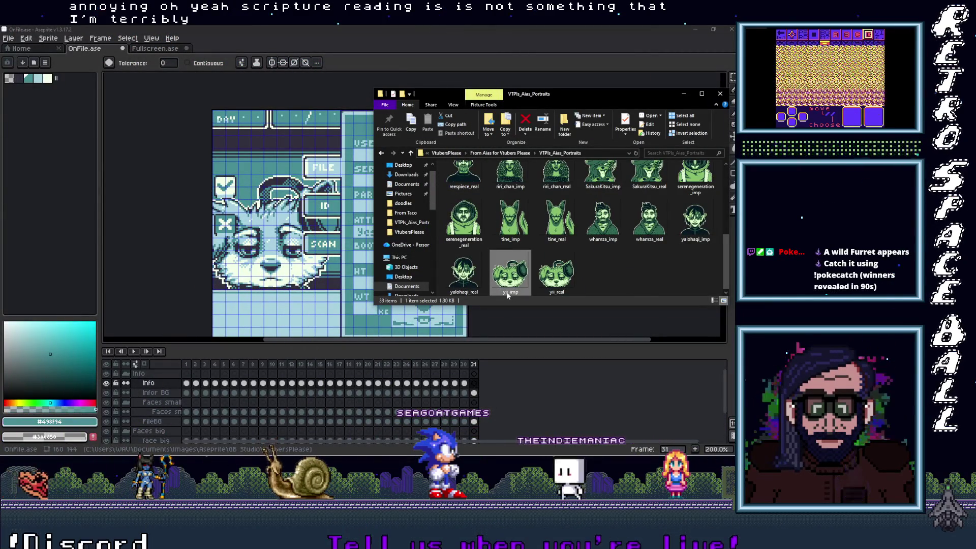
{"action": "left_click", "coordinate": [506, 293]}
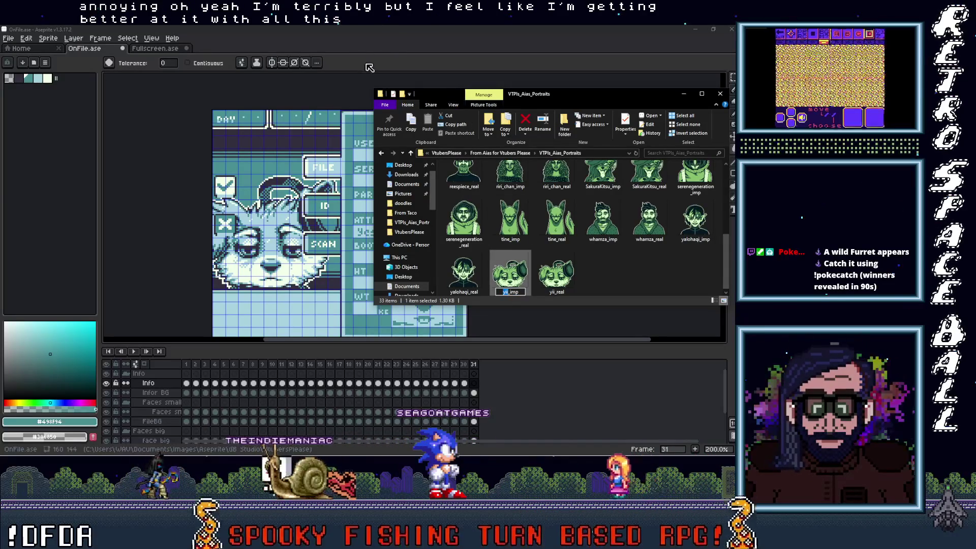
{"action": "left_click", "coordinate": [508, 325]}
{"action": "left_click", "coordinate": [473, 384]}
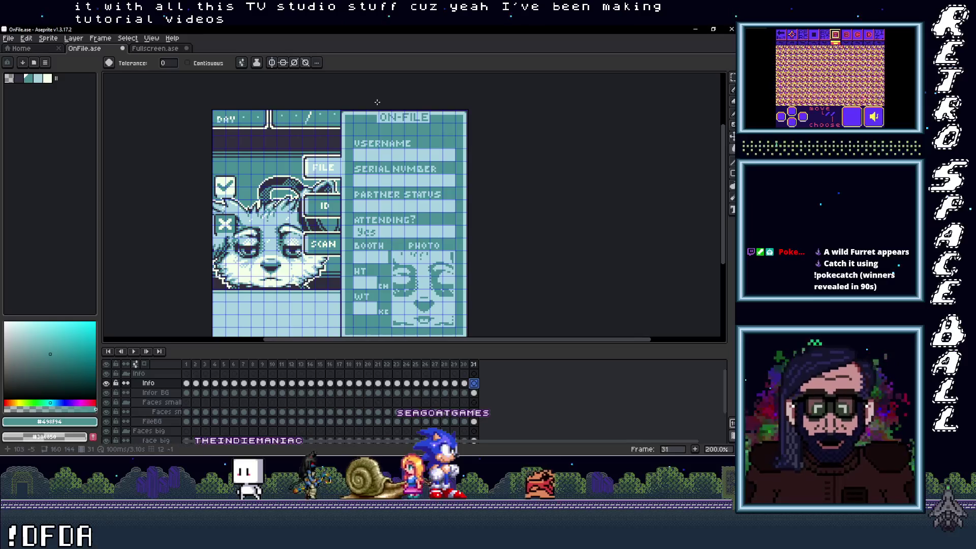
Shift the username text right to sit within the row under USERNAME, then deselect
{"action": "scroll", "coordinate": [371, 170], "scroll_direction": "up", "scroll_amount": 3}
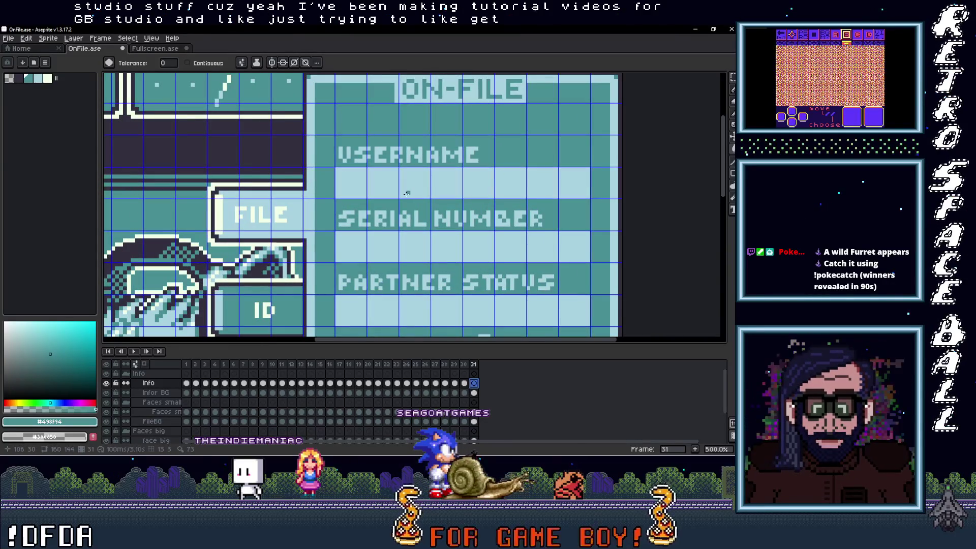
{"action": "scroll", "coordinate": [360, 178], "scroll_direction": "up", "scroll_amount": 2}
{"action": "mouse_move", "coordinate": [320, 161]}
{"action": "left_mouse_down"}
{"action": "mouse_move", "coordinate": [707, 219]}
{"action": "mouse_move", "coordinate": [940, 208]}
{"action": "left_mouse_up"}
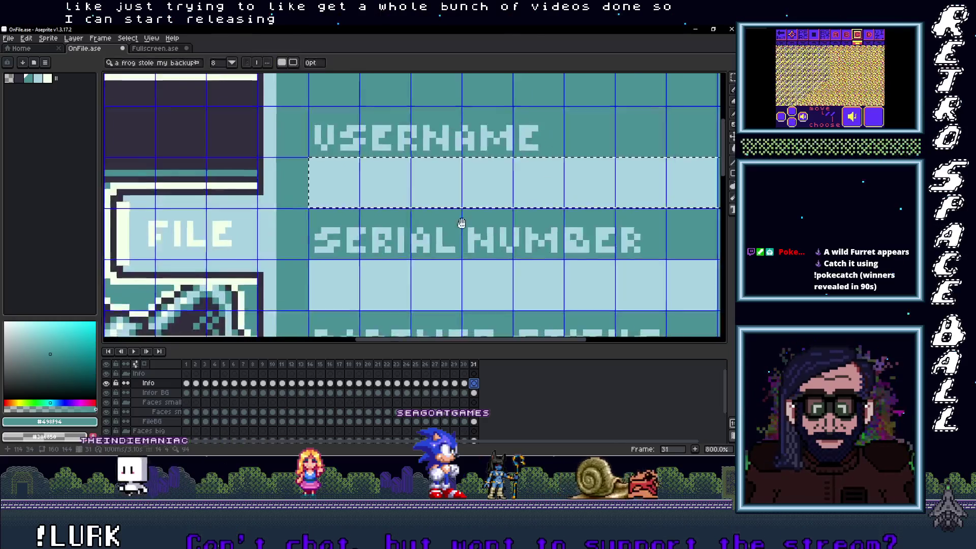
{"action": "left_click_drag", "start_coordinate": [461, 223], "coordinate": [268, 199]}
{"action": "scroll", "coordinate": [268, 198], "scroll_direction": "down", "scroll_amount": 3}
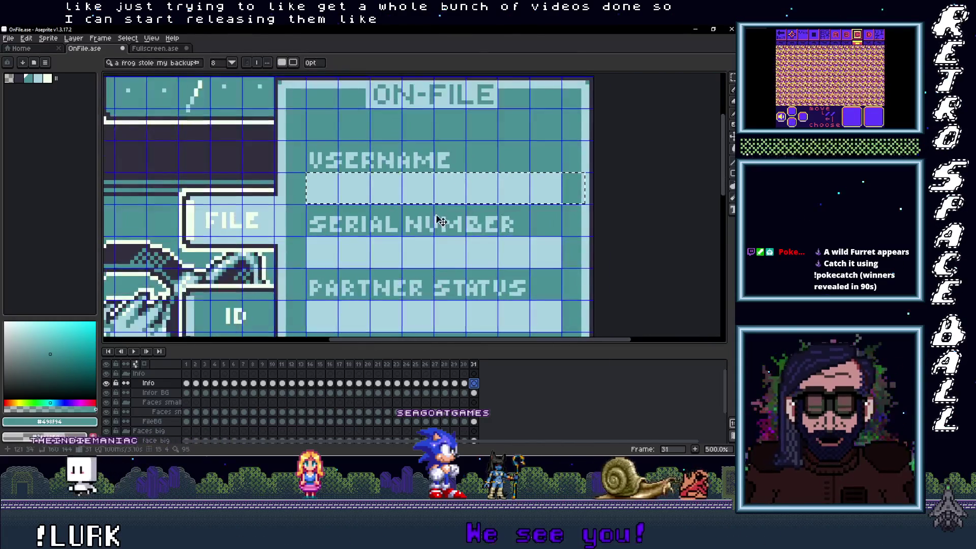
{"action": "scroll", "coordinate": [333, 187], "scroll_direction": "up", "scroll_amount": 1}
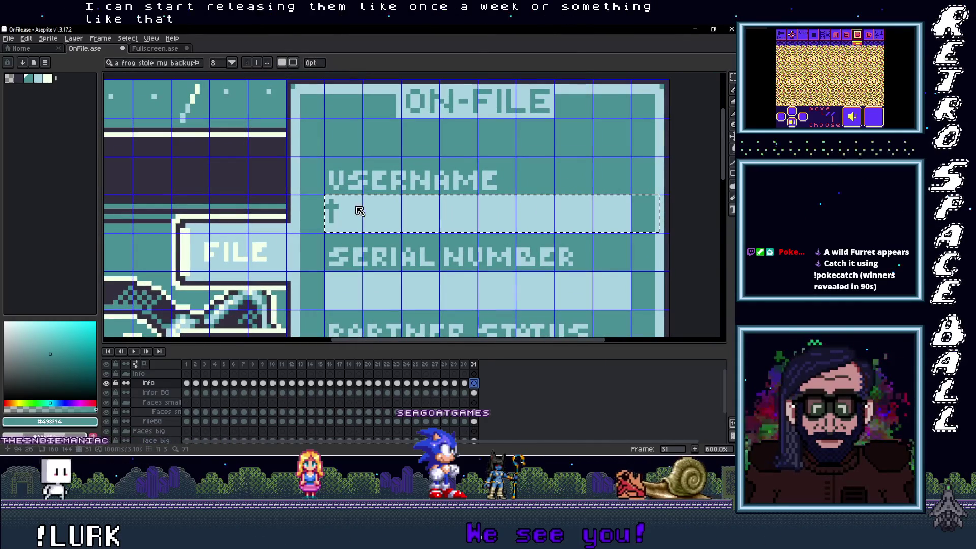
{"action": "left_click_drag", "start_coordinate": [359, 218], "coordinate": [379, 240]}
{"action": "key", "text": "ctrl+d"}
{"action": "scroll", "coordinate": [440, 254], "scroll_direction": "down", "scroll_amount": 3}
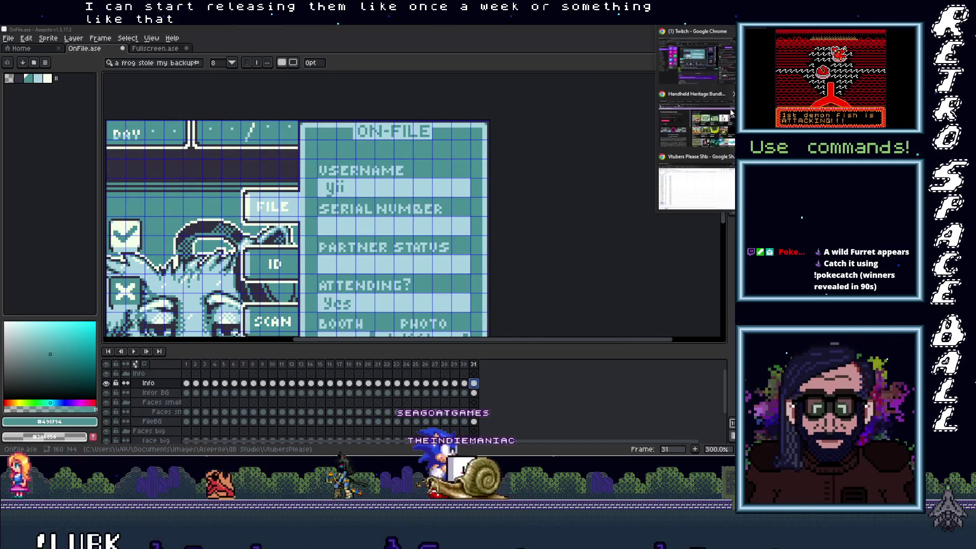
{"action": "key", "text": "alt+Tab"}
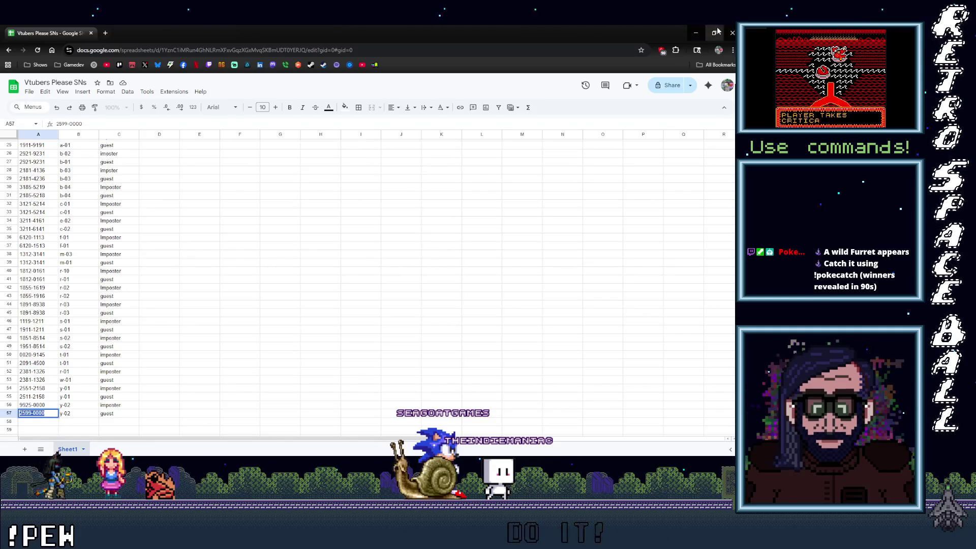
Paste serial number 2599-0000 into the Serial Number row, aligned, then view an earlier card
{"action": "left_click", "coordinate": [700, 33]}
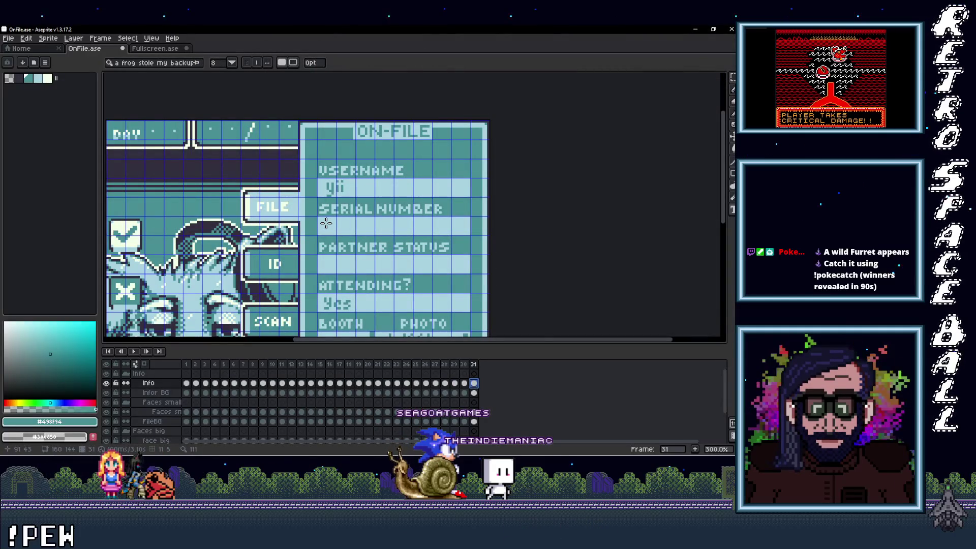
{"action": "scroll", "coordinate": [326, 223], "scroll_direction": "up", "scroll_amount": 1}
{"action": "left_click_drag", "start_coordinate": [314, 216], "coordinate": [517, 238]}
{"action": "key", "text": "ctrl+v"}
{"action": "left_click_drag", "start_coordinate": [395, 246], "coordinate": [405, 246]}
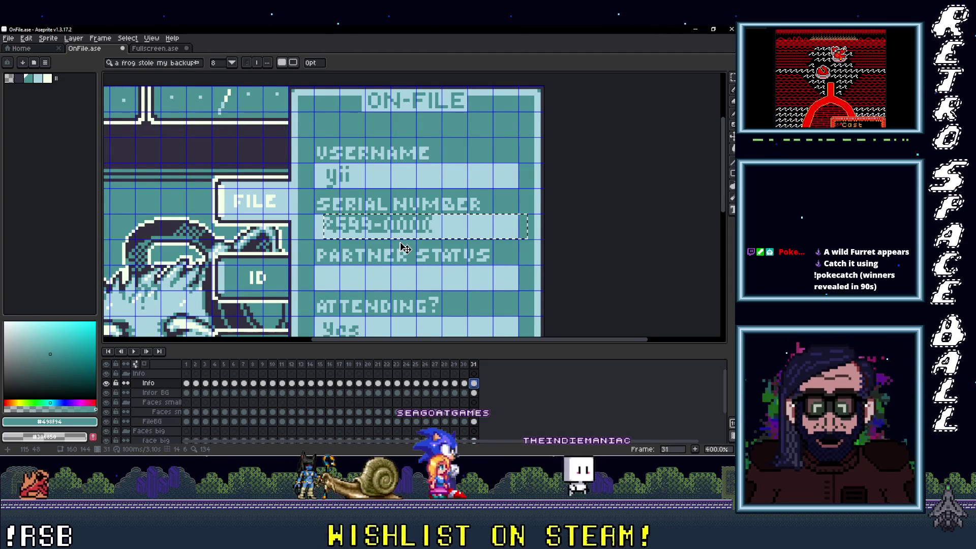
{"action": "key", "text": "Return"}
{"action": "scroll", "coordinate": [425, 261], "scroll_direction": "down", "scroll_amount": 2}
{"action": "left_click_drag", "start_coordinate": [425, 262], "coordinate": [406, 250]}
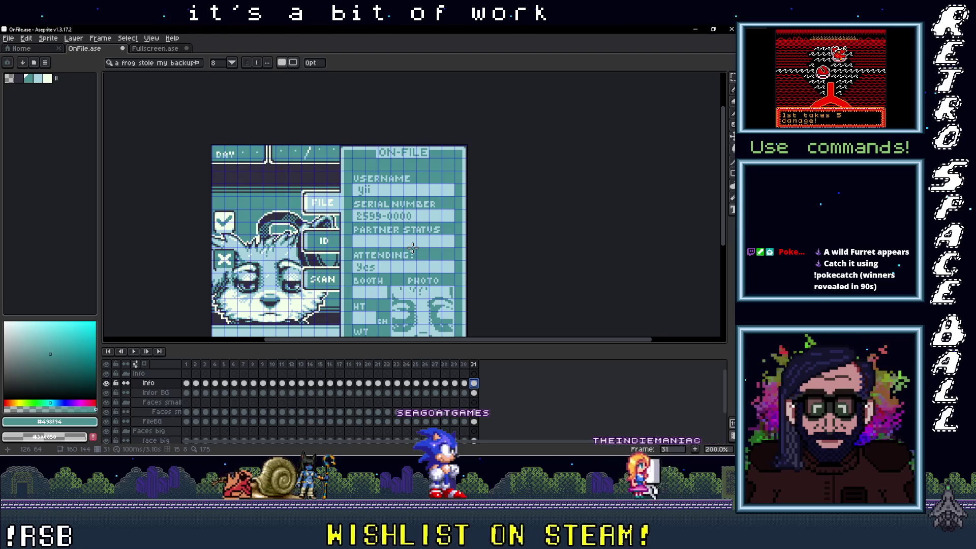
{"action": "scroll", "coordinate": [391, 257], "scroll_direction": "up", "scroll_amount": 1}
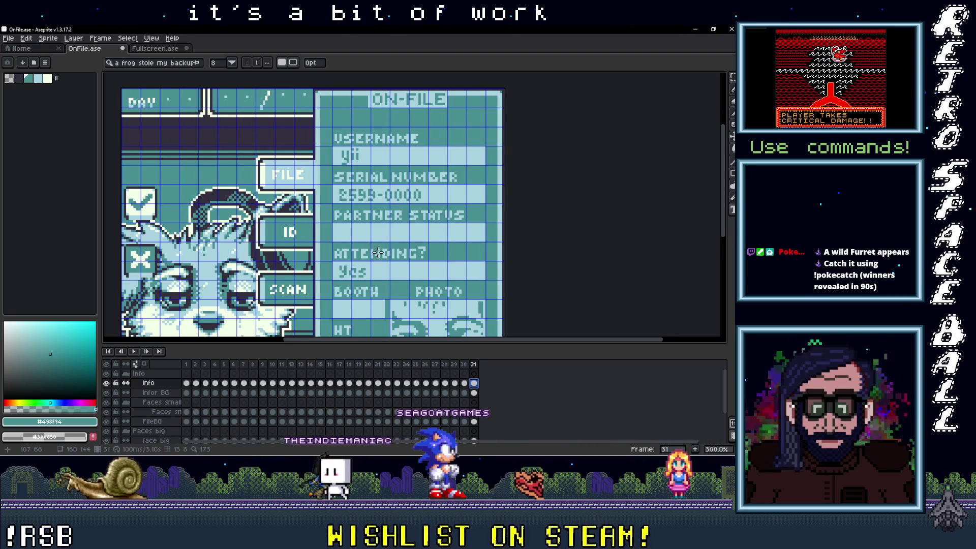
{"action": "scroll", "coordinate": [378, 252], "scroll_direction": "down", "scroll_amount": 1}
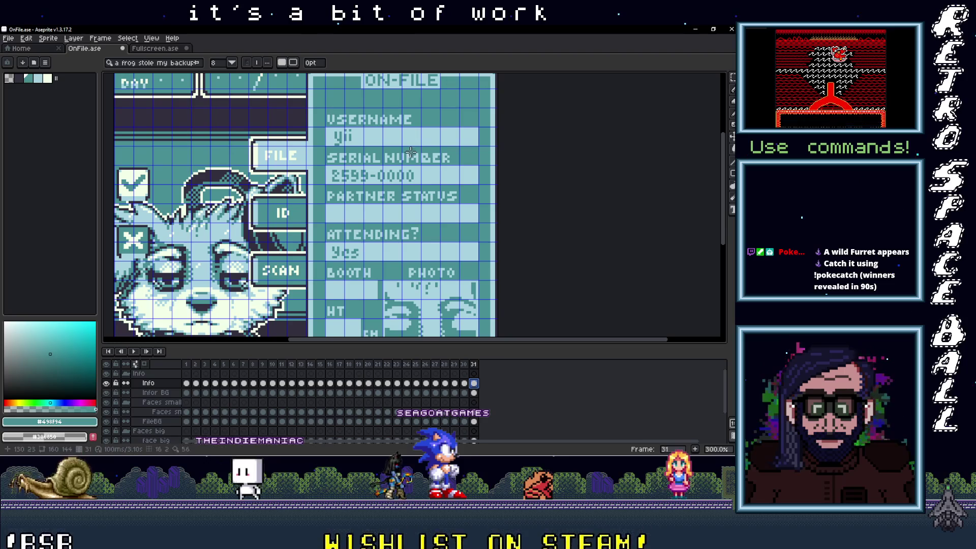
{"action": "left_click", "coordinate": [436, 364]}
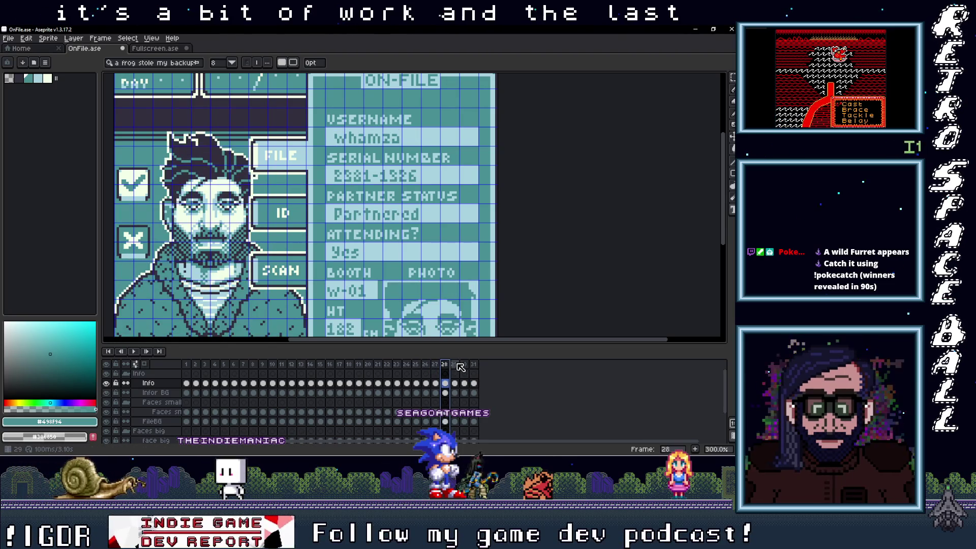
Type 'Partnered' in frame 31's Partner Status row and shift it right to align
{"action": "left_click", "coordinate": [454, 364]}
{"action": "left_click", "coordinate": [473, 364]}
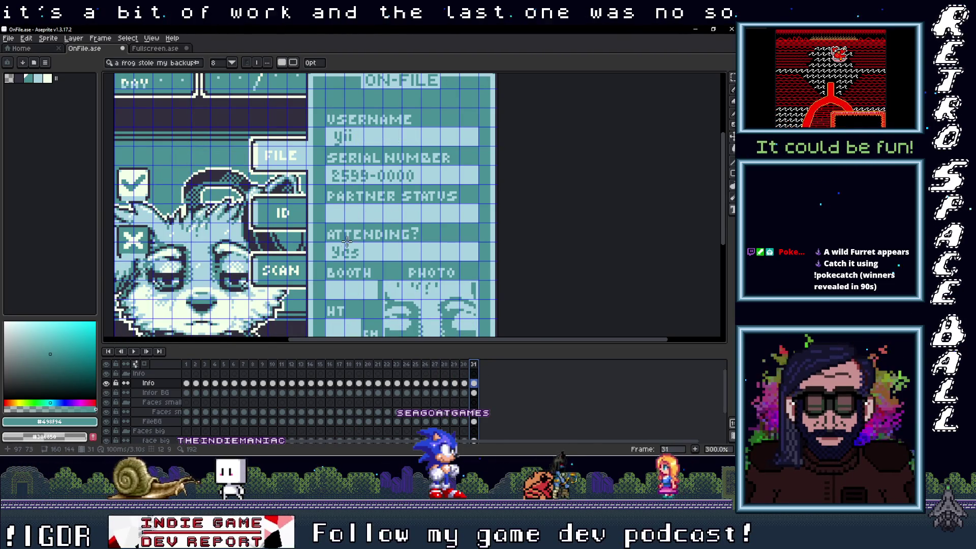
{"action": "scroll", "coordinate": [350, 234], "scroll_direction": "up", "scroll_amount": 1}
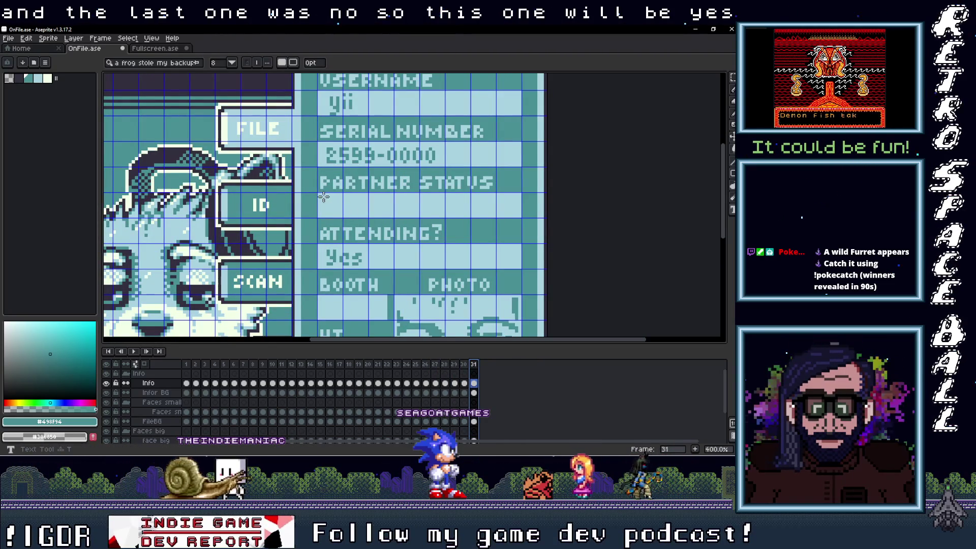
{"action": "mouse_move", "coordinate": [317, 193]}
{"action": "left_mouse_down"}
{"action": "mouse_move", "coordinate": [374, 216]}
{"action": "mouse_move", "coordinate": [521, 217]}
{"action": "left_mouse_up"}
{"action": "type", "text": "Partnered"}
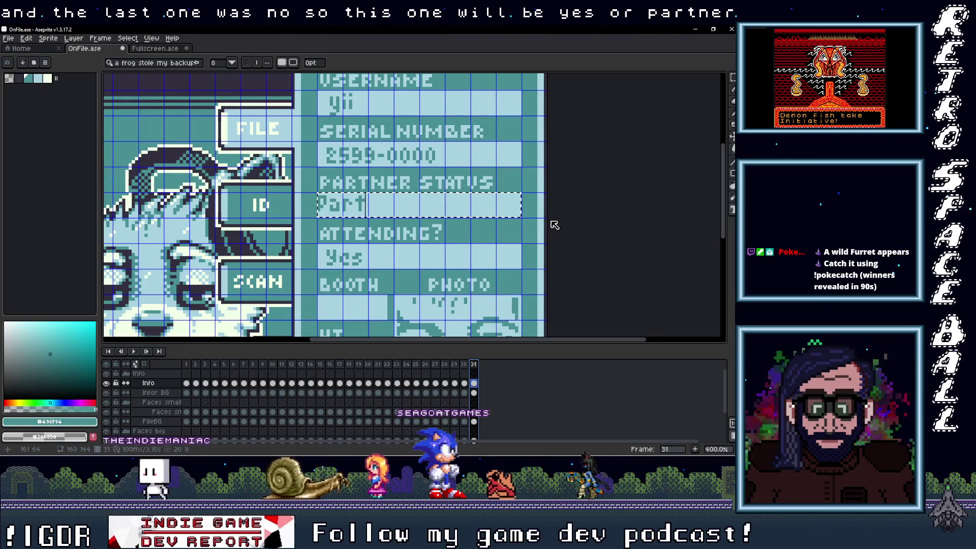
{"action": "left_click_drag", "start_coordinate": [350, 223], "coordinate": [358, 228]}
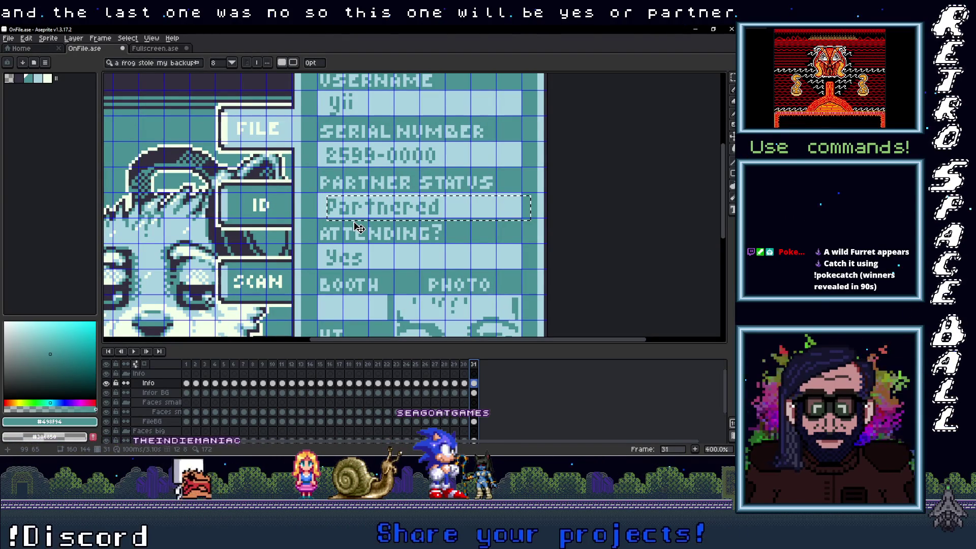
{"action": "scroll", "coordinate": [342, 224], "scroll_direction": "up", "scroll_amount": 5}
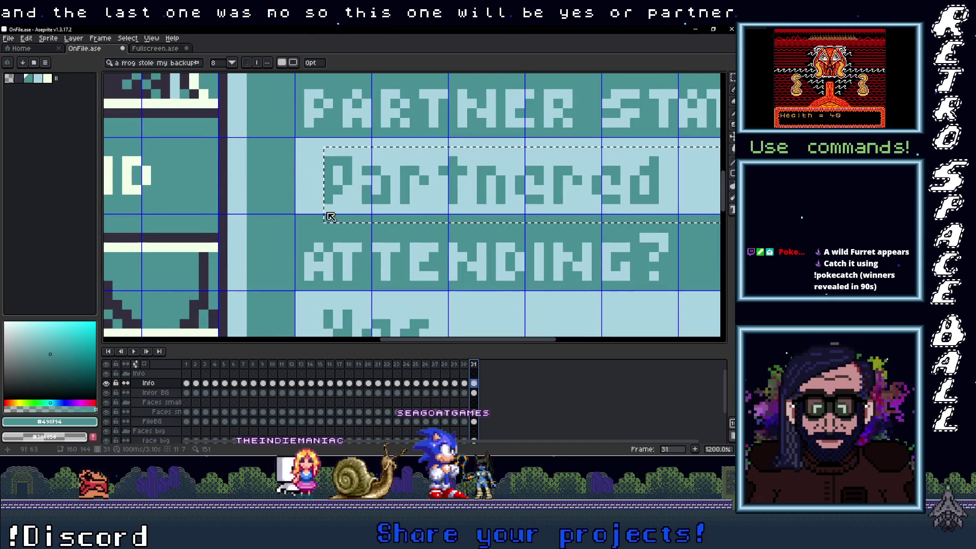
{"action": "key", "text": "Right"}
Select the 2599-0000 serial number pixels with a rectangular marquee
{"action": "scroll", "coordinate": [345, 230], "scroll_direction": "up", "scroll_amount": 3}
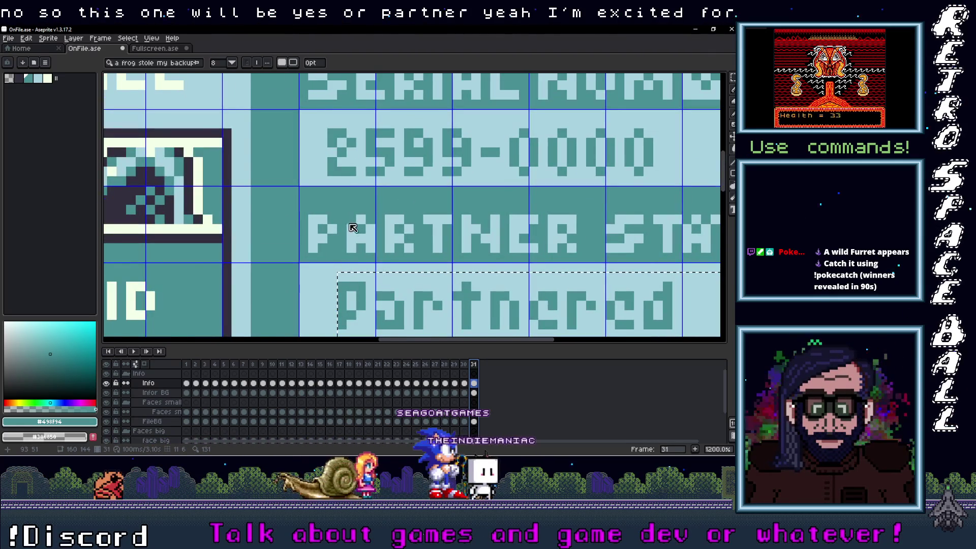
{"action": "scroll", "coordinate": [355, 225], "scroll_direction": "down", "scroll_amount": 3}
{"action": "scroll", "coordinate": [356, 236], "scroll_direction": "up", "scroll_amount": 2}
{"action": "scroll", "coordinate": [350, 268], "scroll_direction": "down", "scroll_amount": 1}
{"action": "scroll", "coordinate": [353, 249], "scroll_direction": "up", "scroll_amount": 2}
{"action": "scroll", "coordinate": [349, 241], "scroll_direction": "down", "scroll_amount": 1}
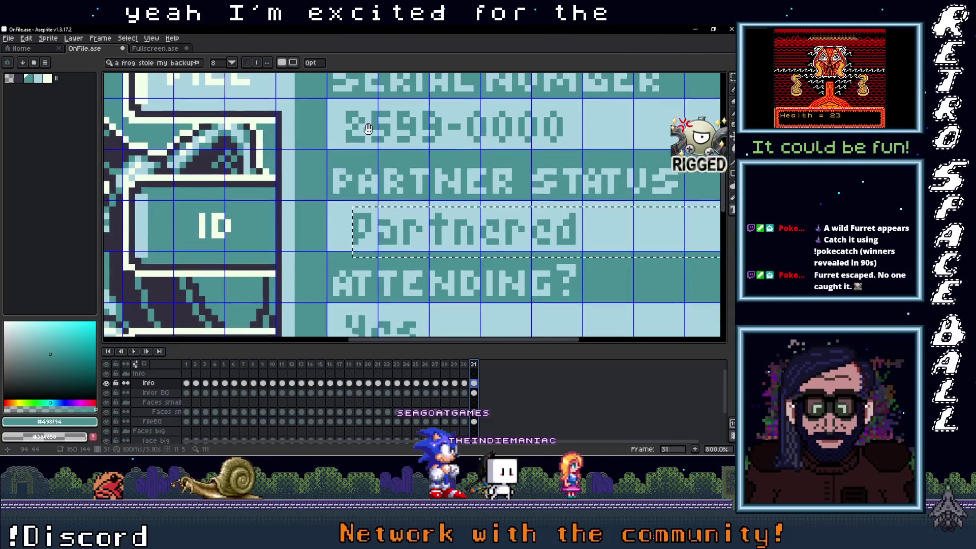
{"action": "scroll", "coordinate": [361, 209], "scroll_direction": "up", "scroll_amount": 1}
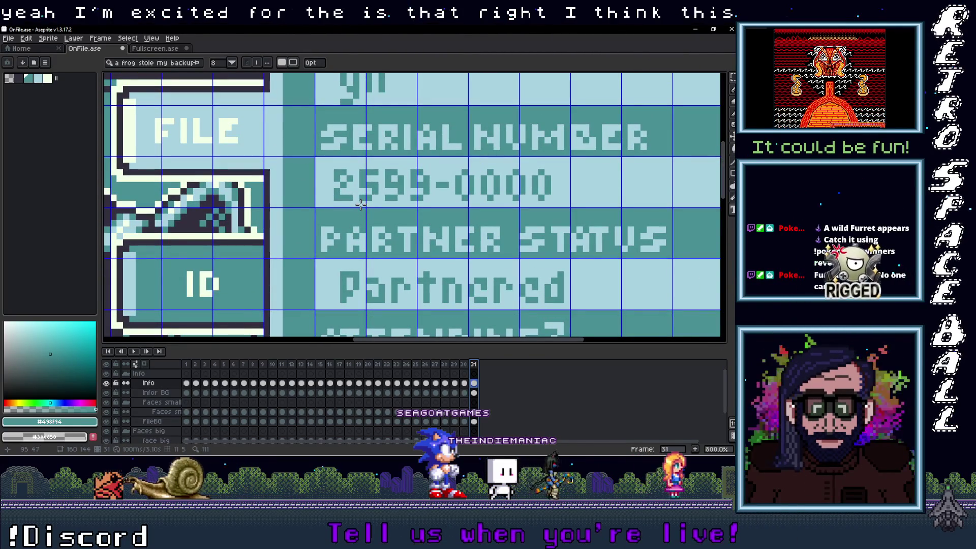
{"action": "key", "text": "m"}
{"action": "mouse_move", "coordinate": [334, 169]}
{"action": "left_mouse_down"}
{"action": "mouse_move", "coordinate": [431, 197]}
{"action": "mouse_move", "coordinate": [552, 202]}
{"action": "left_mouse_up"}
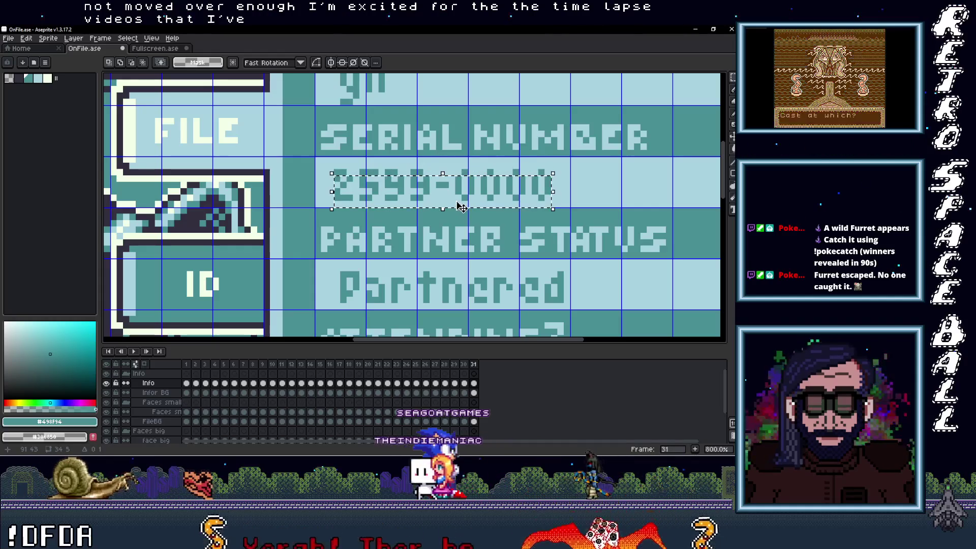
Shift the 2599-0000 serial number one pixel up and right and commit it
{"action": "key", "text": "Down"}
{"action": "key", "text": "Return"}
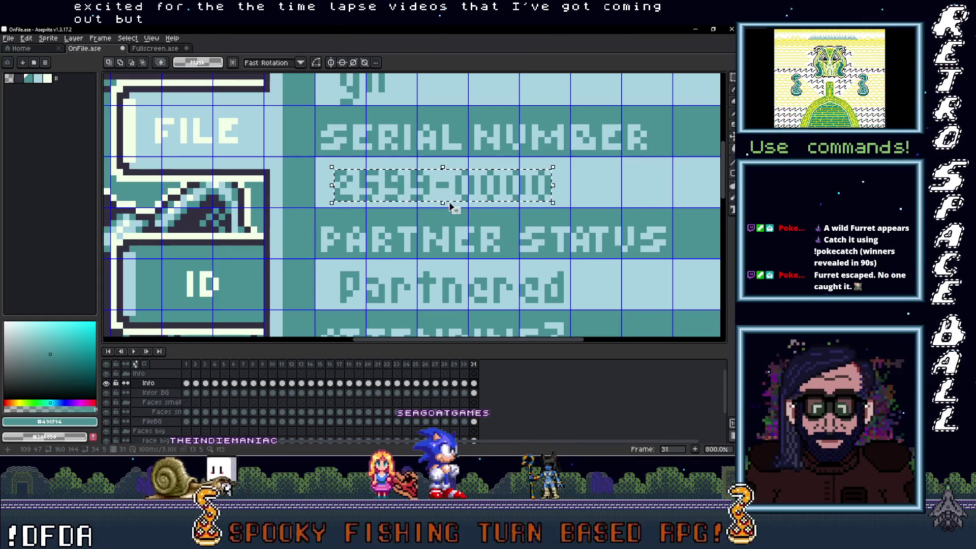
{"action": "key", "text": "Up"}
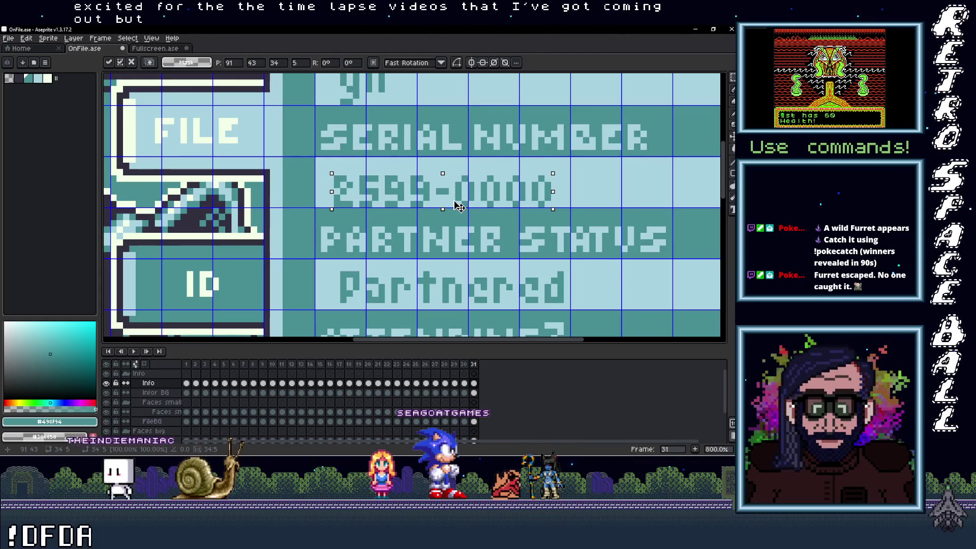
{"action": "left_click_drag", "start_coordinate": [459, 205], "coordinate": [462, 203]}
{"action": "key", "text": "Return"}
Compare the cat card's text placement against frames 25 and 28, then return to frame 31
{"action": "scroll", "coordinate": [463, 216], "scroll_direction": "down", "scroll_amount": 2}
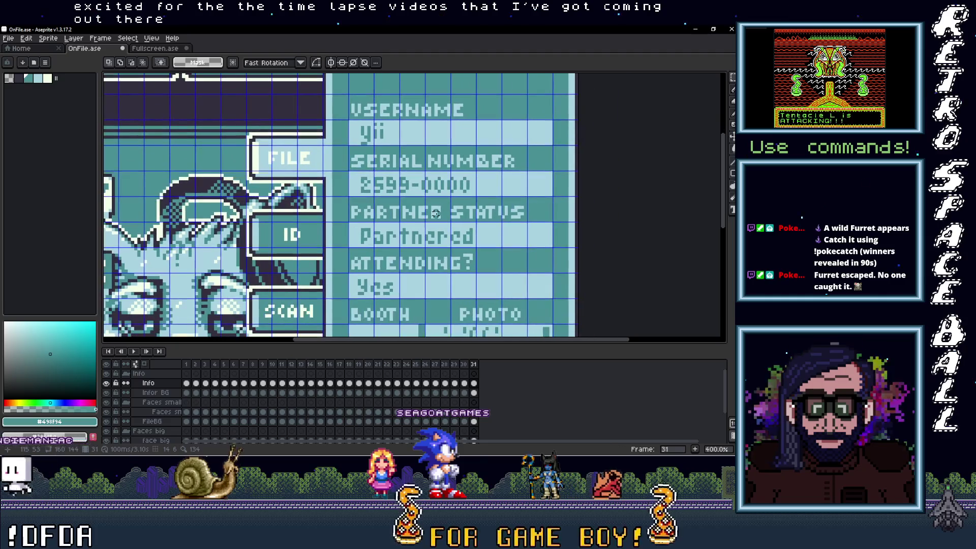
{"action": "left_click_drag", "start_coordinate": [436, 262], "coordinate": [435, 223]}
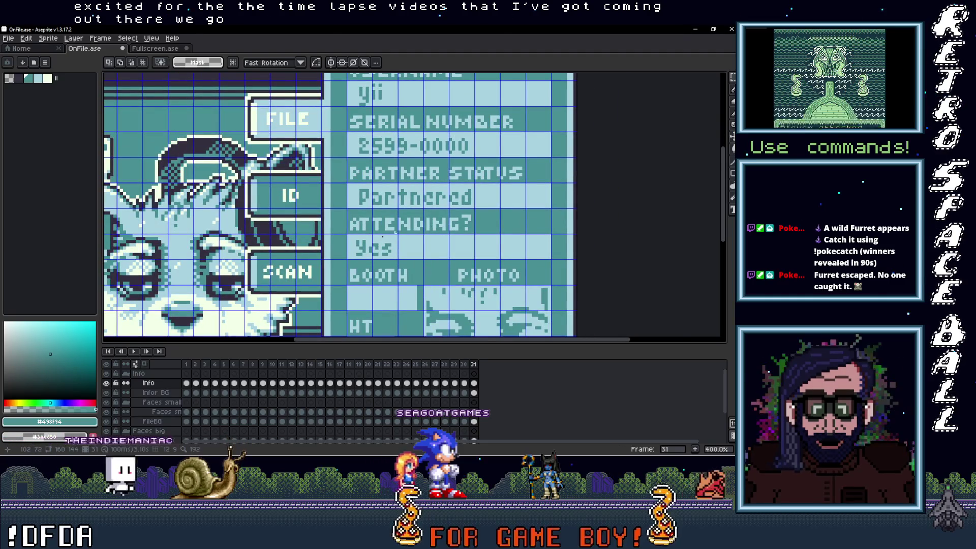
{"action": "scroll", "coordinate": [357, 239], "scroll_direction": "up", "scroll_amount": 3}
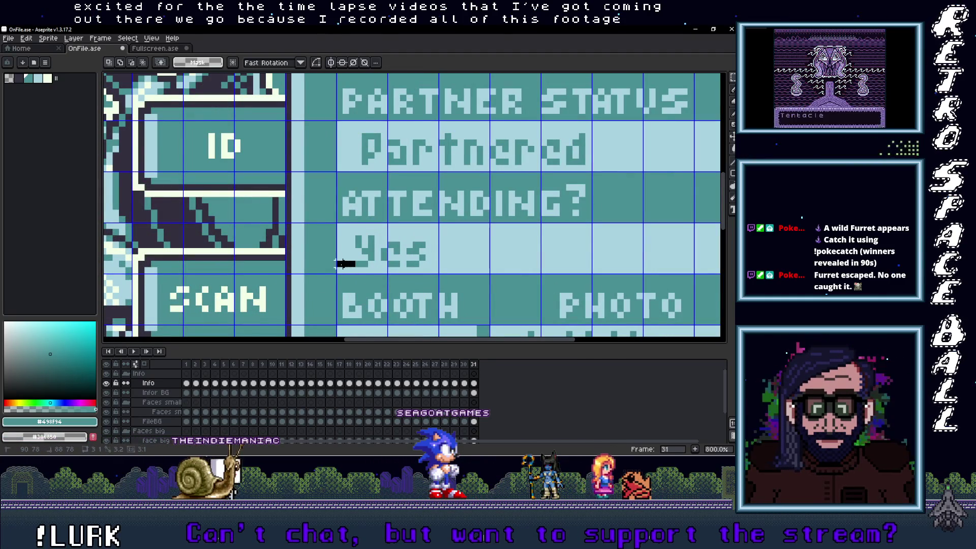
{"action": "scroll", "coordinate": [396, 149], "scroll_direction": "down", "scroll_amount": 3}
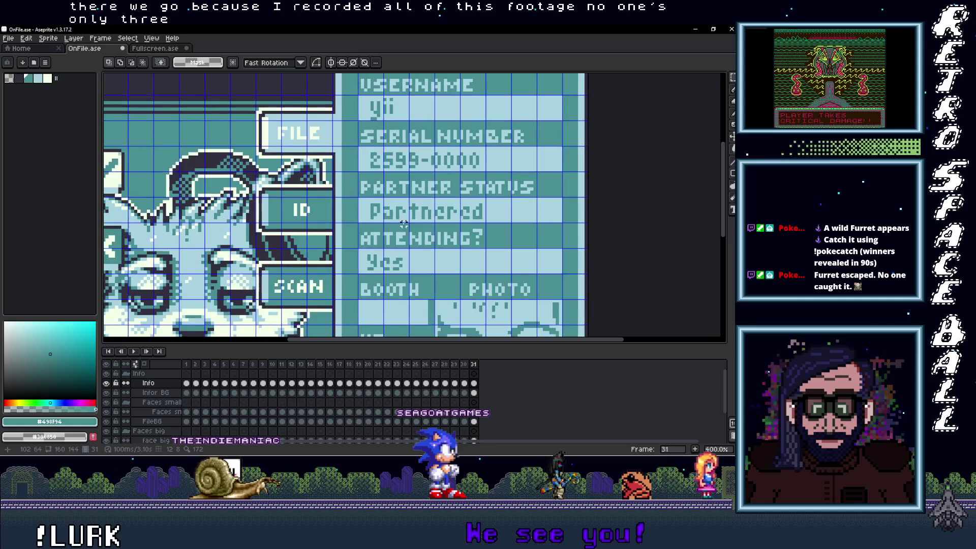
{"action": "scroll", "coordinate": [387, 216], "scroll_direction": "up", "scroll_amount": 2}
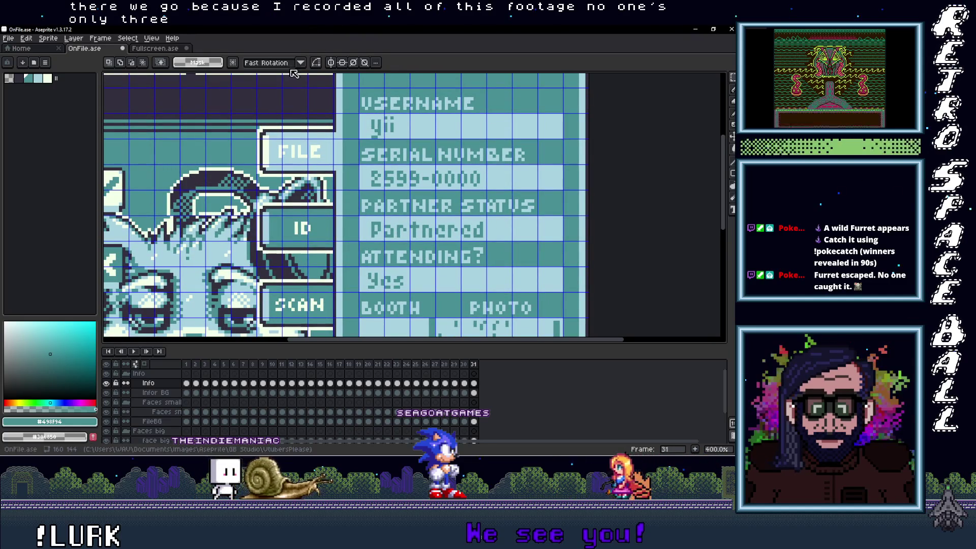
{"action": "left_click", "coordinate": [416, 364]}
{"action": "left_click", "coordinate": [445, 364]}
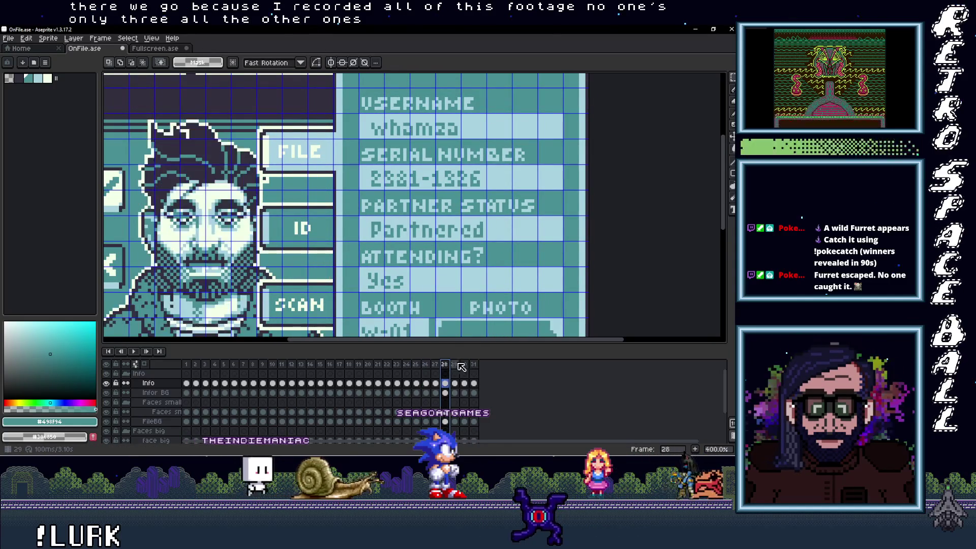
{"action": "left_click", "coordinate": [474, 364]}
{"action": "left_click_drag", "start_coordinate": [422, 270], "coordinate": [414, 167]}
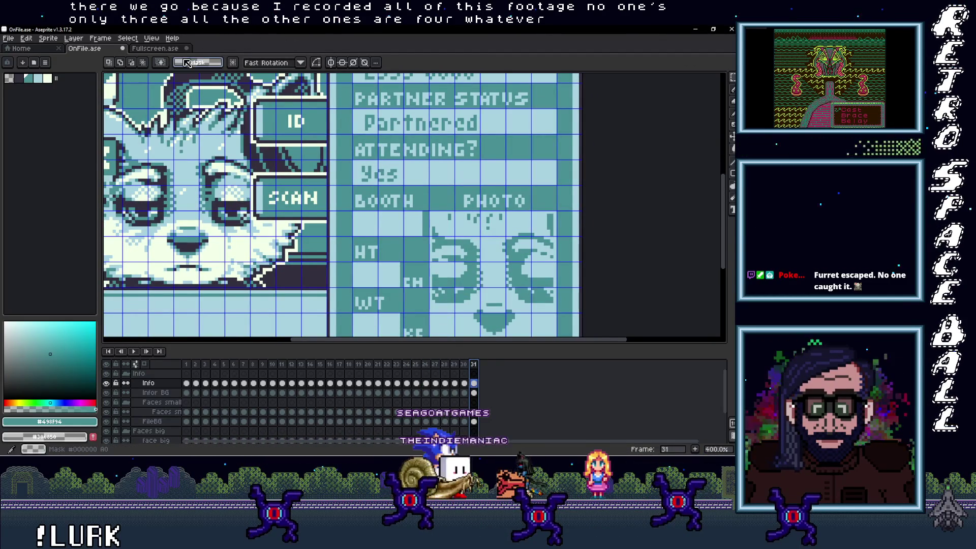
{"action": "key", "text": "ctrl+Tab"}
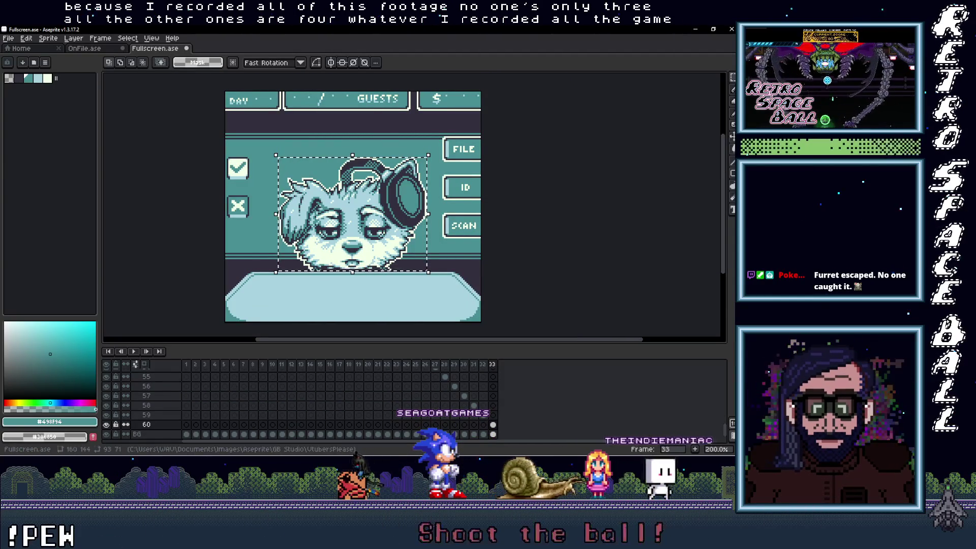
Bring the VTPls_Alias_Portraits folder forward, then switch to the Vtubers Please SNs spreadsheet in Chrome
{"action": "key", "text": "alt+Tab"}
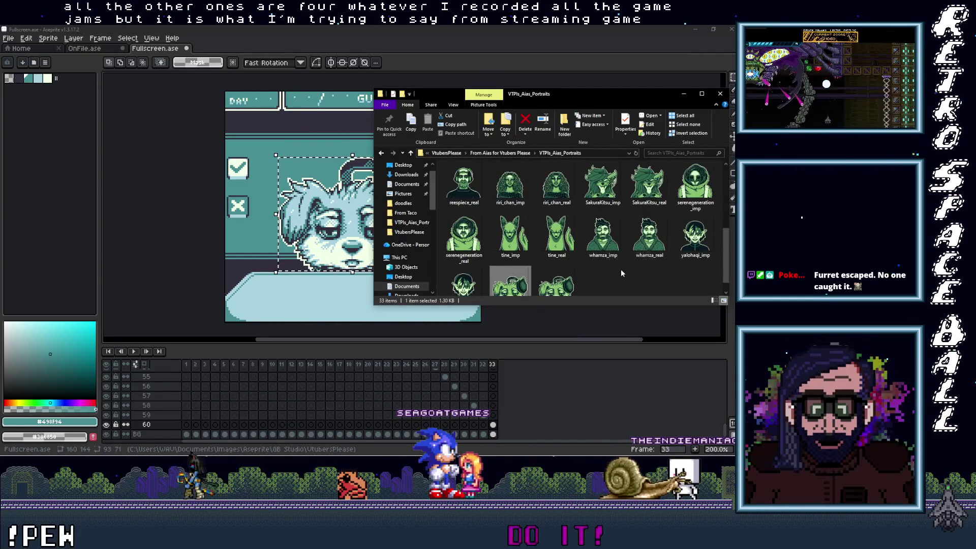
{"action": "mouse_move", "coordinate": [732, 110]}
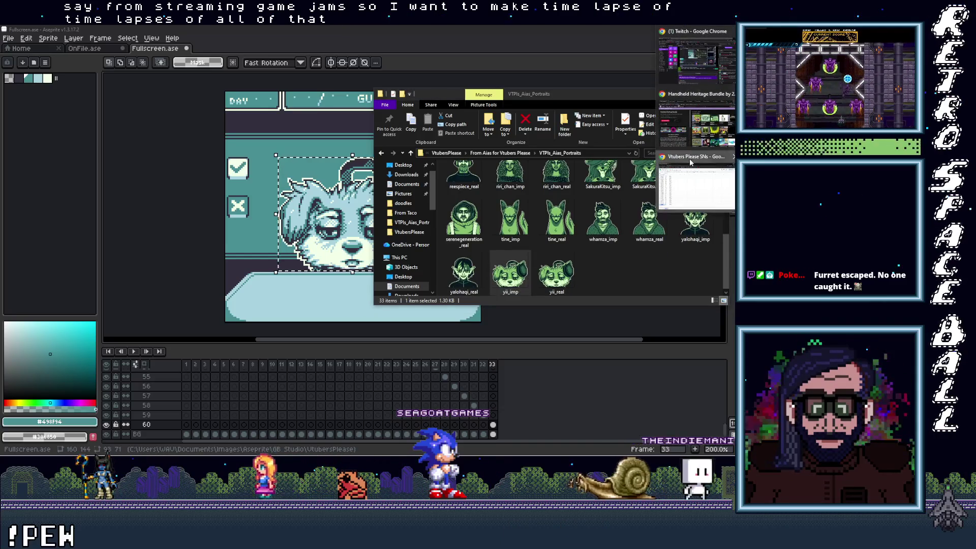
{"action": "left_click", "coordinate": [690, 159]}
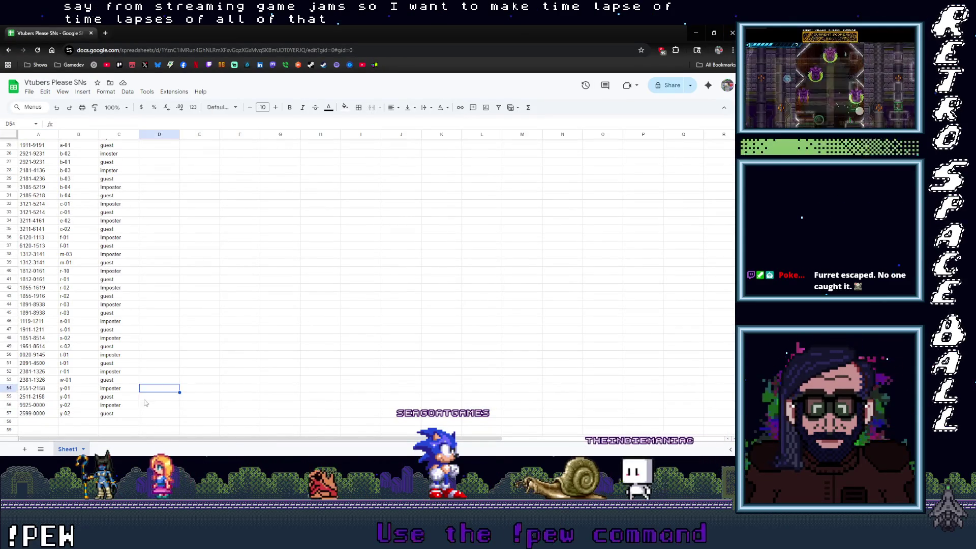
Confirm row 57 lists serial 2599-0000 as a guest at booth y-02, then return to OnFile.ase
{"action": "left_click", "coordinate": [136, 413]}
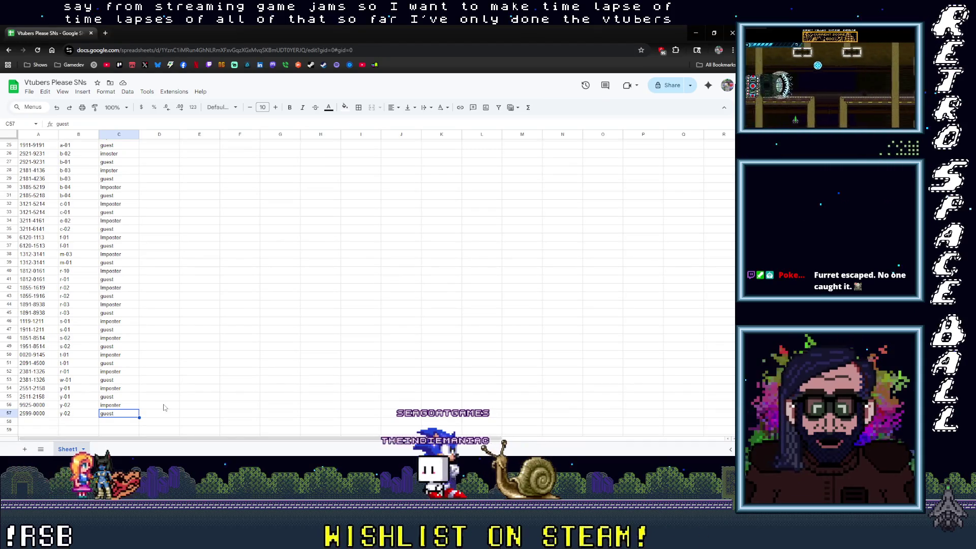
{"action": "left_click", "coordinate": [78, 415]}
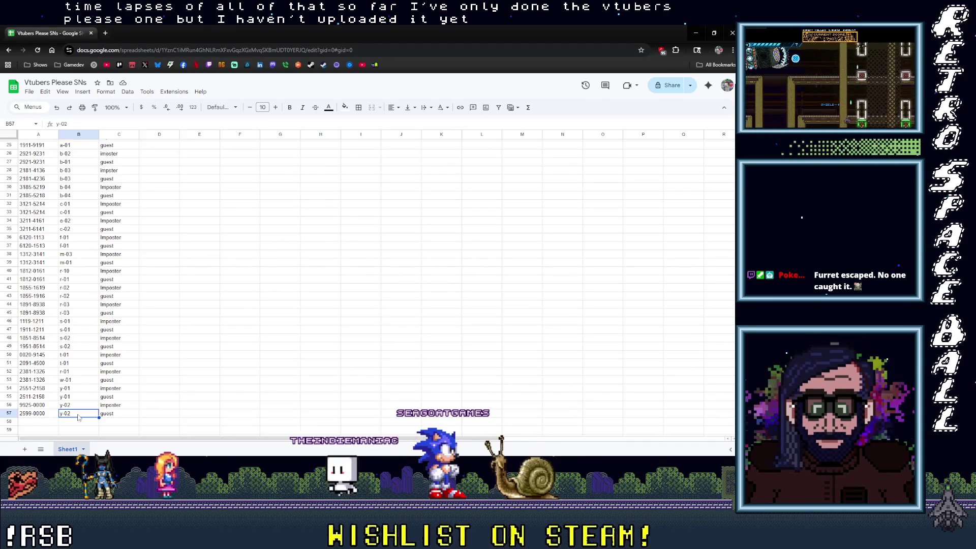
{"action": "left_click", "coordinate": [697, 32]}
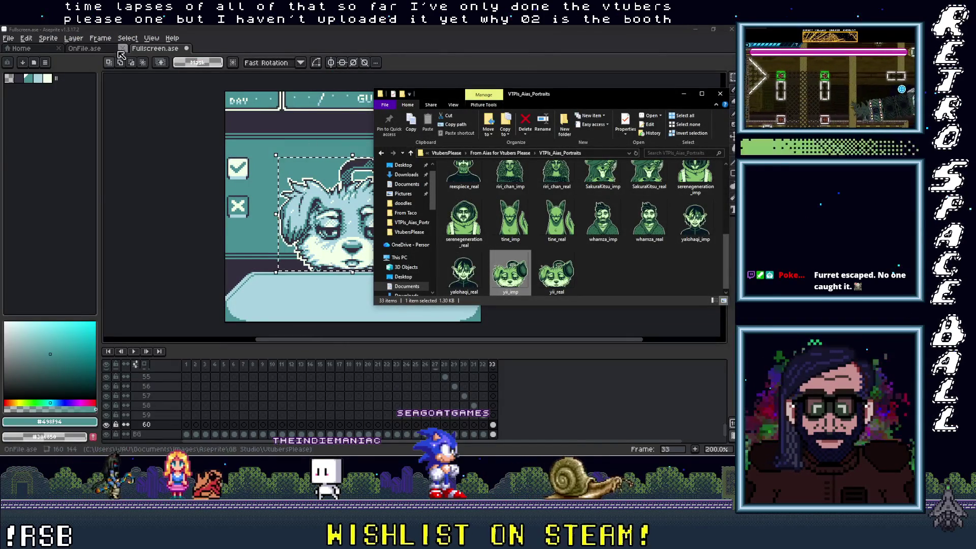
{"action": "left_click", "coordinate": [95, 50]}
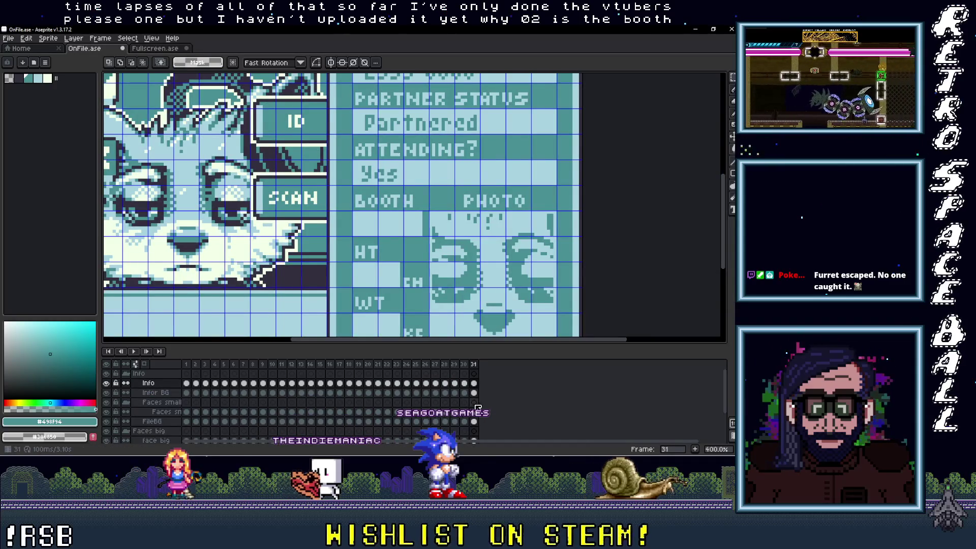
Add 'y-02' under the BOOTH label on frame 31's ID card with the Text Tool
{"action": "scroll", "coordinate": [416, 214], "scroll_direction": "down", "scroll_amount": 2}
{"action": "key", "text": "t"}
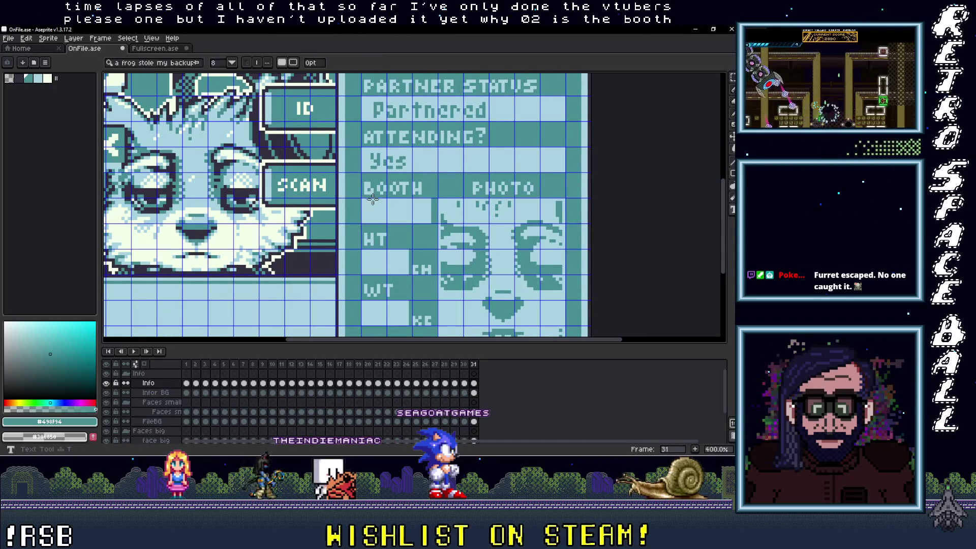
{"action": "left_click_drag", "start_coordinate": [363, 199], "coordinate": [431, 223]}
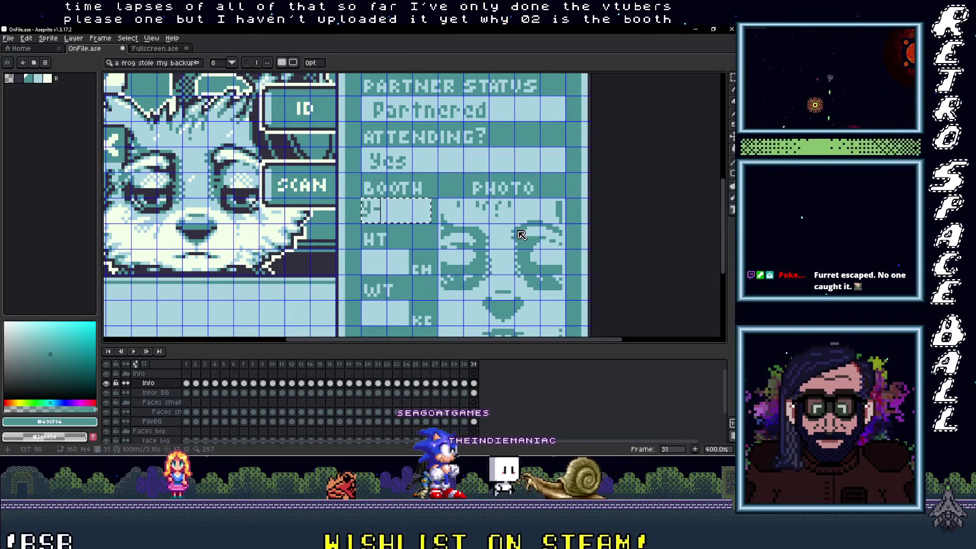
{"action": "type", "text": "02"}
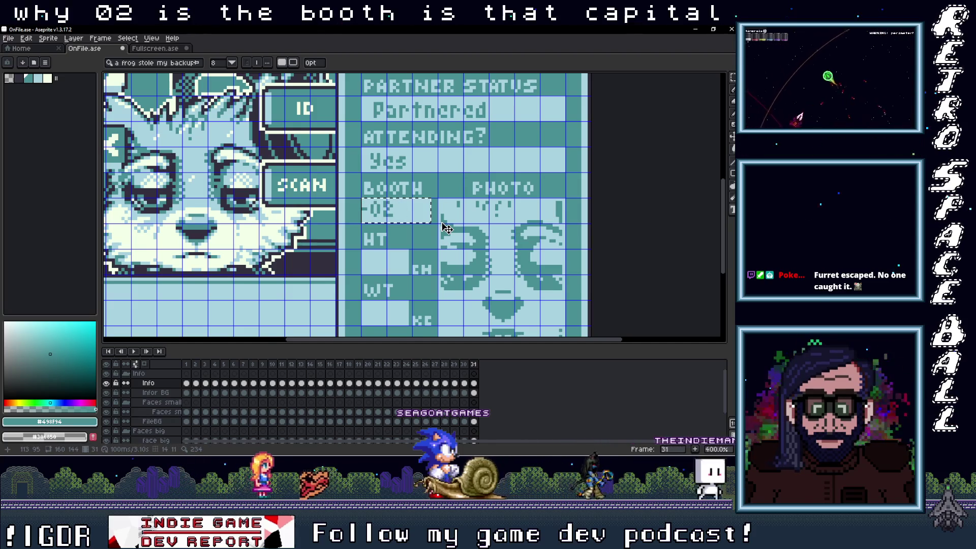
{"action": "type", "text": "Y"}
{"action": "left_click_drag", "start_coordinate": [443, 227], "coordinate": [447, 227]}
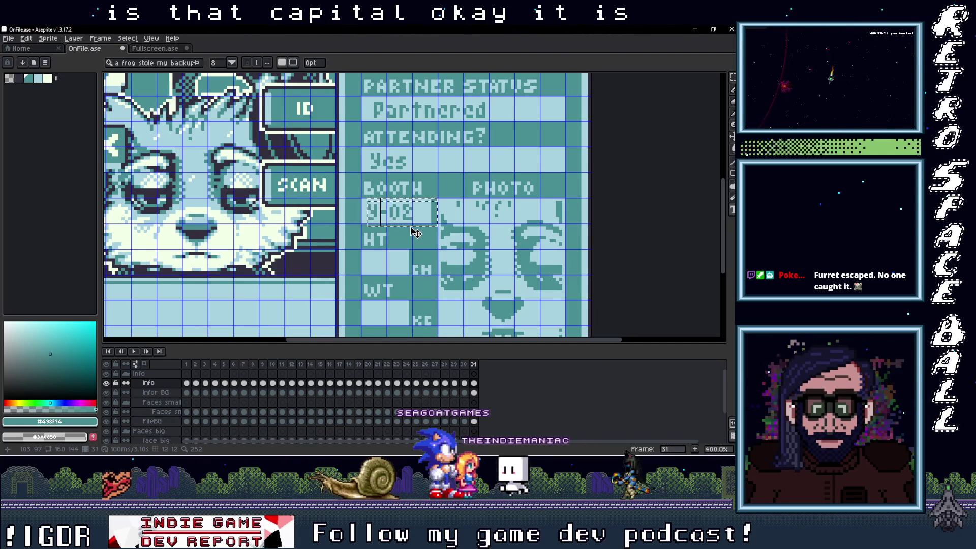
{"action": "key", "text": "Return"}
{"action": "scroll", "coordinate": [412, 253], "scroll_direction": "down", "scroll_amount": 1}
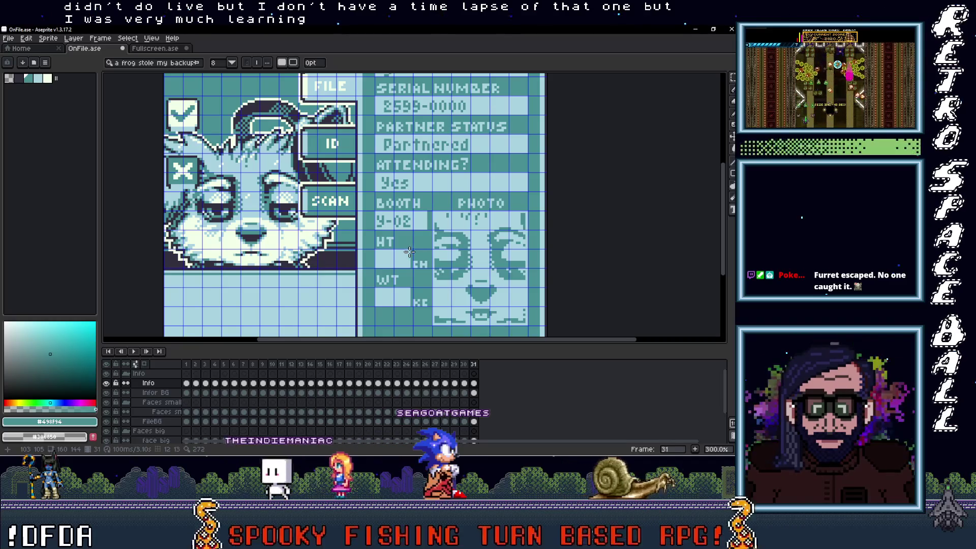
{"action": "left_click_drag", "start_coordinate": [412, 251], "coordinate": [375, 250]}
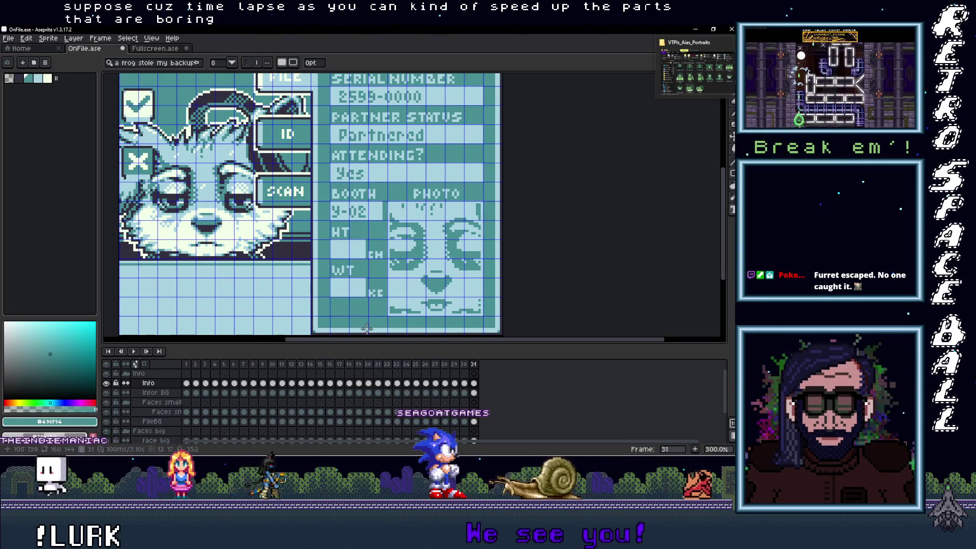
Compare the stats on frames 15 and 10, then enter 90 under HT and 40 under WT on frame 31
{"action": "left_click", "coordinate": [316, 368]}
{"action": "left_click_drag", "start_coordinate": [315, 368], "coordinate": [282, 367]}
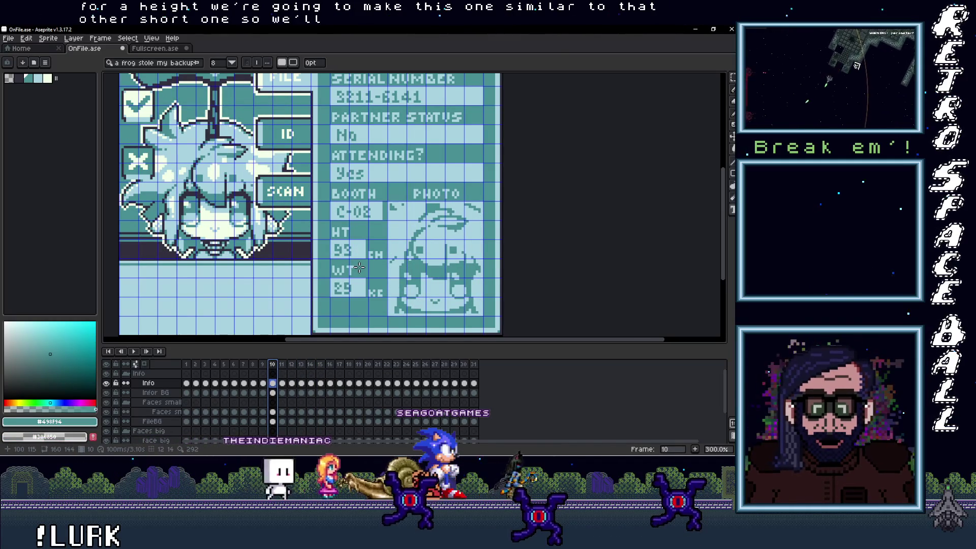
{"action": "left_click", "coordinate": [475, 365]}
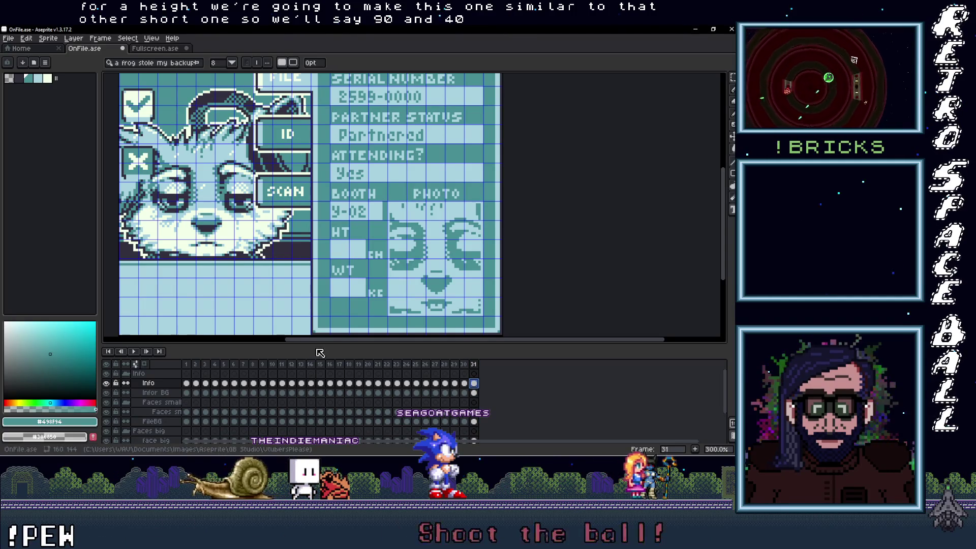
{"action": "left_click_drag", "start_coordinate": [331, 239], "coordinate": [367, 257]}
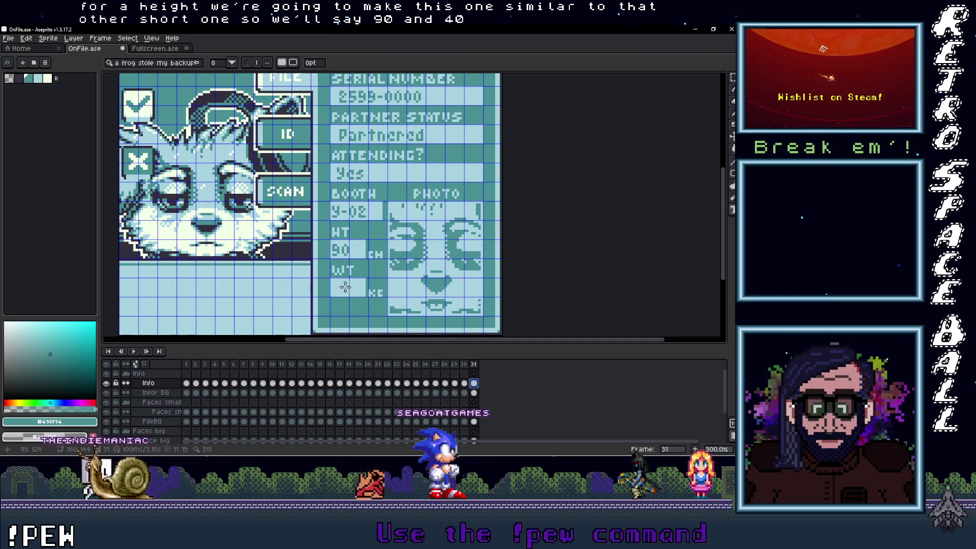
{"action": "left_click_drag", "start_coordinate": [332, 279], "coordinate": [365, 297]}
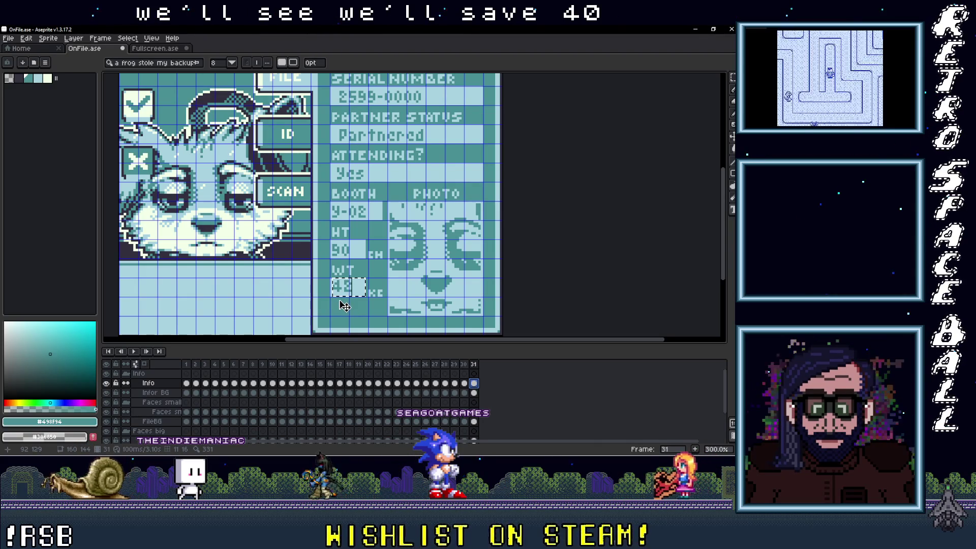
{"action": "scroll", "coordinate": [382, 312], "scroll_direction": "down", "scroll_amount": 2}
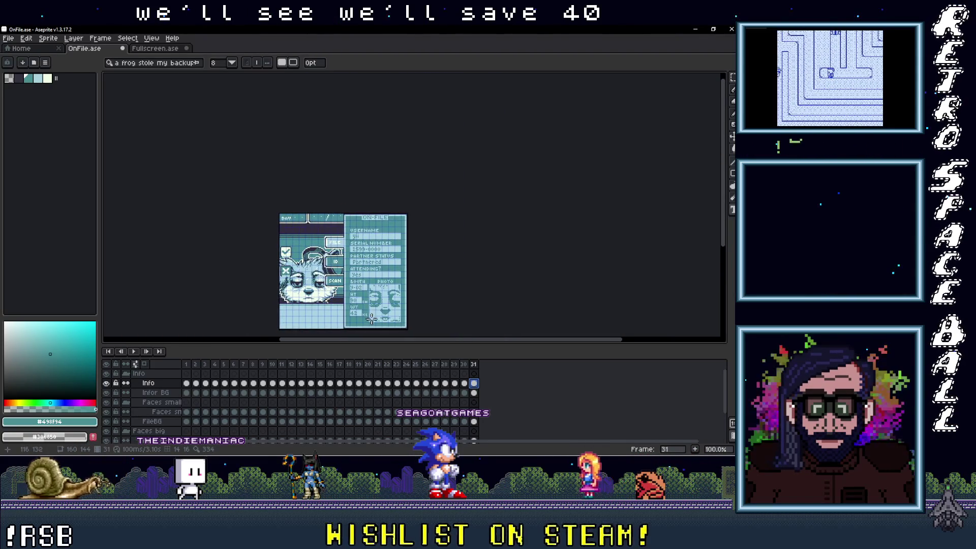
Clear the face big cel in the new frame 32
{"action": "scroll", "coordinate": [361, 315], "scroll_direction": "up", "scroll_amount": 1}
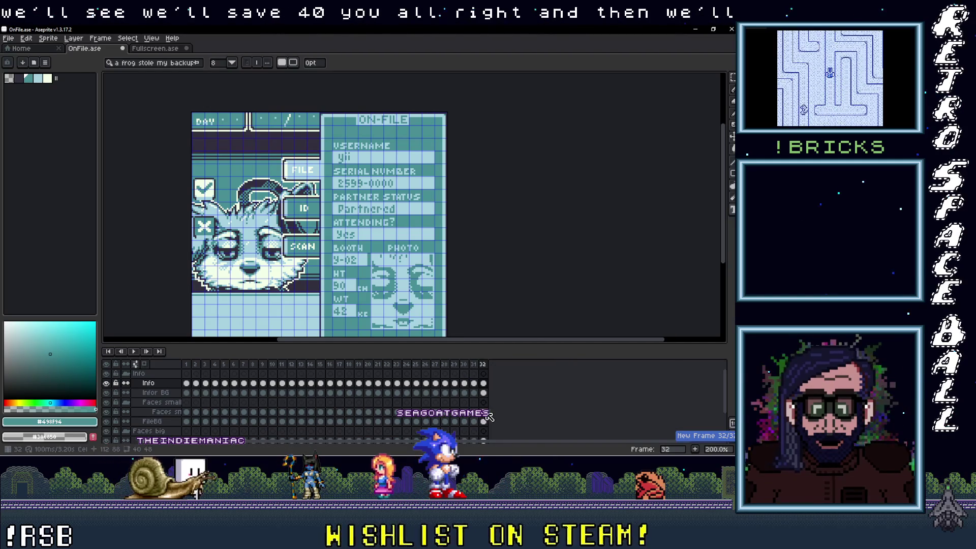
{"action": "scroll", "coordinate": [486, 432], "scroll_direction": "down", "scroll_amount": 1}
{"action": "left_click", "coordinate": [484, 431]}
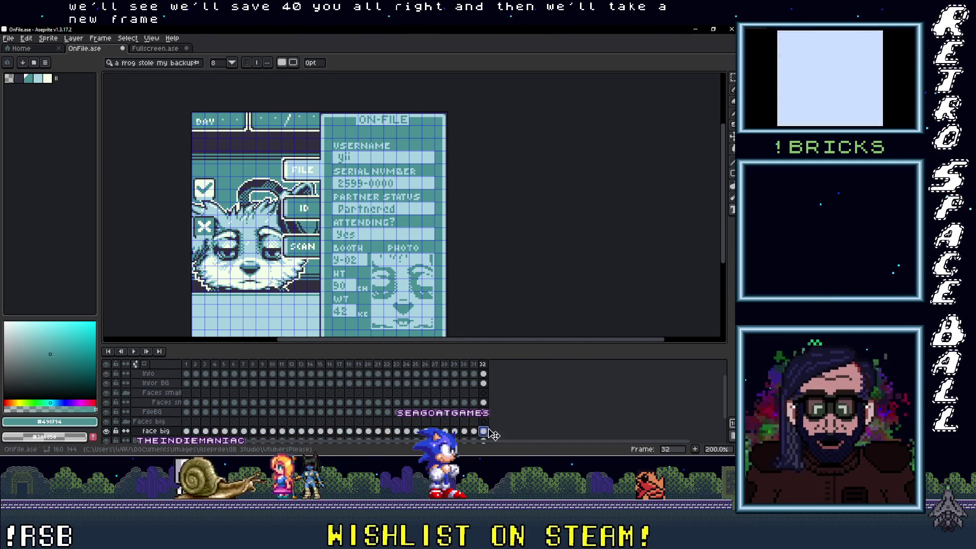
{"action": "key", "text": "Delete"}
Copy the headphone dog face from frame 33 of Fullscreen.ase
{"action": "left_click", "coordinate": [180, 51]}
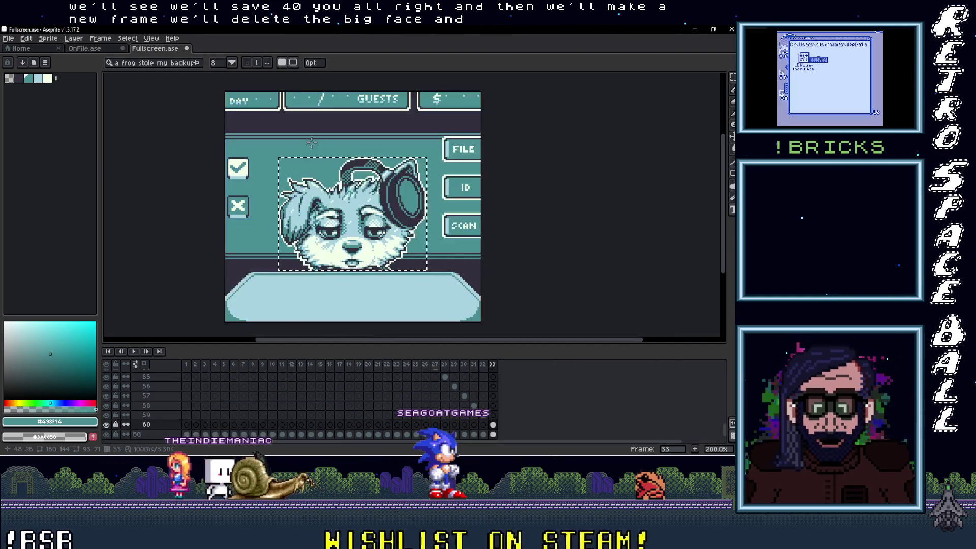
{"action": "left_click", "coordinate": [493, 425]}
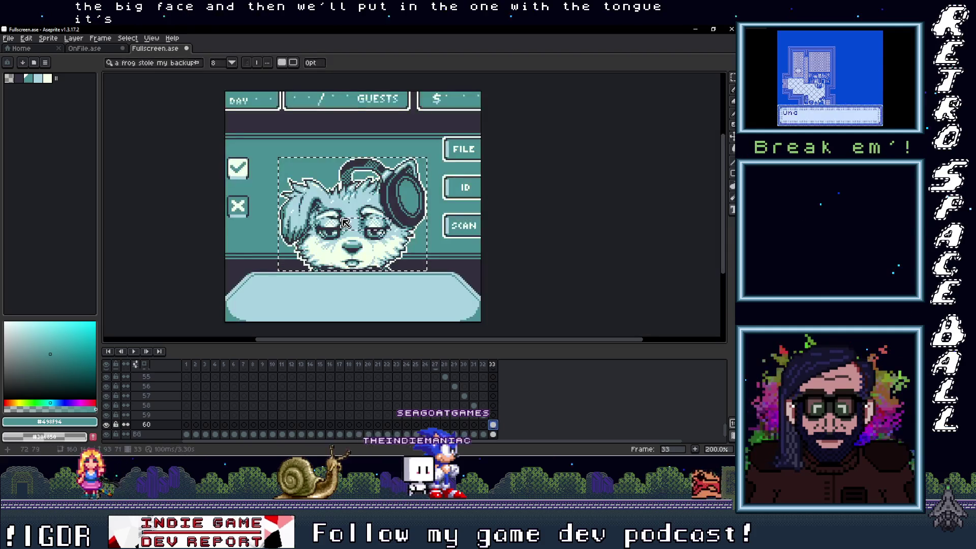
{"action": "left_click", "coordinate": [370, 244]}
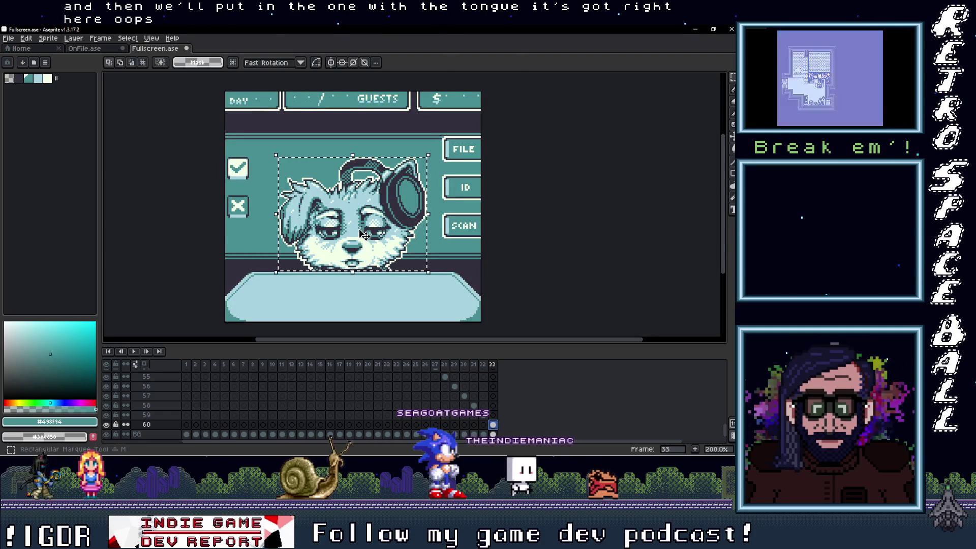
{"action": "left_click", "coordinate": [85, 48]}
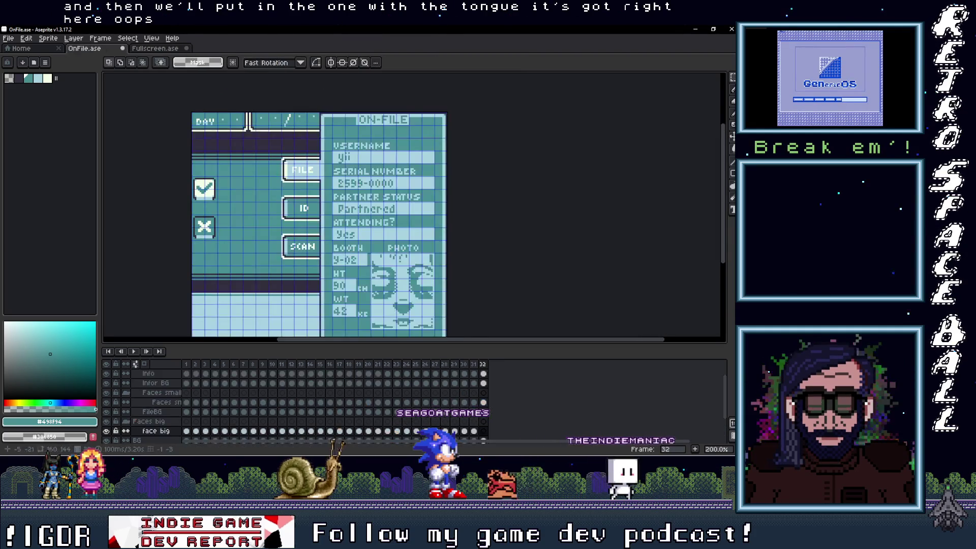
Paste the dog face into frame 32 and drag it into the card's portrait area
{"action": "key", "text": "ctrl+v"}
{"action": "left_click_drag", "start_coordinate": [314, 267], "coordinate": [225, 293]}
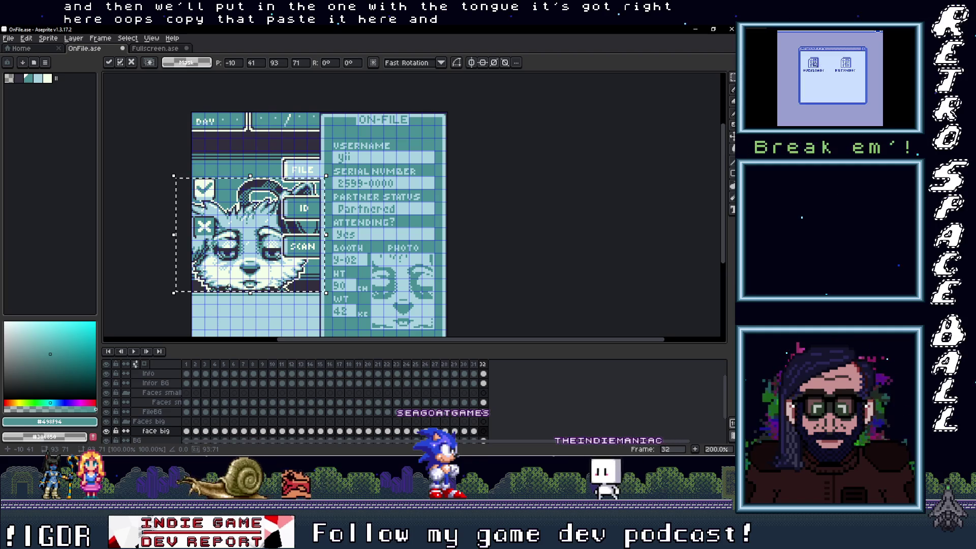
{"action": "scroll", "coordinate": [225, 292], "scroll_direction": "up", "scroll_amount": 2}
{"action": "scroll", "coordinate": [290, 278], "scroll_direction": "down", "scroll_amount": 1}
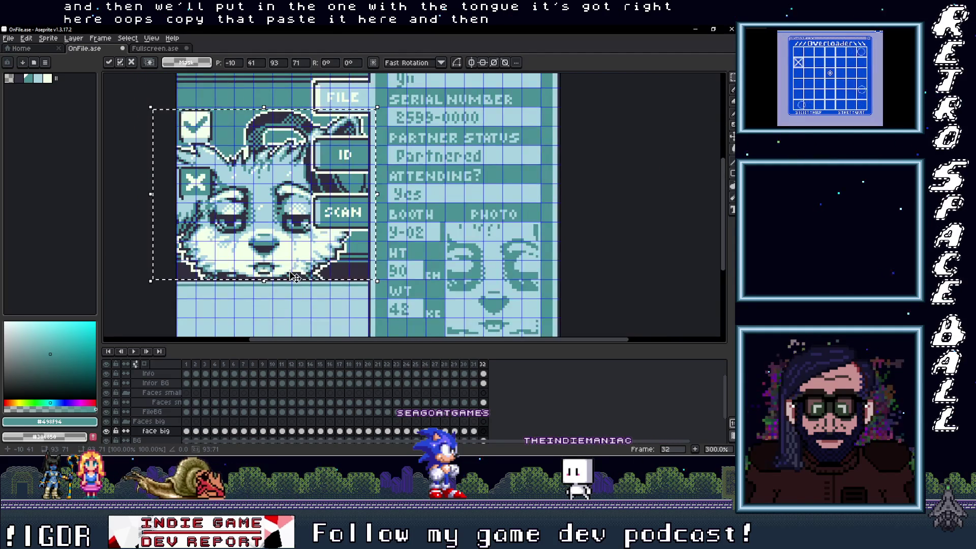
{"action": "scroll", "coordinate": [294, 277], "scroll_direction": "up", "scroll_amount": 1}
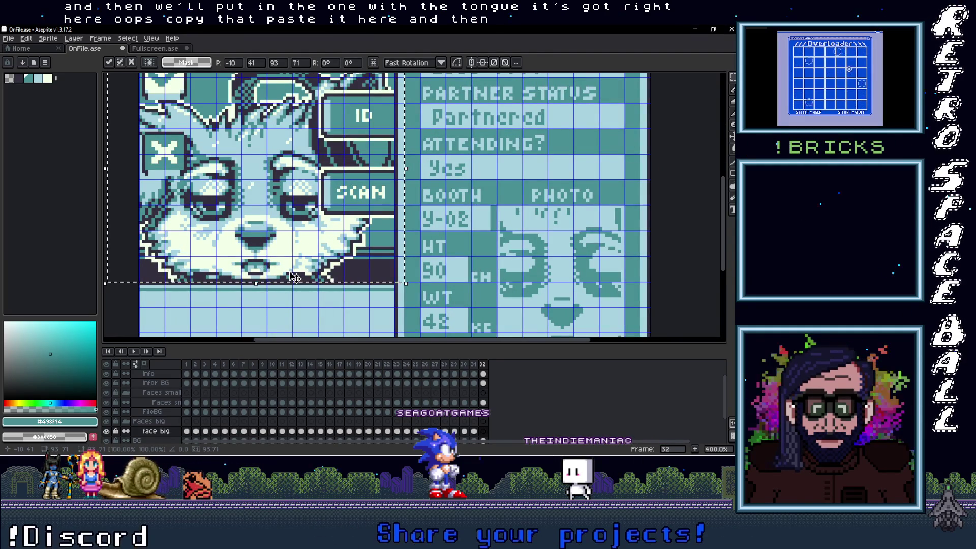
{"action": "scroll", "coordinate": [294, 277], "scroll_direction": "down", "scroll_amount": 2}
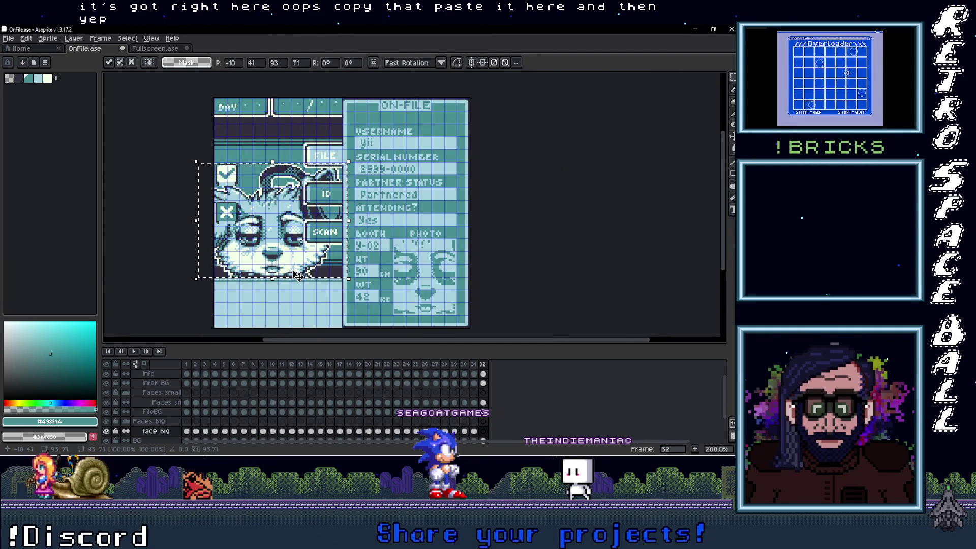
{"action": "scroll", "coordinate": [298, 276], "scroll_direction": "up", "scroll_amount": 1}
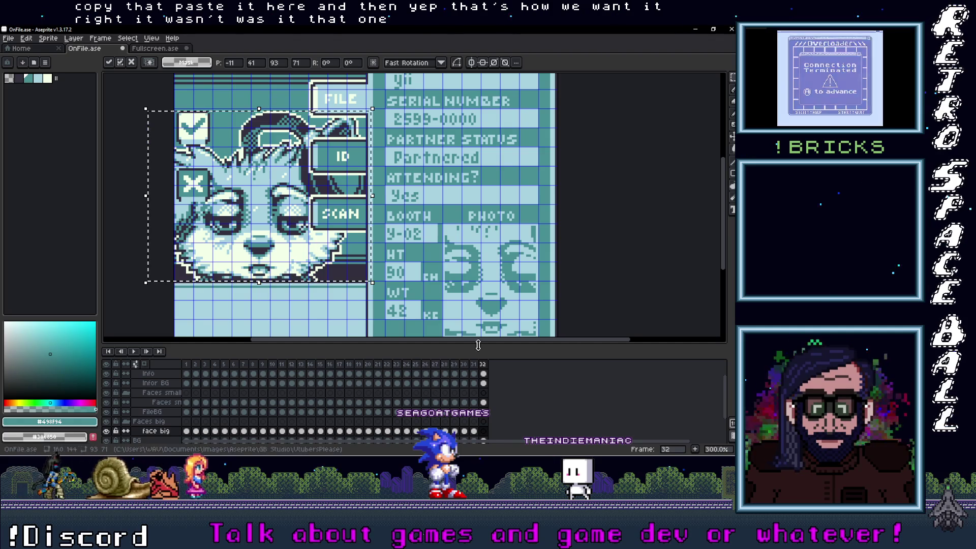
{"action": "left_click", "coordinate": [480, 365]}
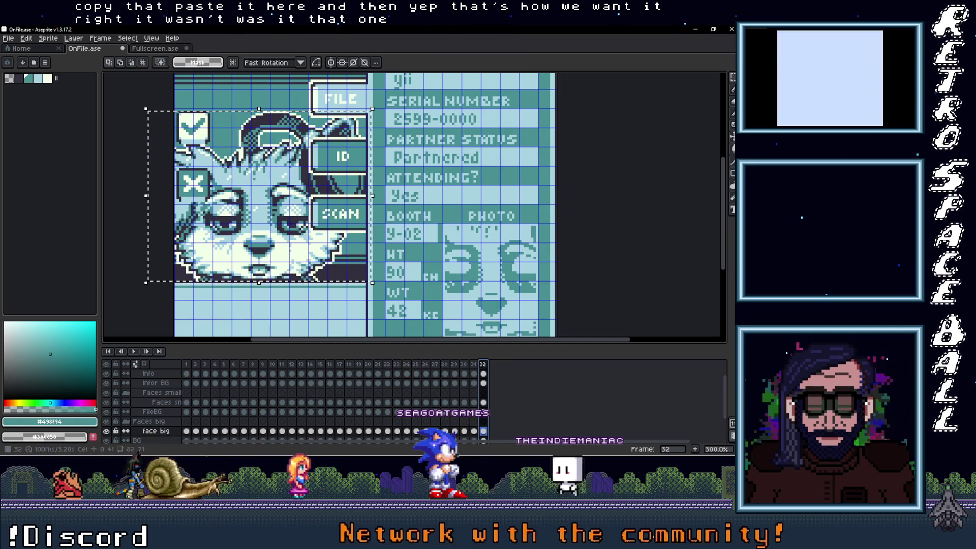
Nudge the fox face right, commit, undo it, and compare frames 31 and 32
{"action": "left_click_drag", "start_coordinate": [281, 285], "coordinate": [284, 285]}
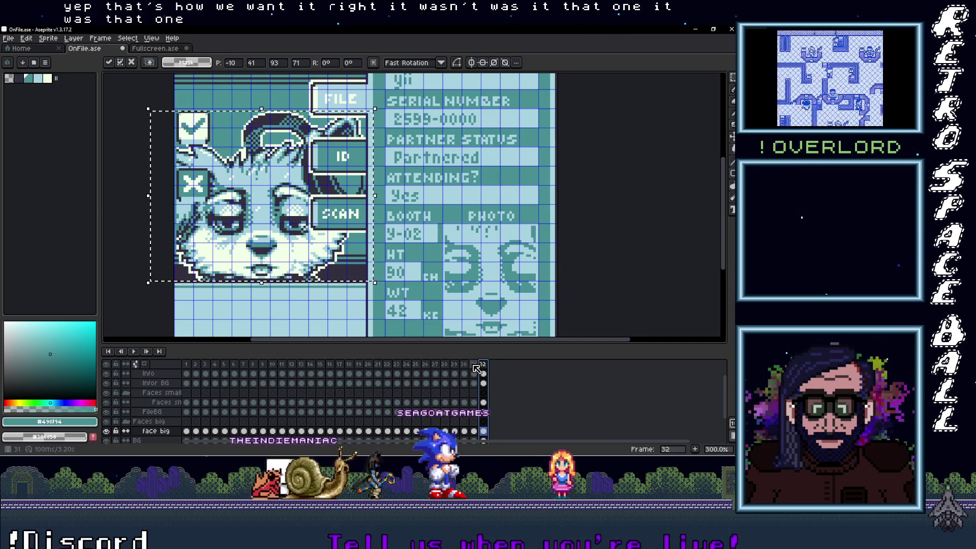
{"action": "key", "text": "Return"}
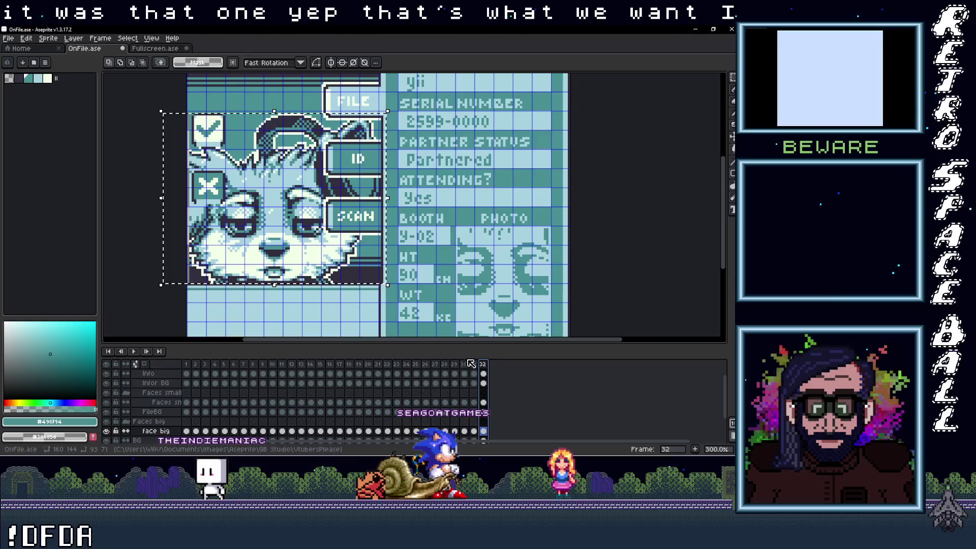
{"action": "key", "text": "ctrl+z"}
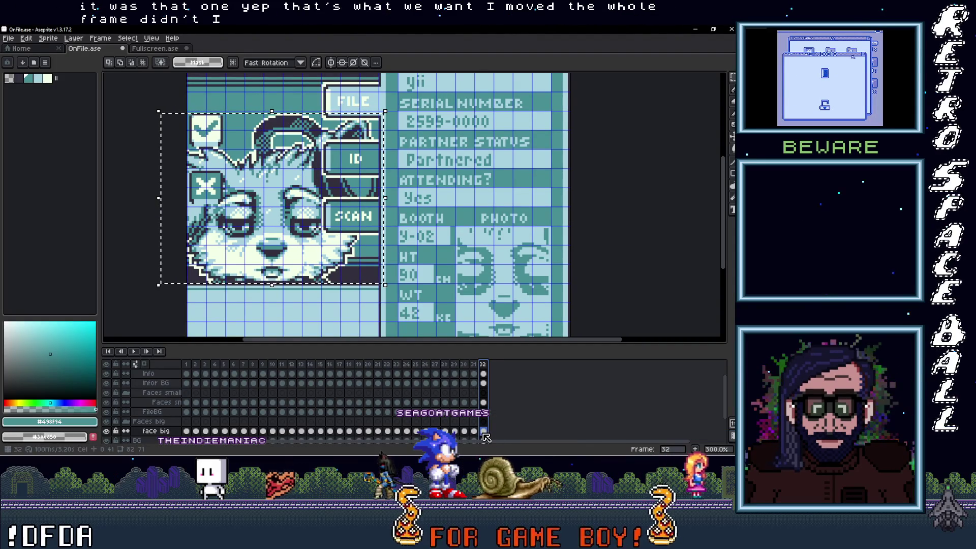
{"action": "key", "text": "Right"}
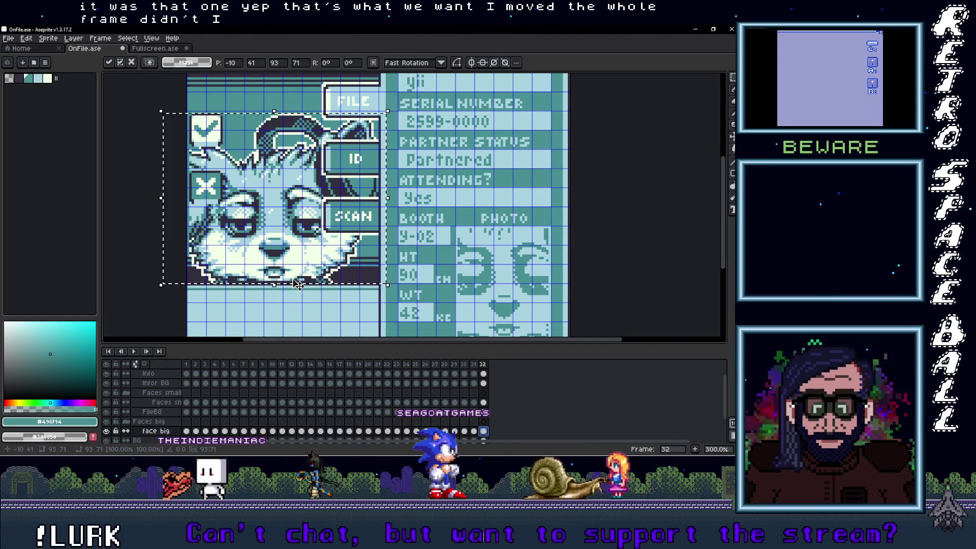
{"action": "left_click", "coordinate": [474, 364]}
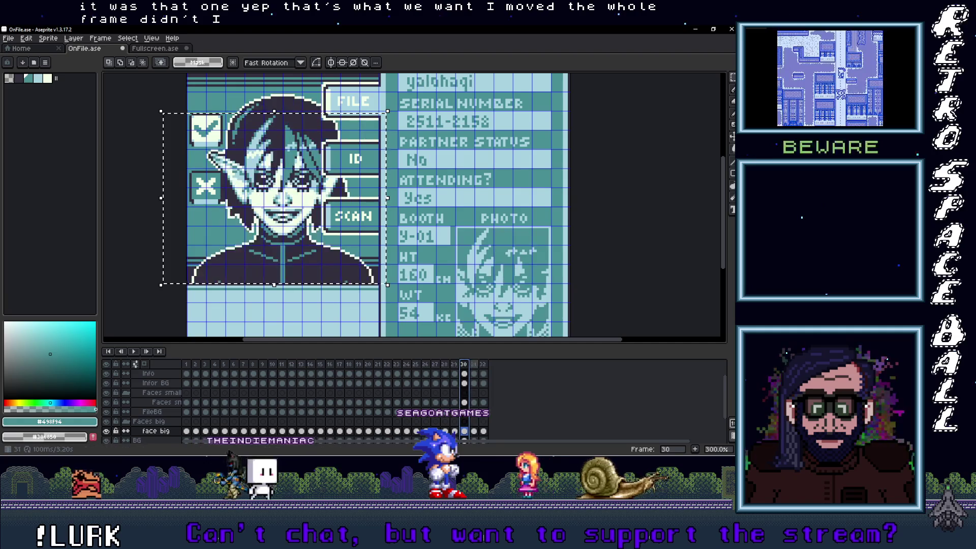
{"action": "left_click", "coordinate": [483, 364]}
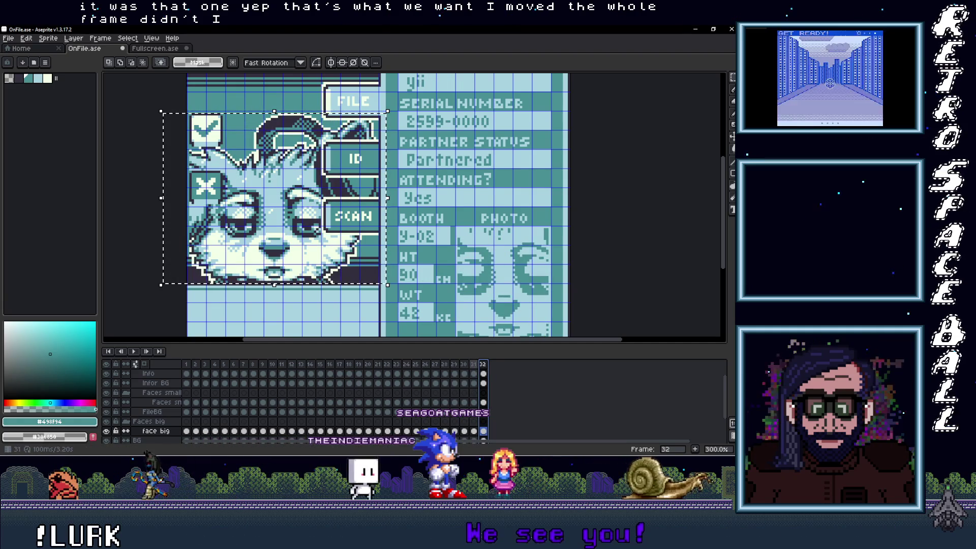
{"action": "left_click", "coordinate": [483, 364]}
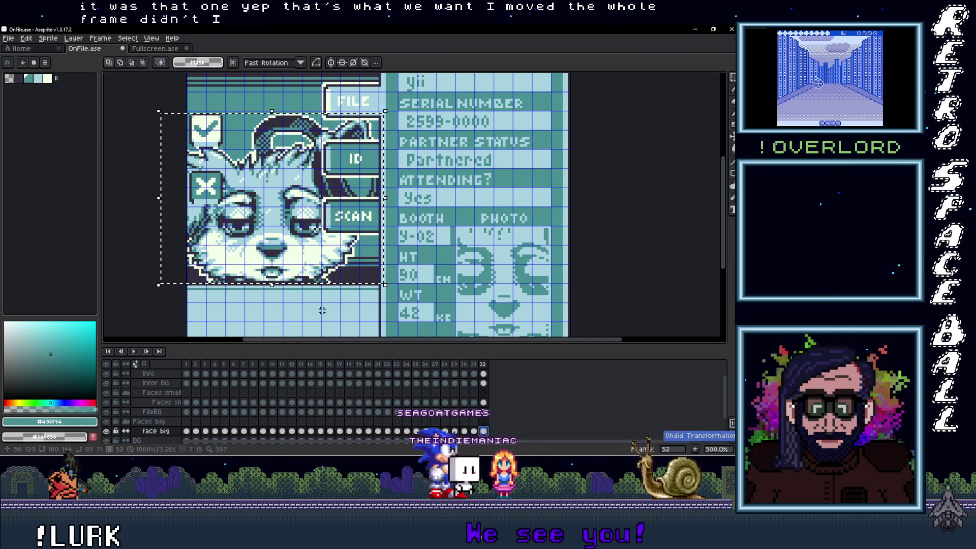
Re-paste the fox face with the Move Tool and align it inside frame 32's portrait box
{"action": "key", "text": "ctrl+z"}
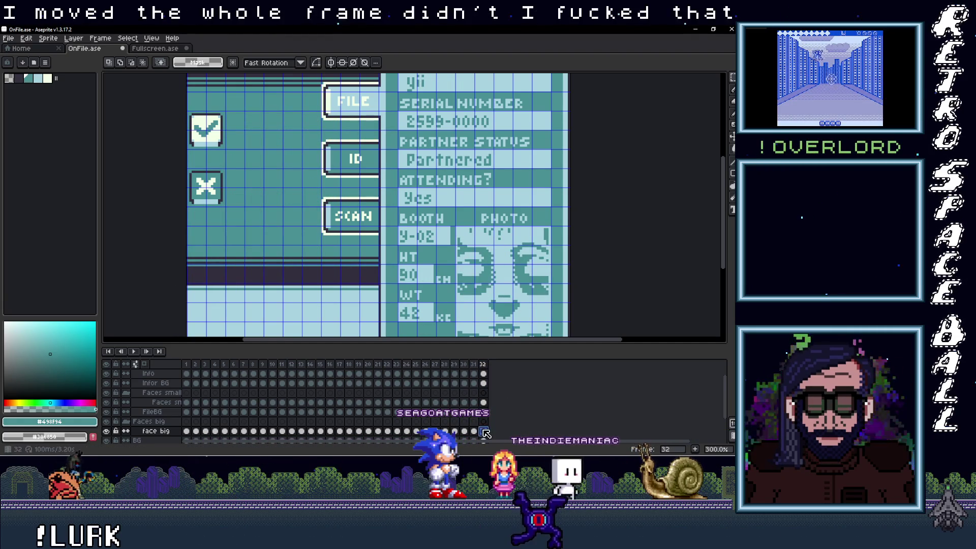
{"action": "key", "text": "v"}
{"action": "key", "text": "ctrl+v"}
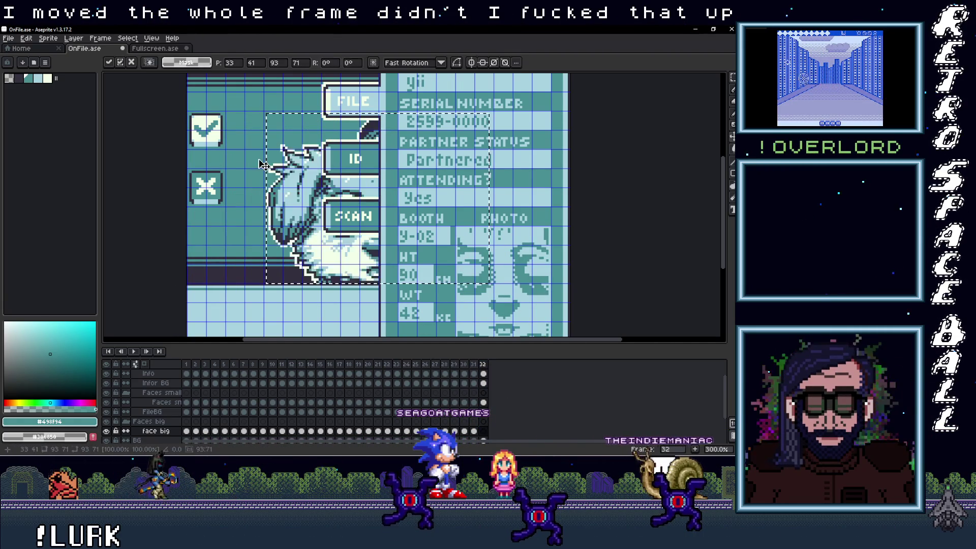
{"action": "left_click_drag", "start_coordinate": [320, 246], "coordinate": [215, 253]}
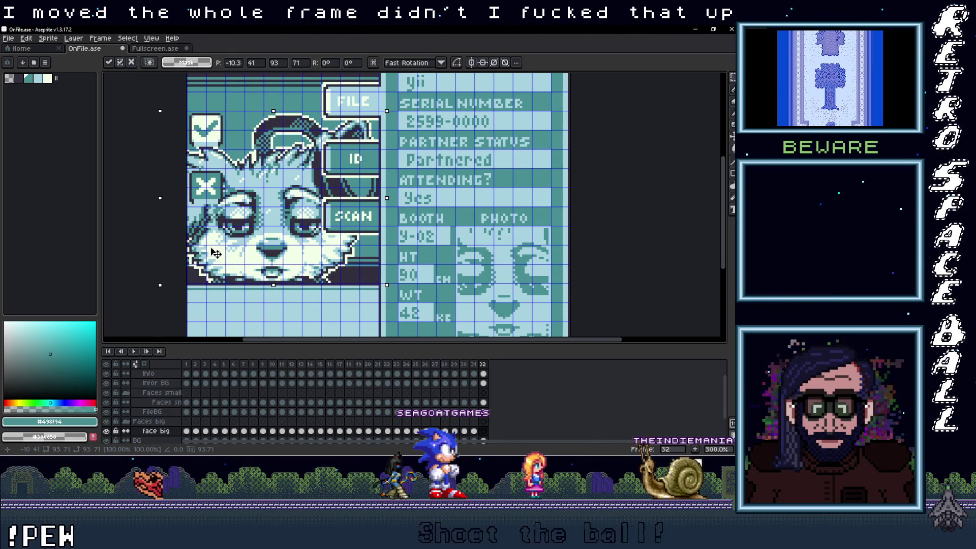
{"action": "left_click_drag", "start_coordinate": [215, 253], "coordinate": [210, 249]}
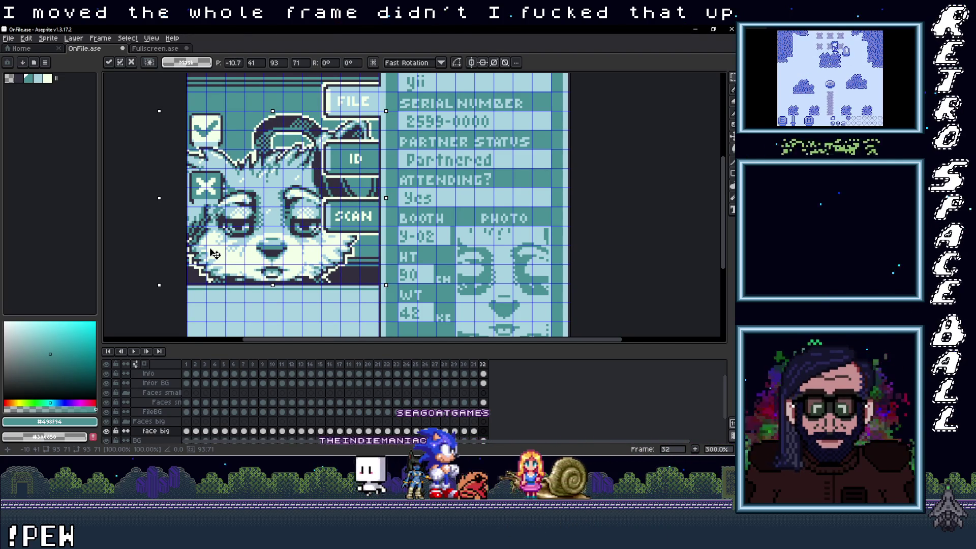
{"action": "left_click_drag", "start_coordinate": [210, 249], "coordinate": [212, 249]}
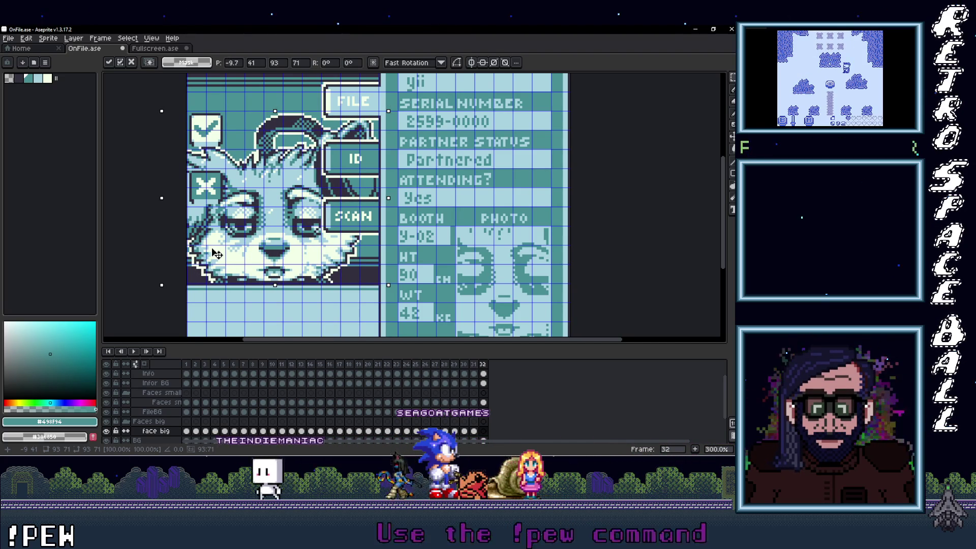
{"action": "left_click", "coordinate": [473, 364]}
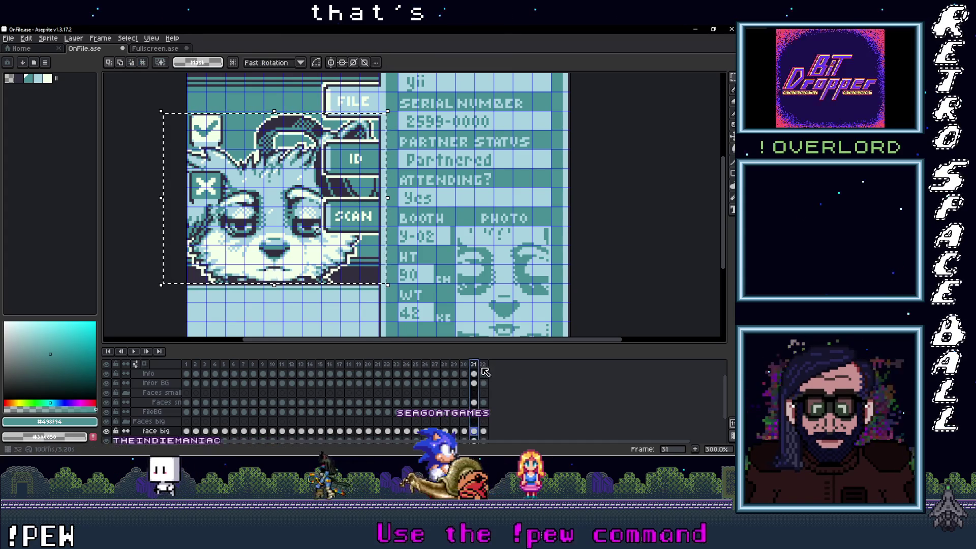
{"action": "left_click", "coordinate": [482, 366]}
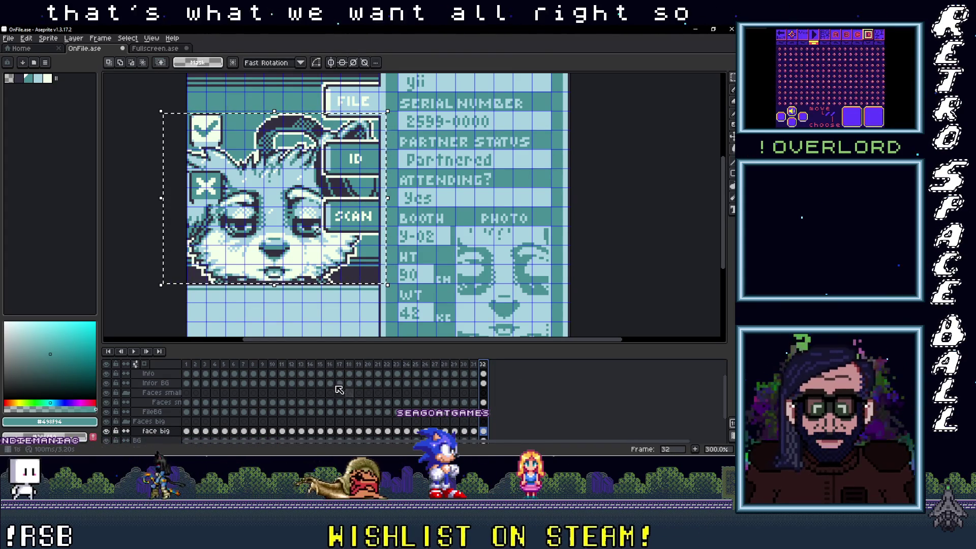
Return to frame 1 and save the OnFile sprite
{"action": "key", "text": "Home"}
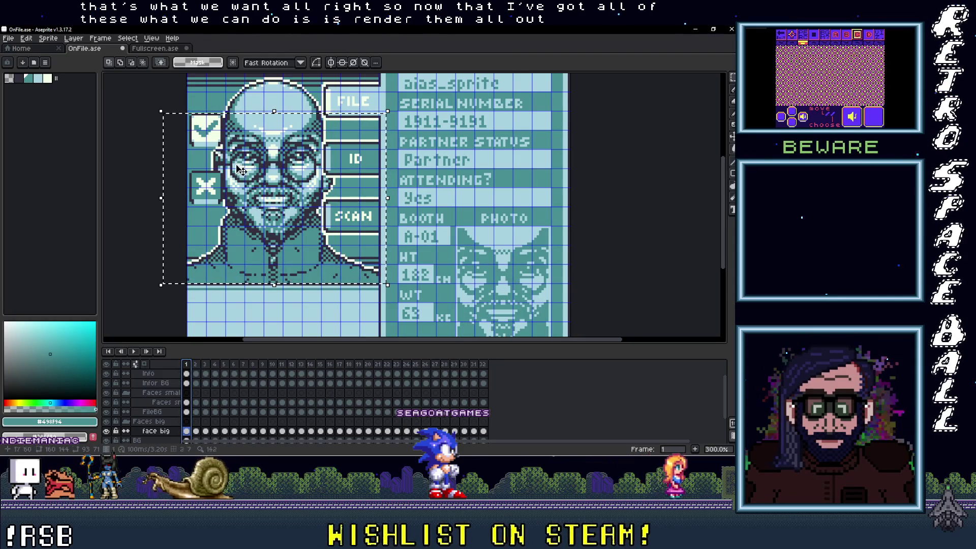
{"action": "scroll", "coordinate": [214, 148], "scroll_direction": "down", "scroll_amount": 2}
{"action": "scroll", "coordinate": [268, 159], "scroll_direction": "up", "scroll_amount": 1}
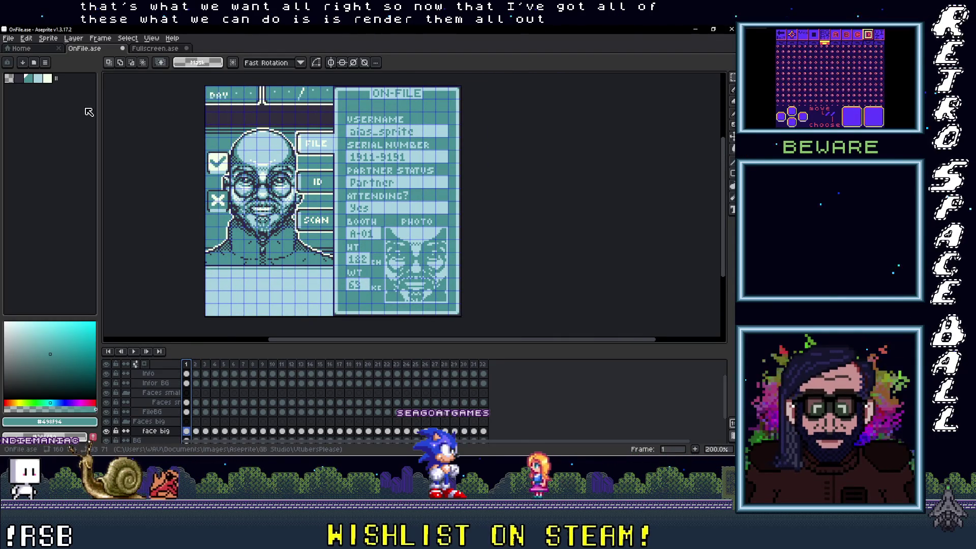
{"action": "left_click", "coordinate": [9, 39]}
{"action": "left_click", "coordinate": [25, 80]}
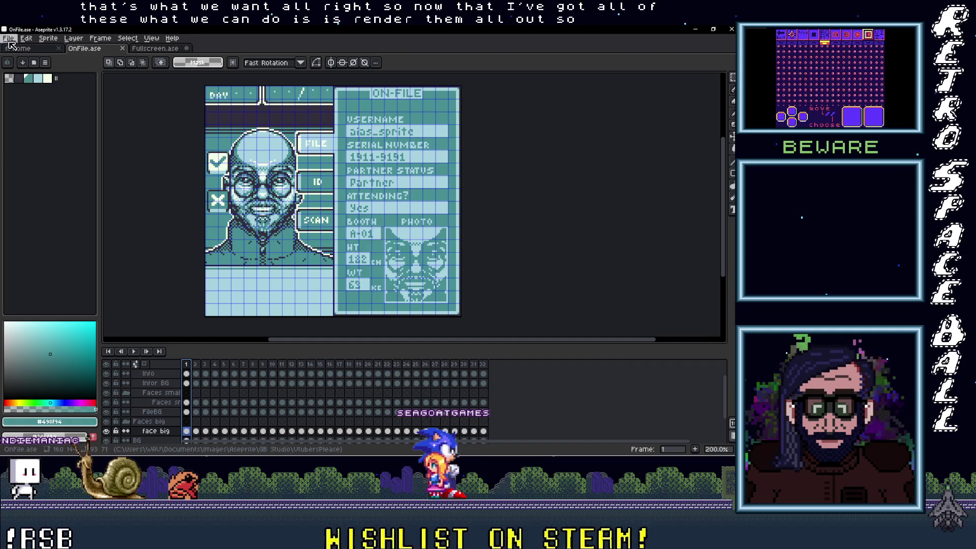
{"action": "left_click", "coordinate": [9, 38]}
Set the export destination to a new OnFile folder inside VtubersPlease
{"action": "mouse_move", "coordinate": [84, 121]}
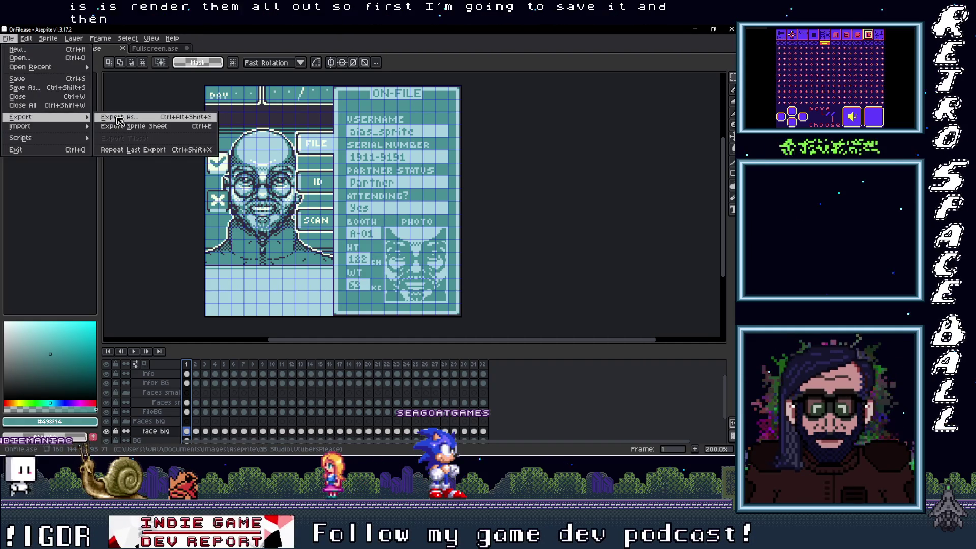
{"action": "left_click", "coordinate": [119, 117]}
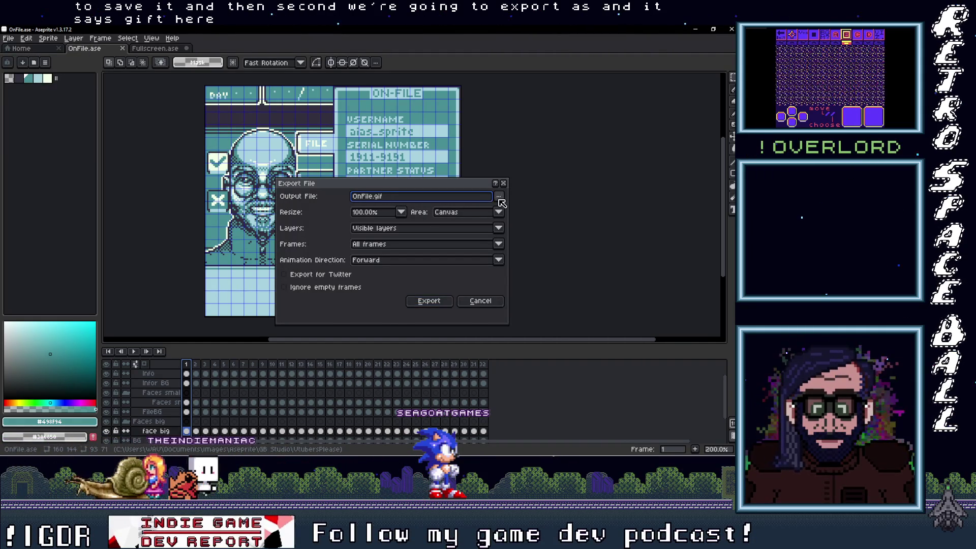
{"action": "left_click", "coordinate": [500, 199]}
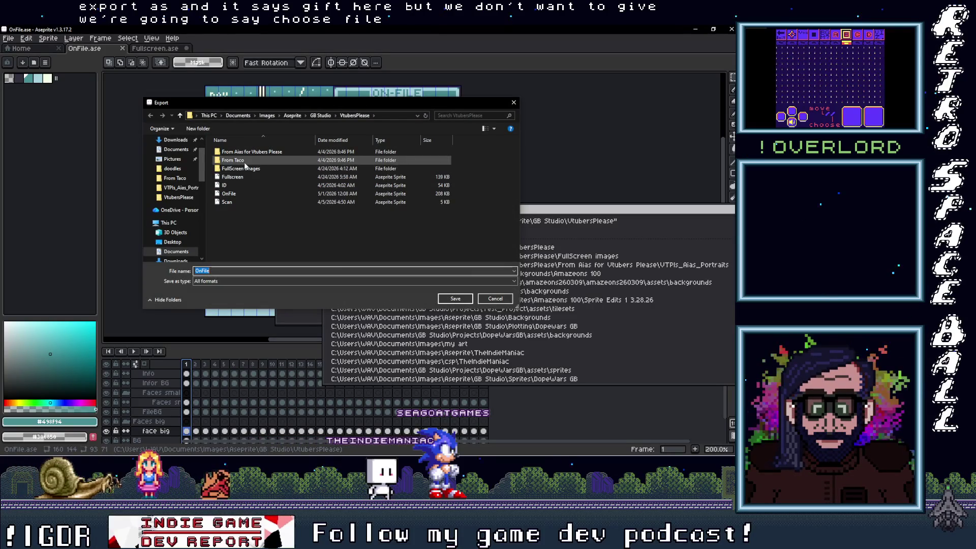
{"action": "right_click", "coordinate": [245, 229]}
{"action": "left_click", "coordinate": [370, 329]}
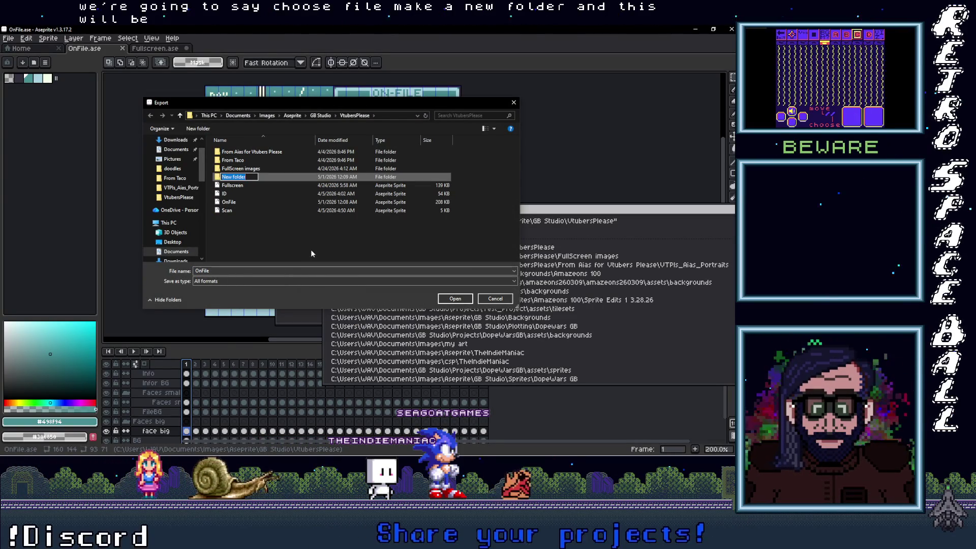
{"action": "type", "text": "OnFile"}
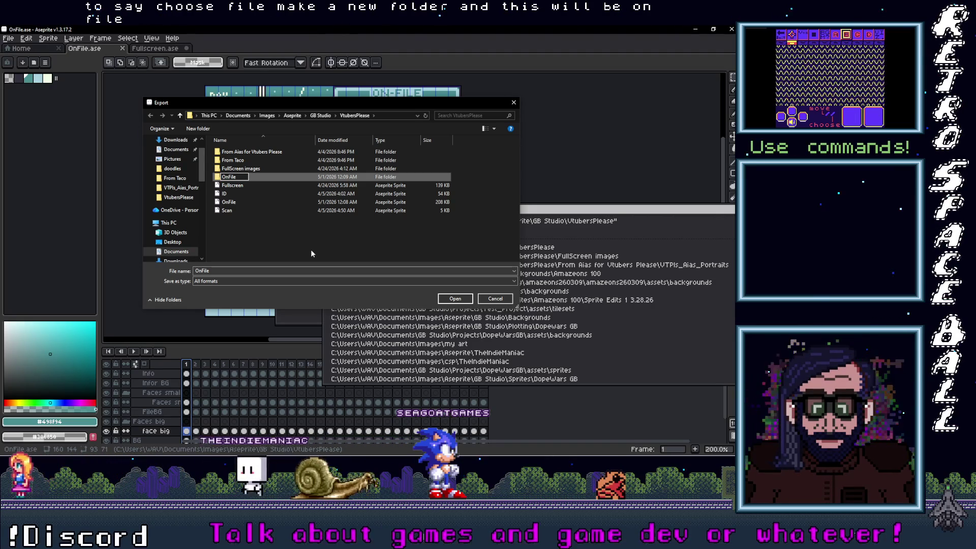
{"action": "key", "text": "Return"}
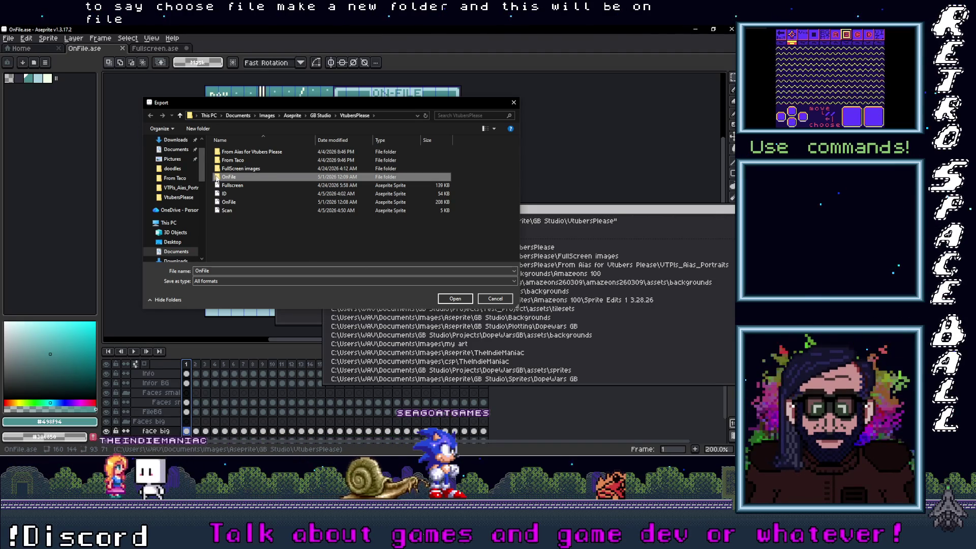
{"action": "double_click", "coordinate": [219, 177]}
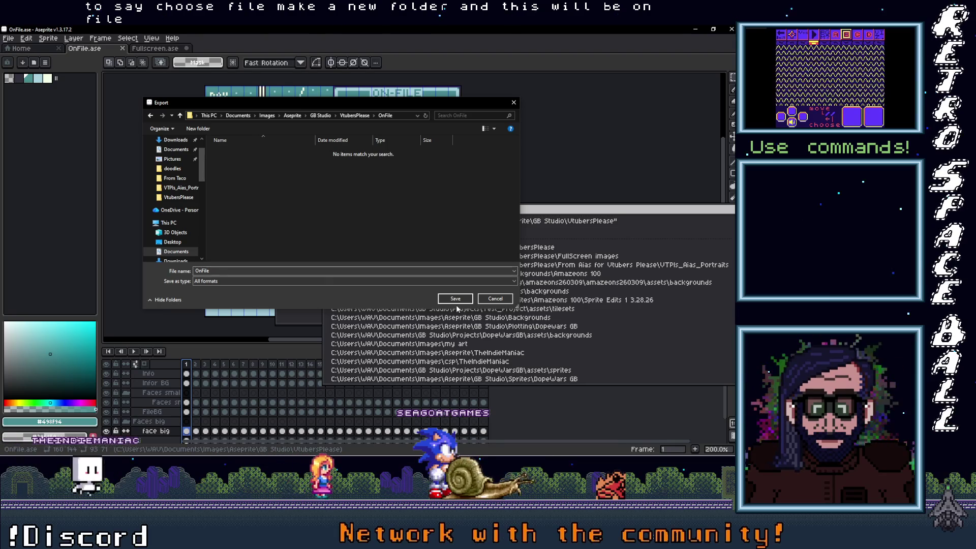
Export the animation as PNG, visible layers only, agreeing to 32 numbered files
{"action": "left_click", "coordinate": [459, 281]}
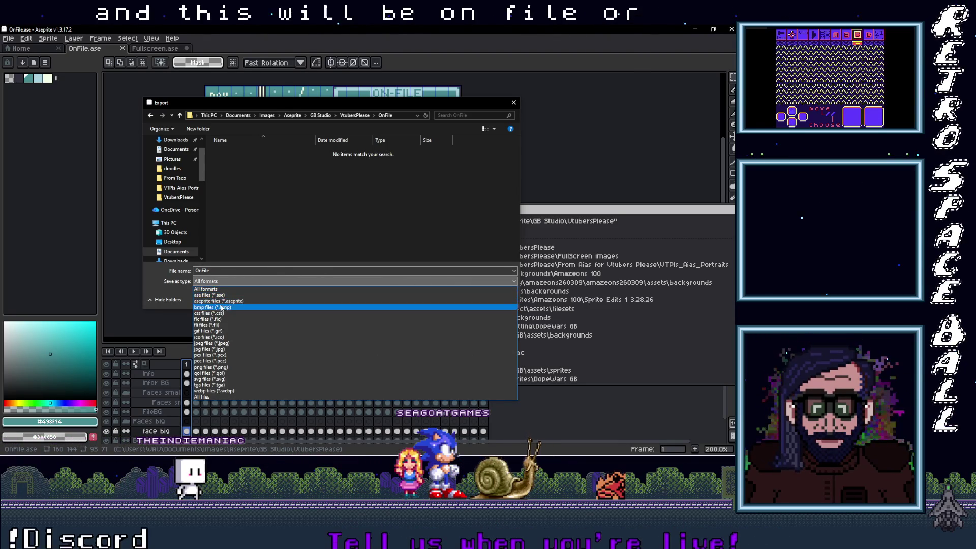
{"action": "left_click", "coordinate": [208, 367]}
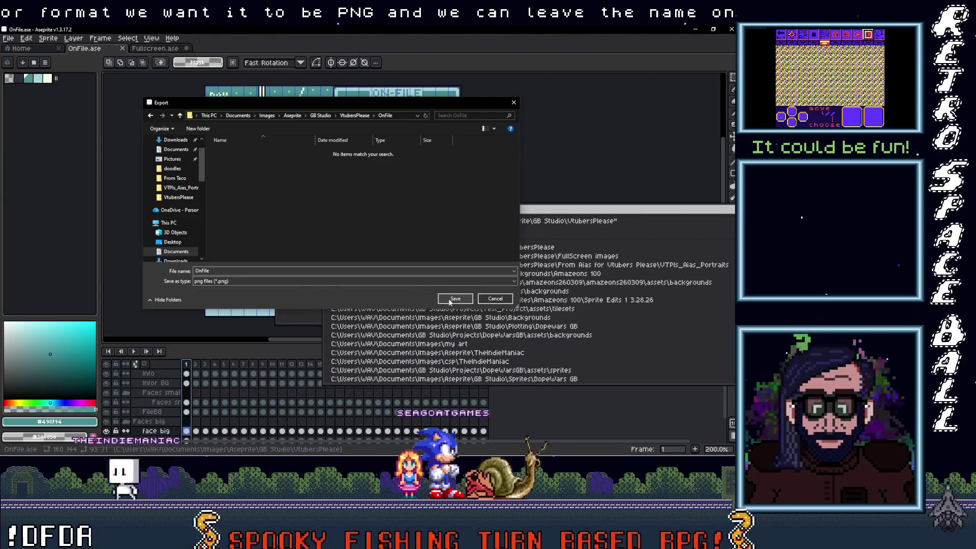
{"action": "left_click", "coordinate": [455, 299]}
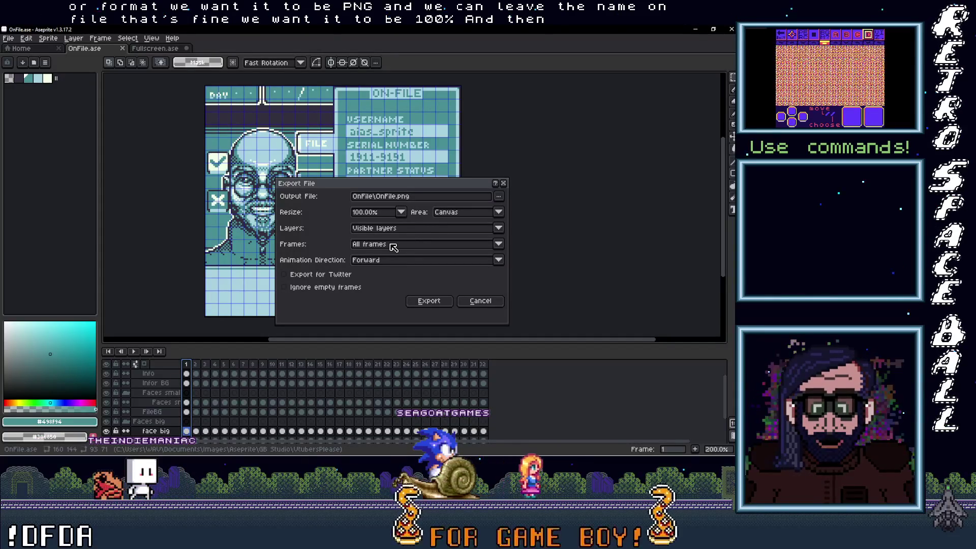
{"action": "left_click", "coordinate": [391, 228]}
{"action": "left_click", "coordinate": [391, 234]}
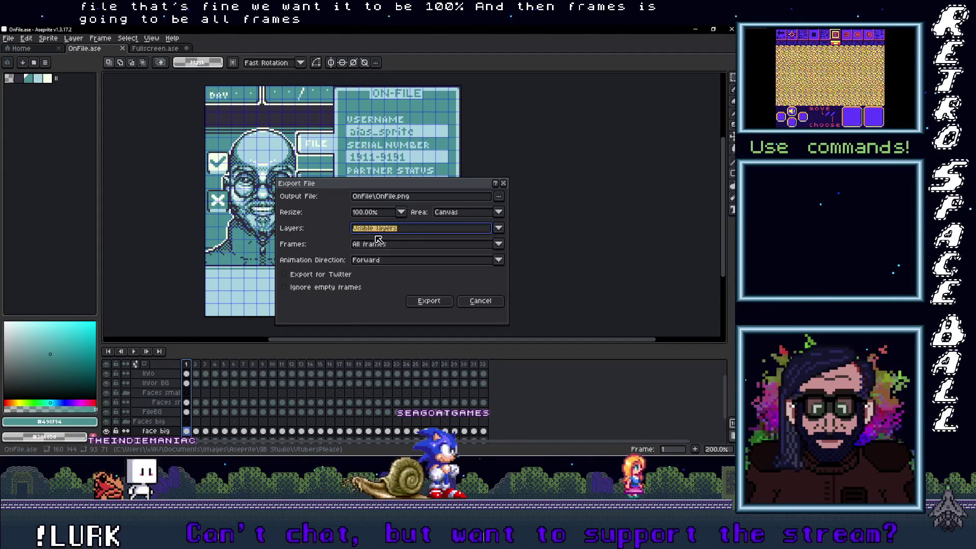
{"action": "left_click", "coordinate": [429, 302]}
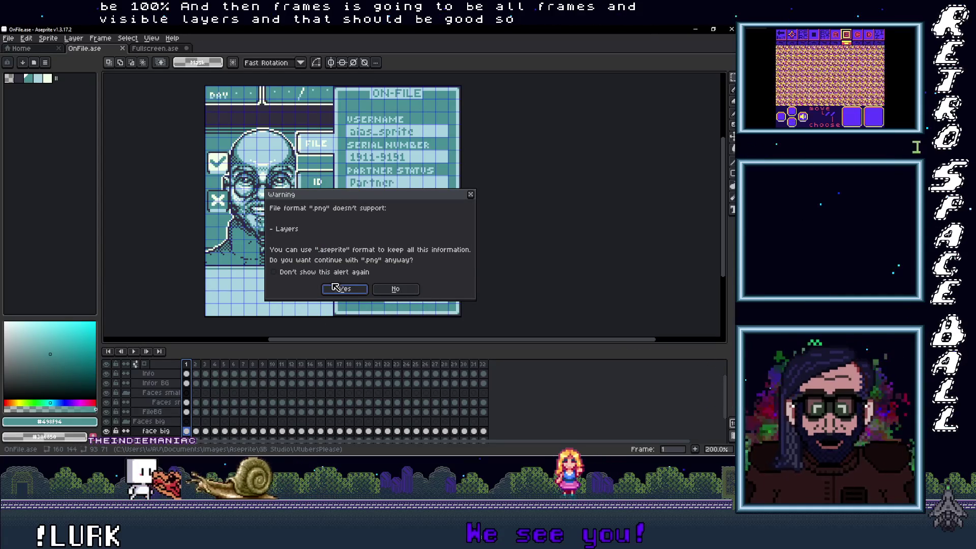
{"action": "left_click", "coordinate": [335, 286]}
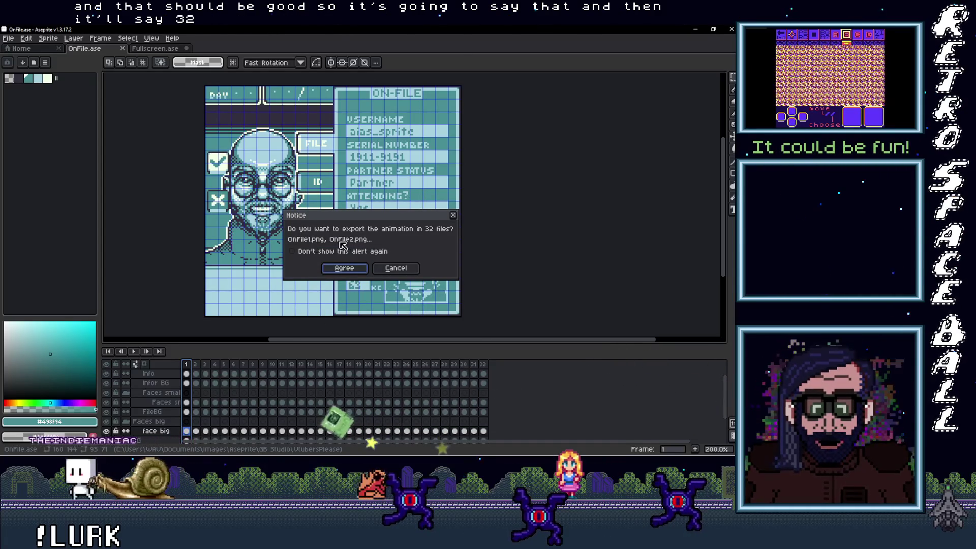
{"action": "left_click", "coordinate": [345, 269]}
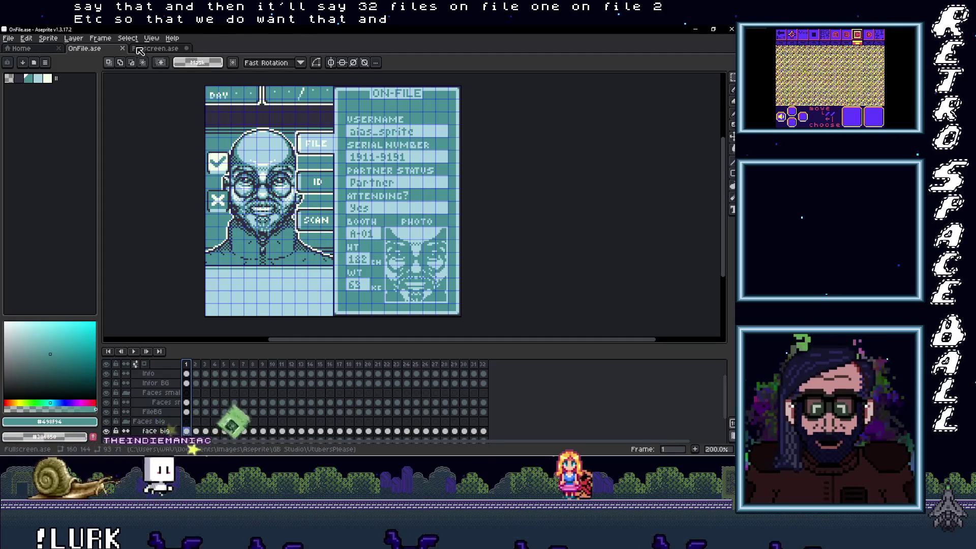
{"action": "right_click", "coordinate": [94, 49]}
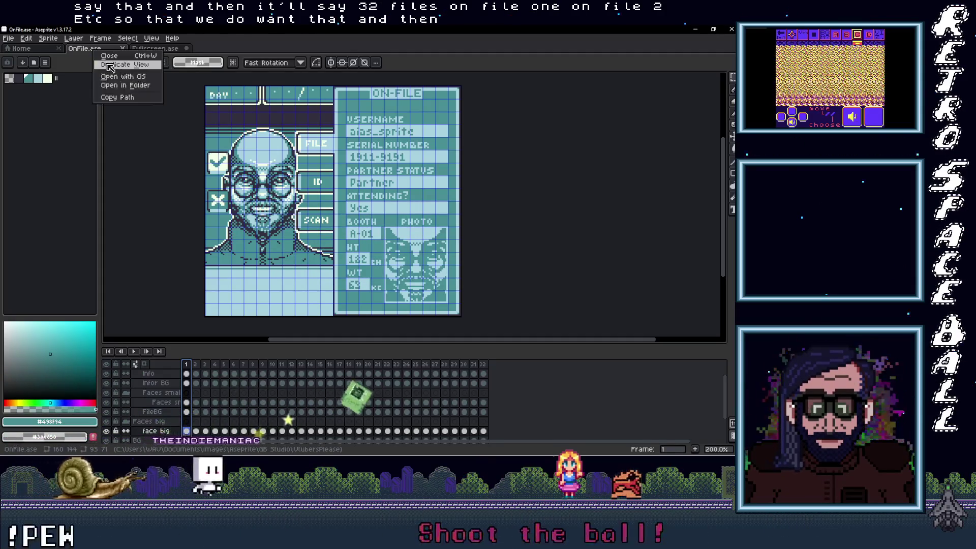
Check the 32 exported cards in the OnFile folder, then open the FullScreen images folder
{"action": "left_click", "coordinate": [118, 88]}
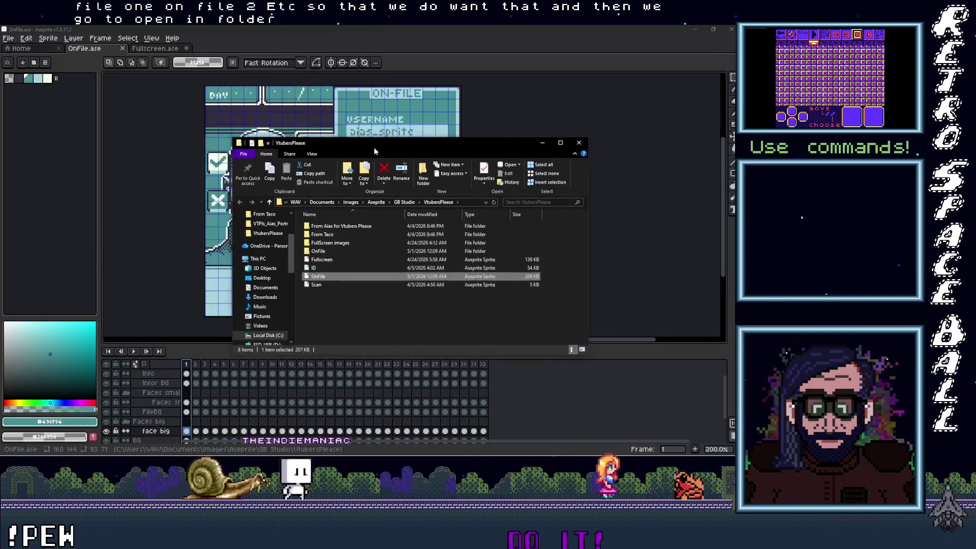
{"action": "double_click", "coordinate": [306, 232]}
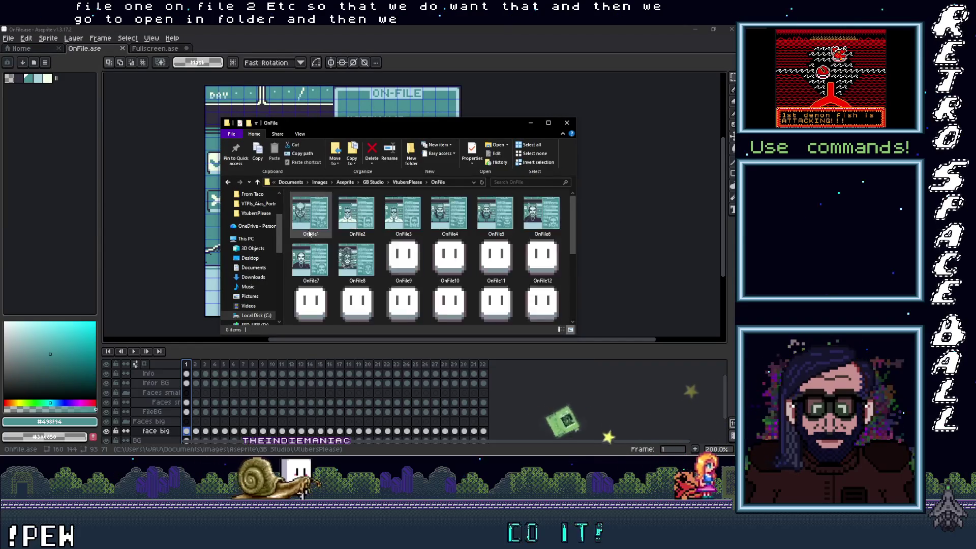
{"action": "scroll", "coordinate": [463, 241], "scroll_direction": "down", "scroll_amount": 2}
{"action": "scroll", "coordinate": [463, 241], "scroll_direction": "down", "scroll_amount": 1}
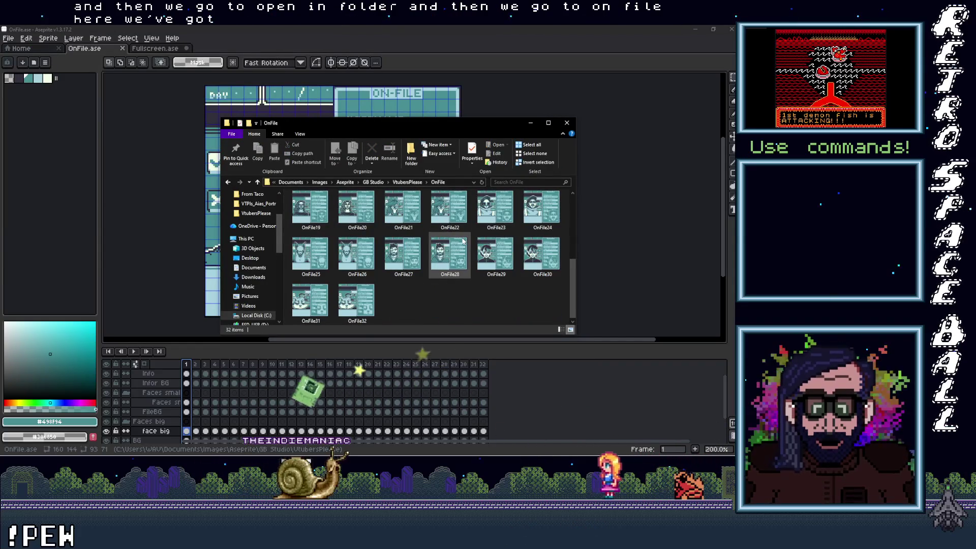
{"action": "scroll", "coordinate": [454, 248], "scroll_direction": "up", "scroll_amount": 3}
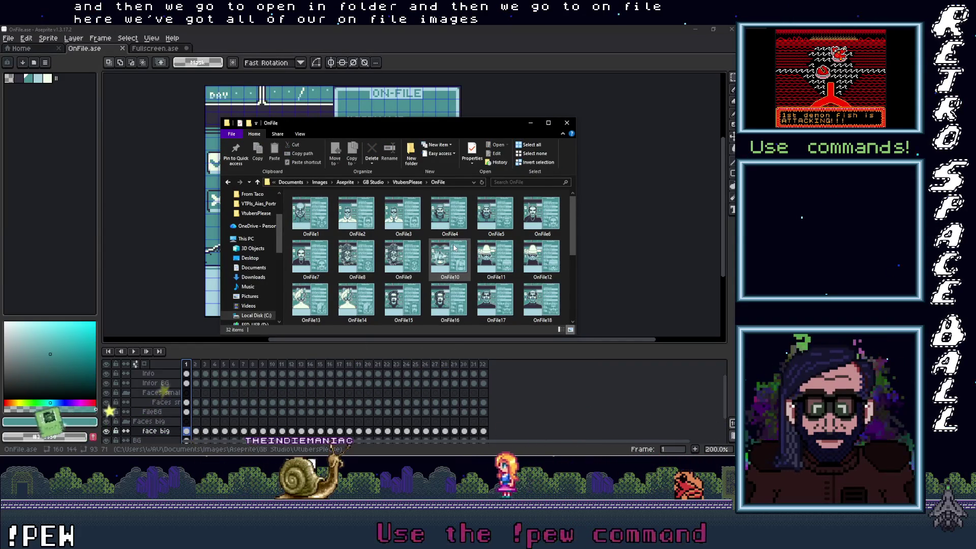
{"action": "left_click", "coordinate": [257, 183]}
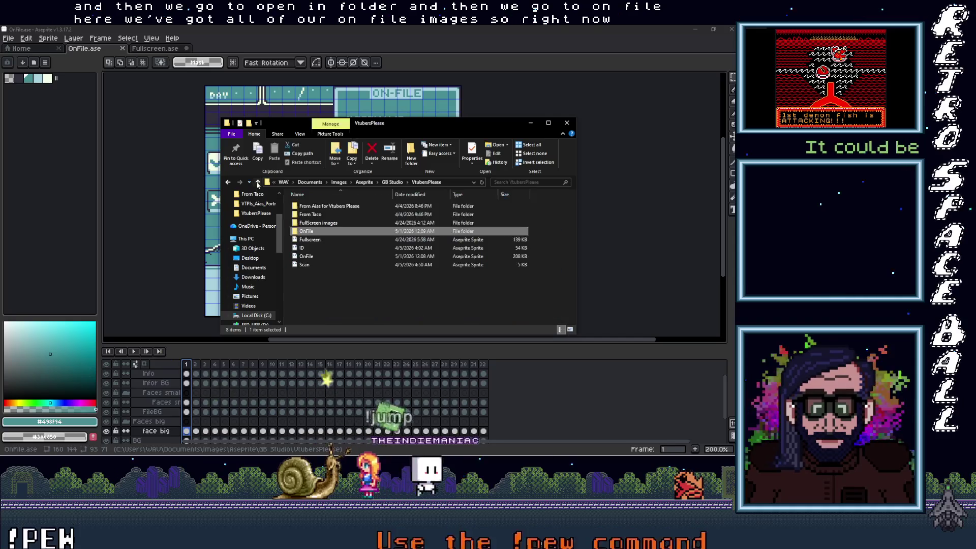
{"action": "double_click", "coordinate": [332, 223]}
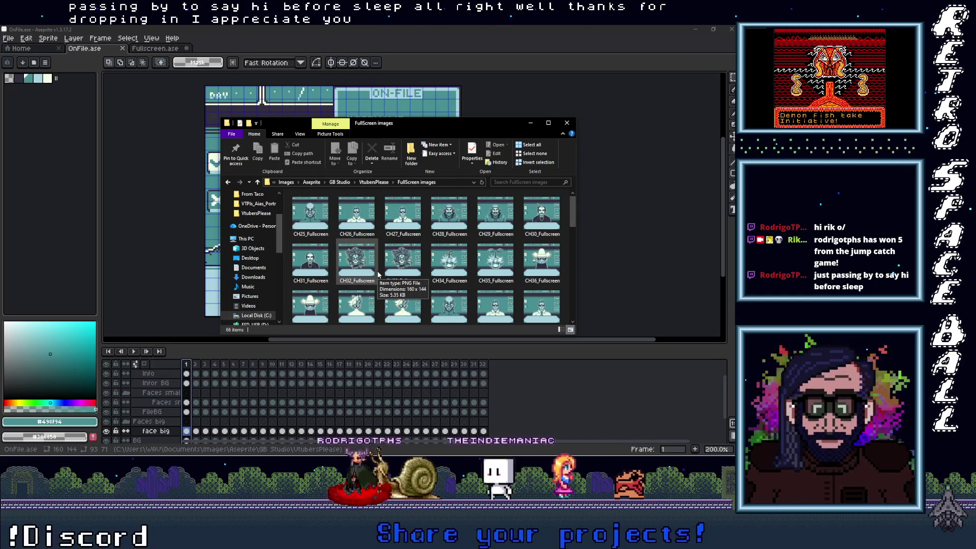
{"action": "left_click", "coordinate": [304, 237]}
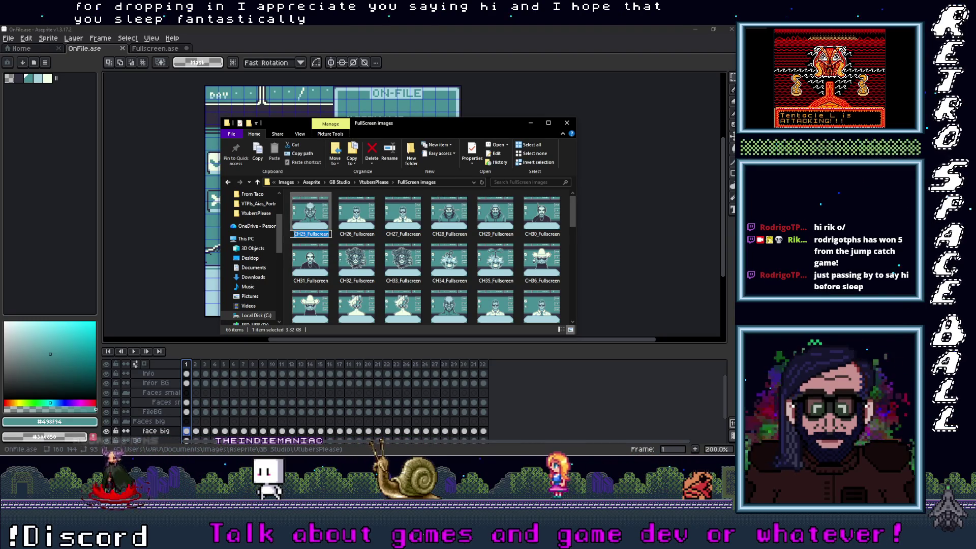
Reopen the OnFile folder and rename OnFile1 by prefixing 'CH25_' and dropping the trailing 1
{"action": "right_click", "coordinate": [315, 240]}
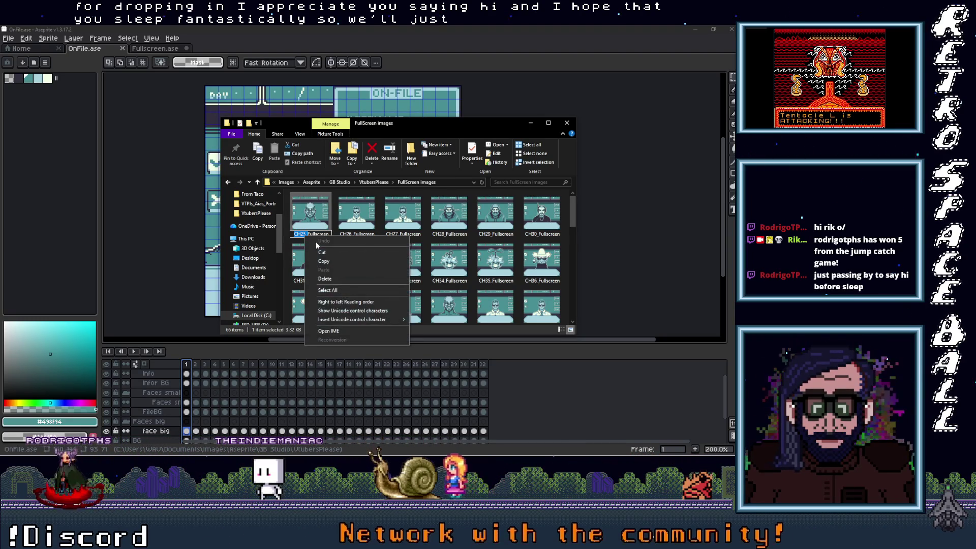
{"action": "left_click", "coordinate": [327, 260]}
{"action": "left_click", "coordinate": [257, 182]}
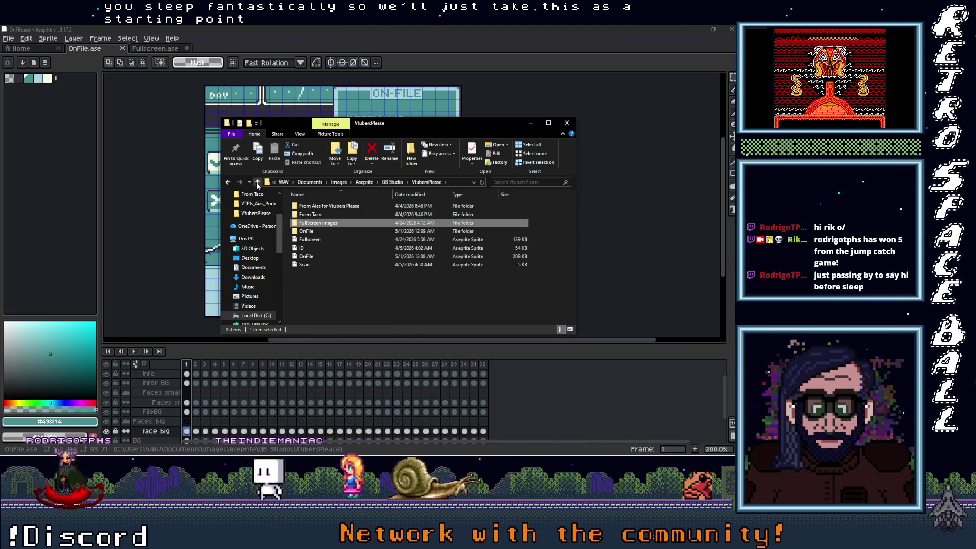
{"action": "double_click", "coordinate": [307, 232]}
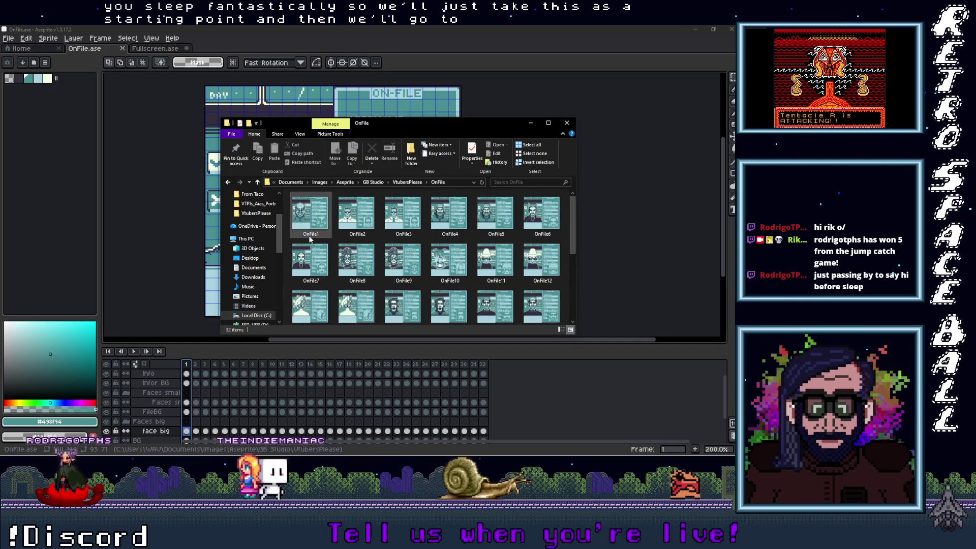
{"action": "left_click", "coordinate": [304, 234]}
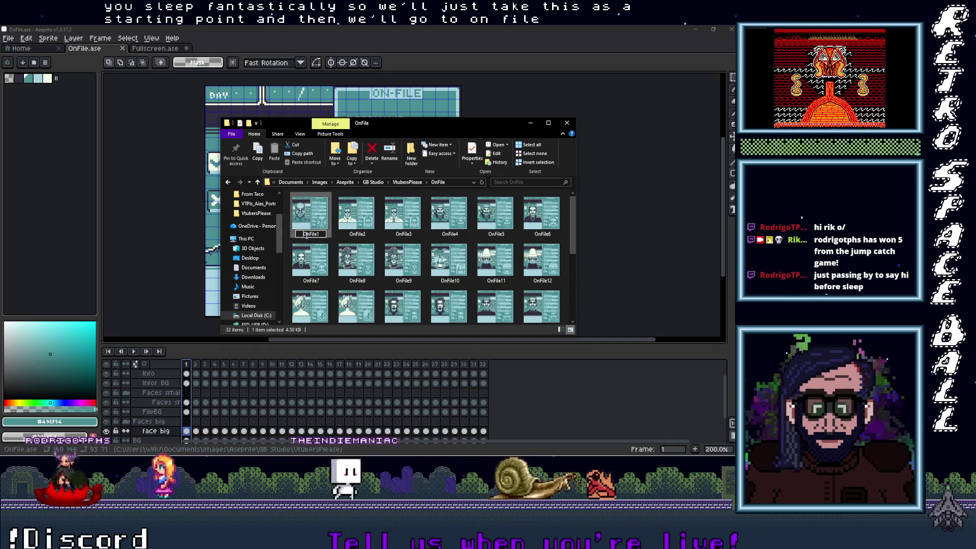
{"action": "key", "text": "Home"}
{"action": "type", "text": "CH25_"}
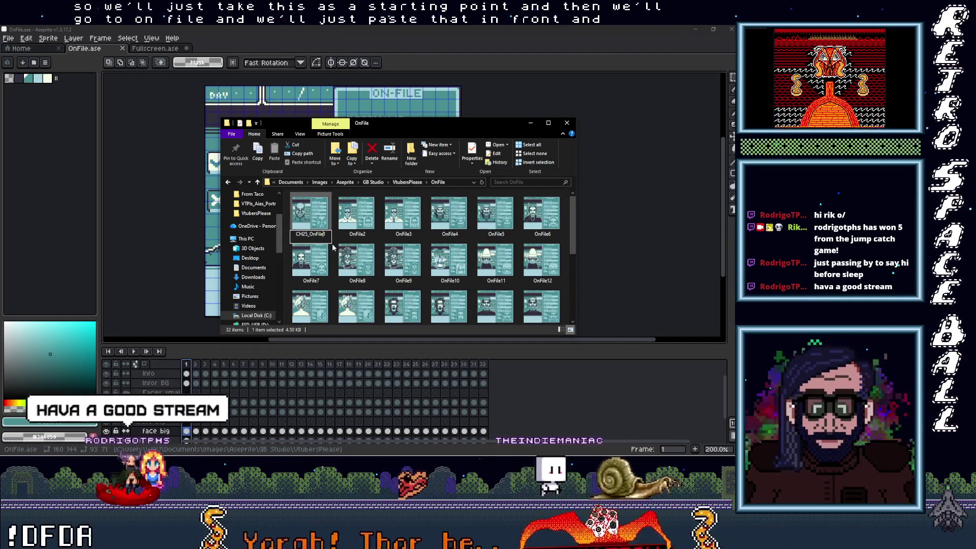
{"action": "key", "text": "End"}
{"action": "key", "text": "BackSpace"}
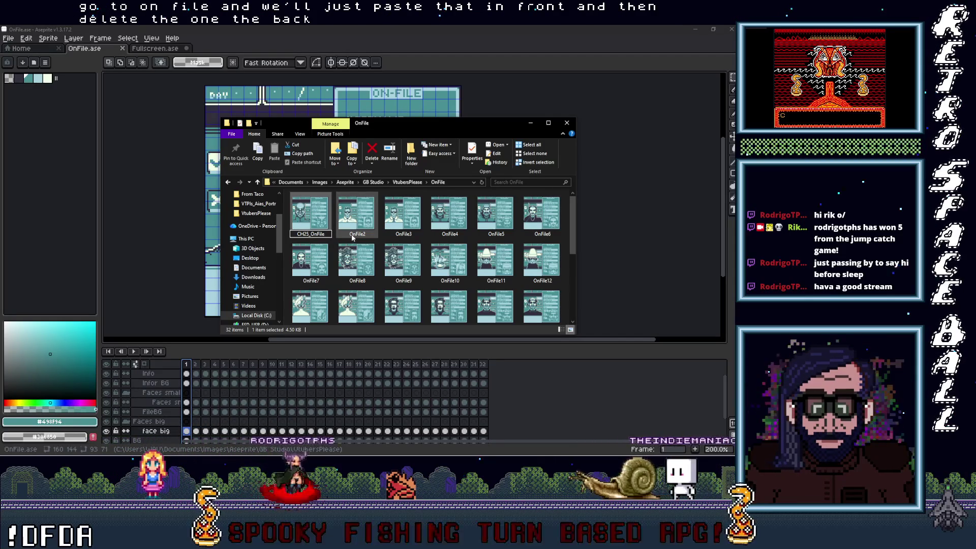
{"action": "left_click", "coordinate": [356, 211]}
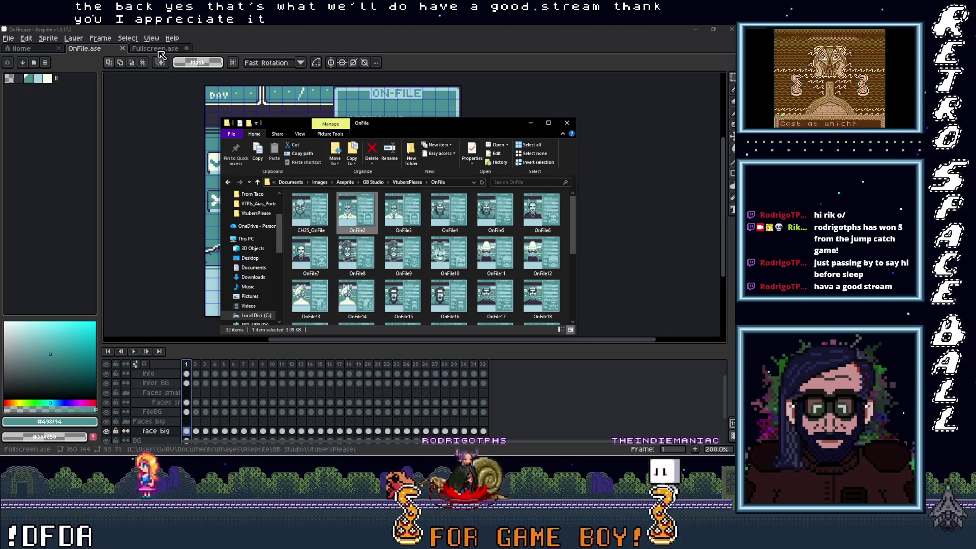
Step back and forth through the first three ON-FILE card frames in Aseprite
{"action": "left_click", "coordinate": [197, 365]}
{"action": "key", "text": "Left"}
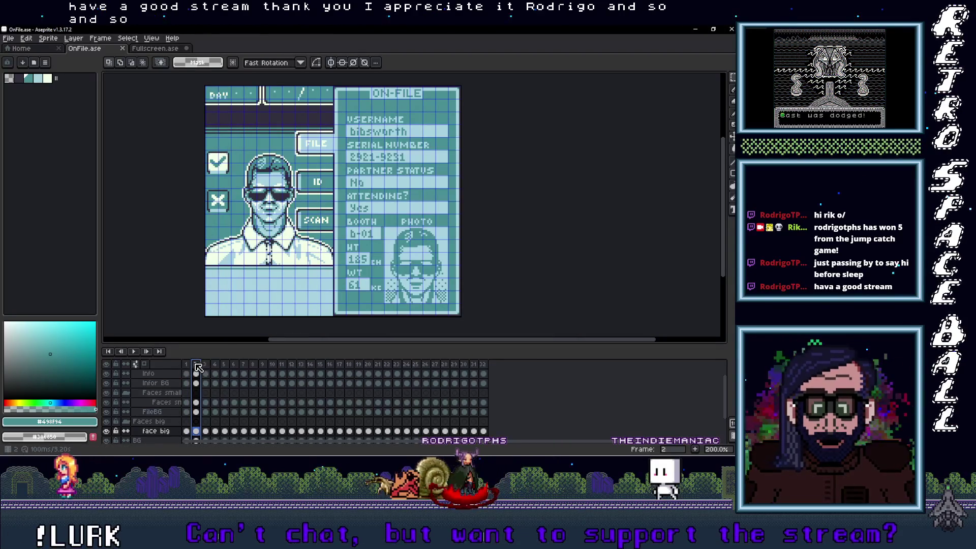
{"action": "key", "text": "Right"}
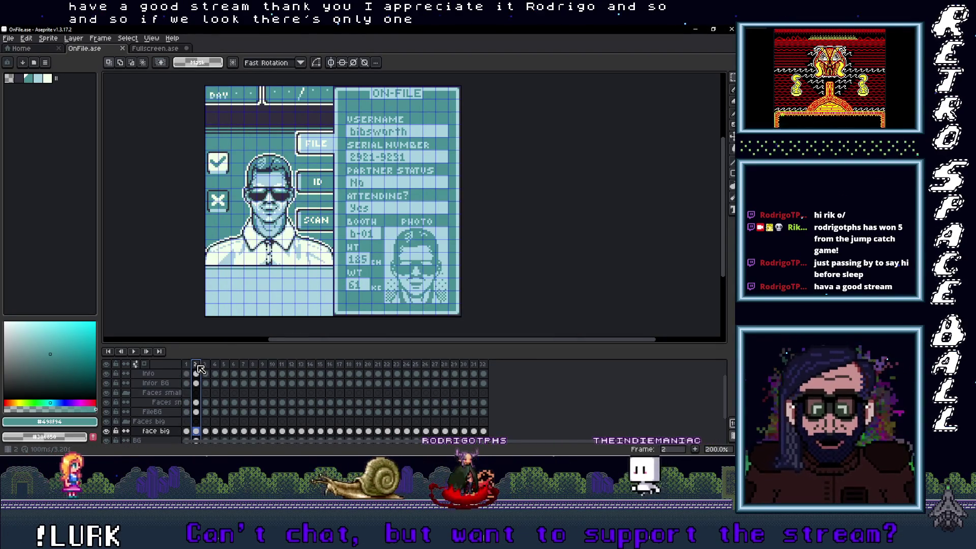
{"action": "key", "text": "Right"}
{"action": "key", "text": "Left"}
{"action": "key", "text": "Left"}
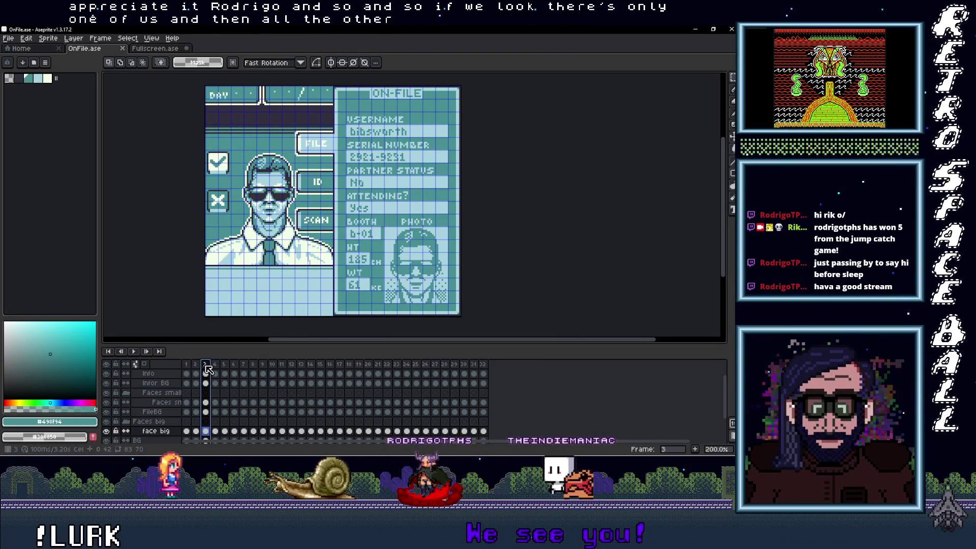
Compare against the Fullscreen sprite, return to OnFile.ase, and minimise Aseprite
{"action": "left_click", "coordinate": [150, 51]}
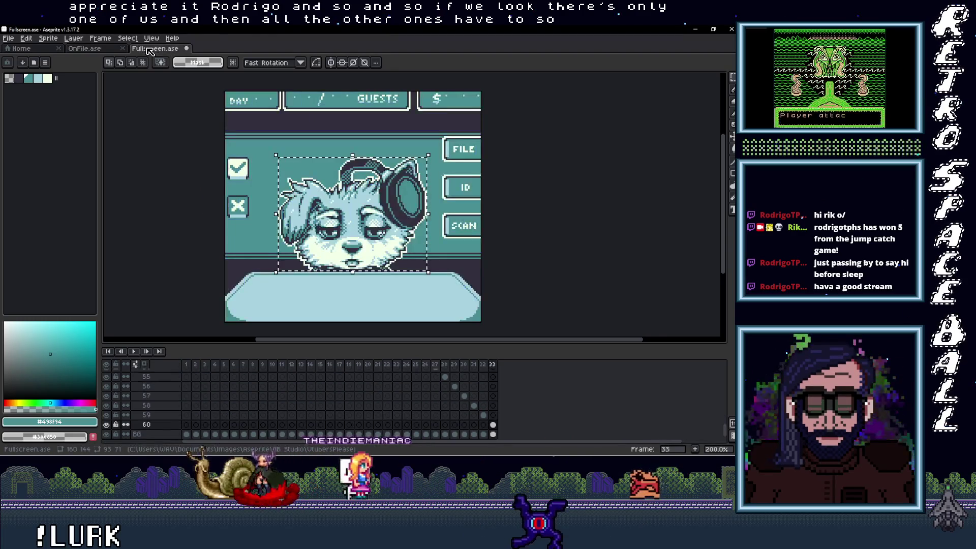
{"action": "key", "text": "ctrl+shift+Tab"}
{"action": "key", "text": "ctrl+shift+Tab"}
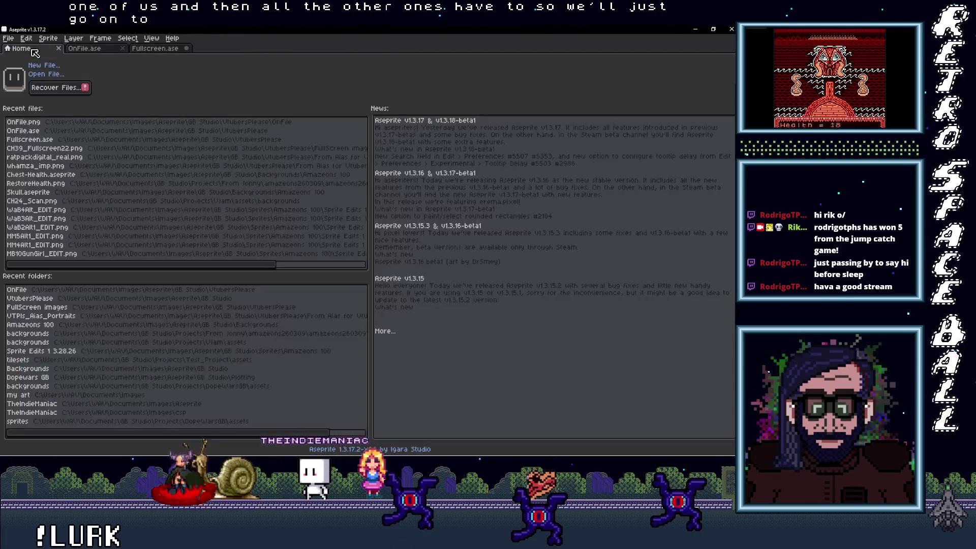
{"action": "left_click", "coordinate": [98, 50]}
{"action": "left_click", "coordinate": [693, 28]}
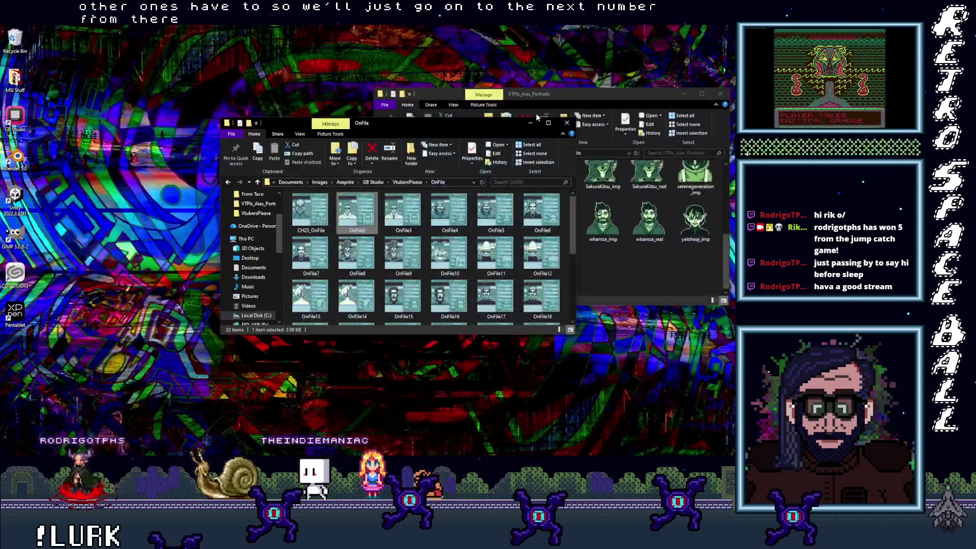
Copy CH25_OnFile's name and preview the OnFile2 image in Aseprite before closing it
{"action": "left_click", "coordinate": [304, 231]}
{"action": "key", "text": "F2"}
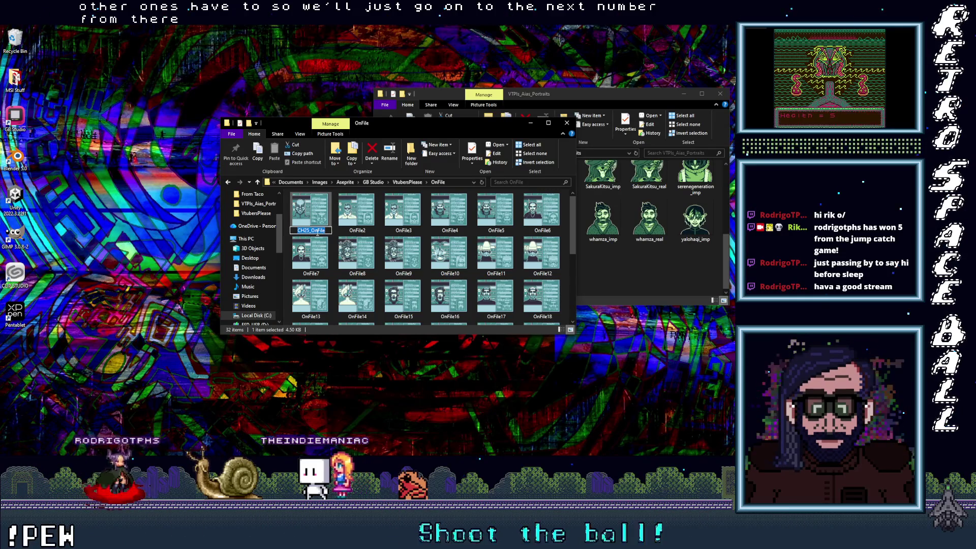
{"action": "double_click", "coordinate": [356, 212]}
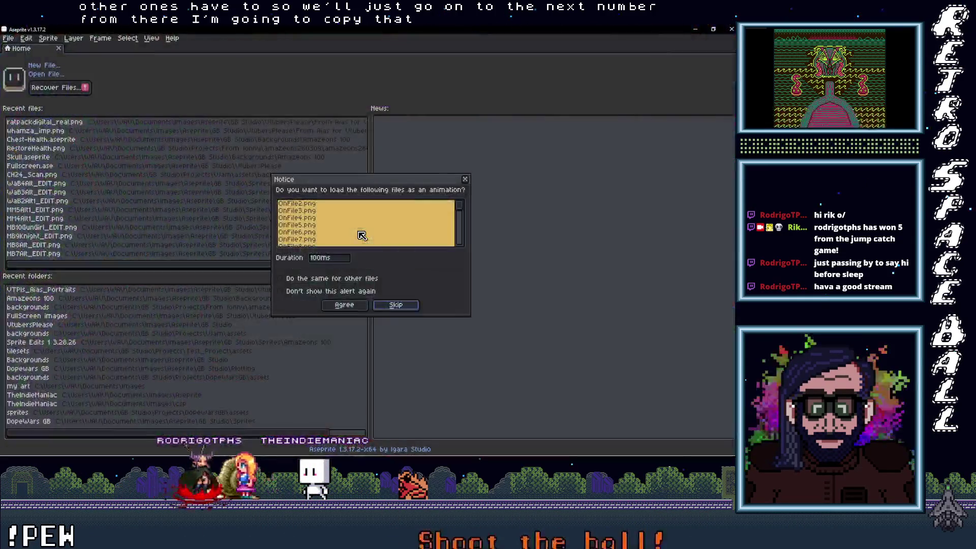
{"action": "left_click", "coordinate": [466, 181]}
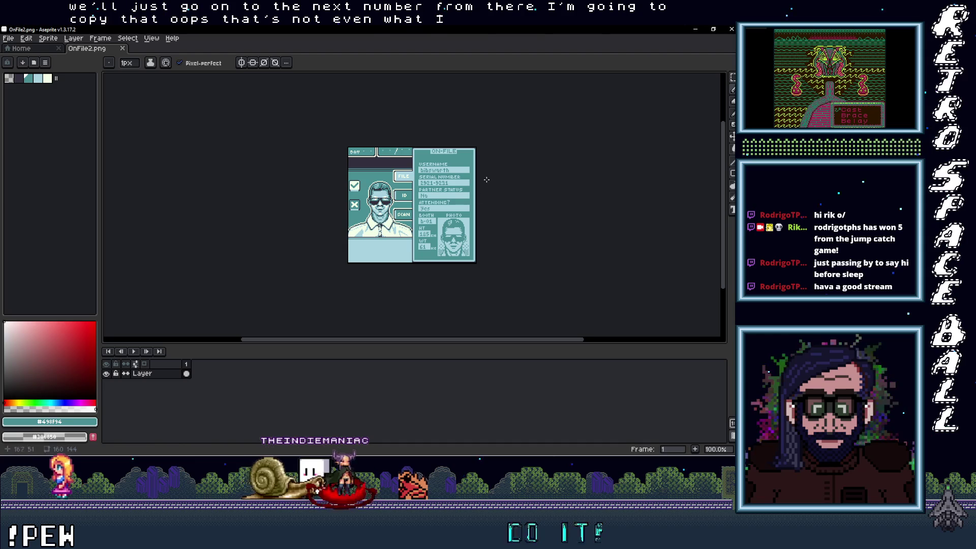
{"action": "left_click", "coordinate": [730, 29]}
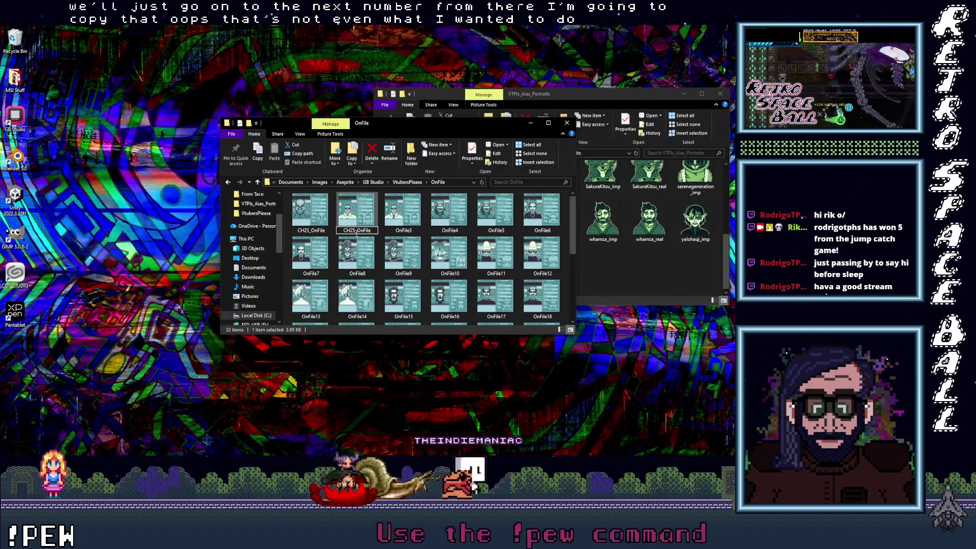
Rename OnFile2 to CH26_OnFile and give OnFile3 the next CH number
{"action": "key", "text": "Left"}
{"action": "key", "text": "Left"}
{"action": "key", "text": "Left"}
{"action": "key", "text": "BackSpace"}
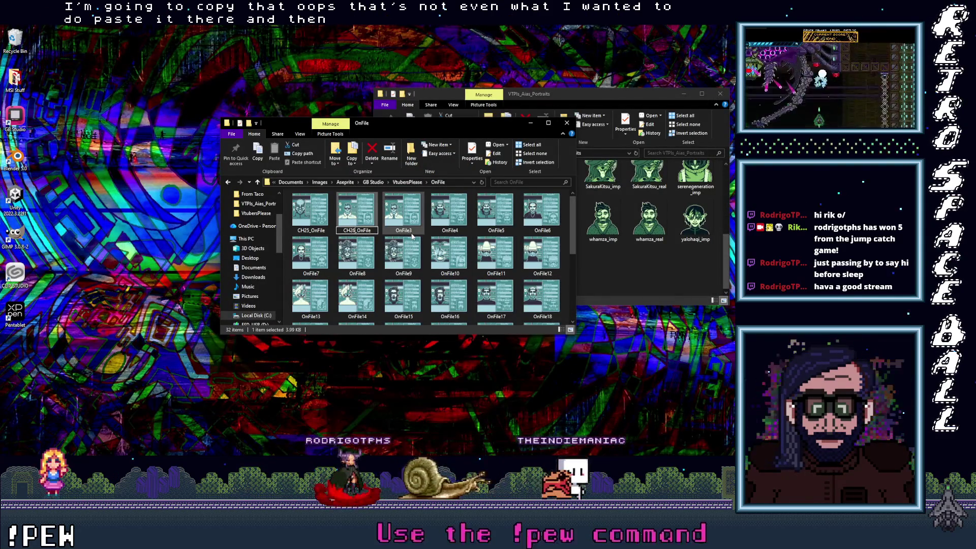
{"action": "type", "text": "6"}
{"action": "left_click", "coordinate": [403, 233]}
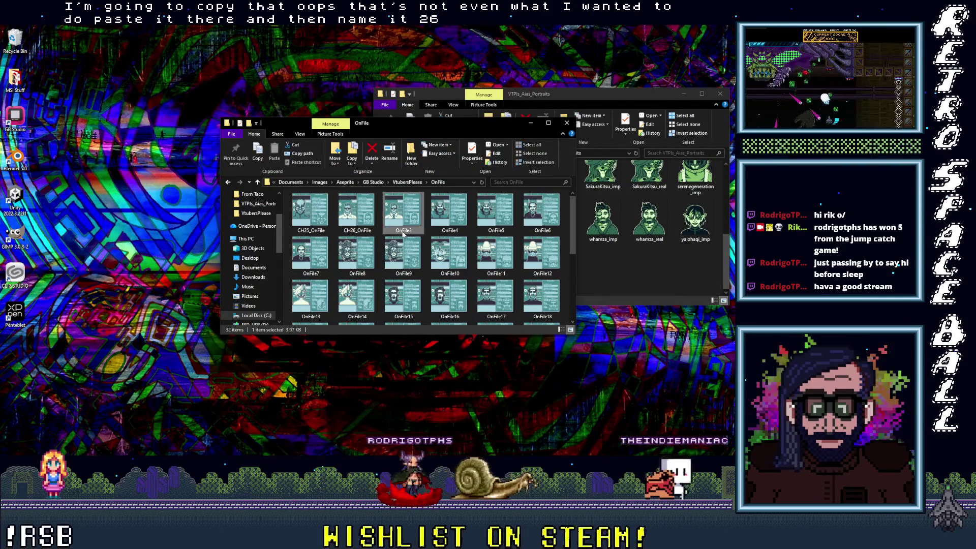
{"action": "left_click", "coordinate": [403, 230]}
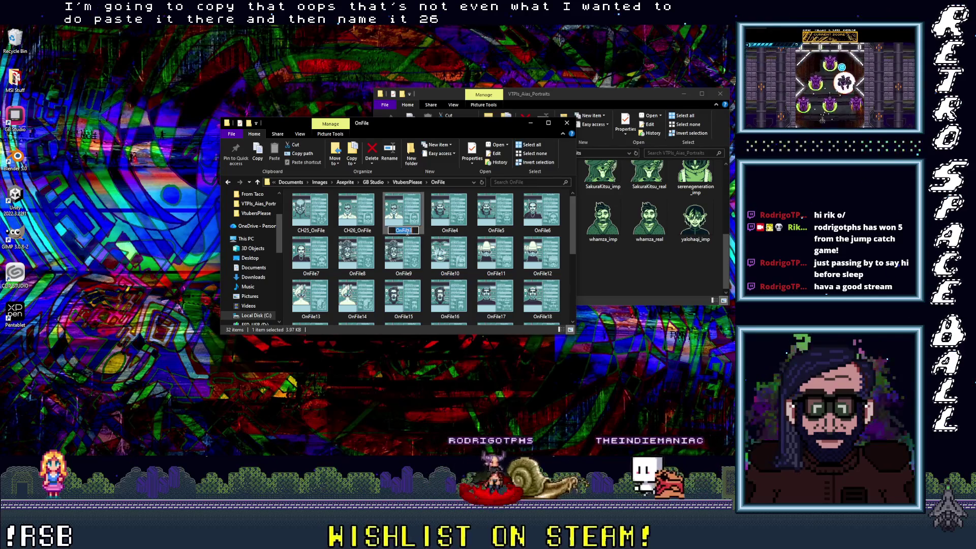
{"action": "key", "text": "ctrl+v"}
{"action": "left_click", "coordinate": [400, 230]}
{"action": "key", "text": "BackSpace"}
{"action": "type", "text": "5"}
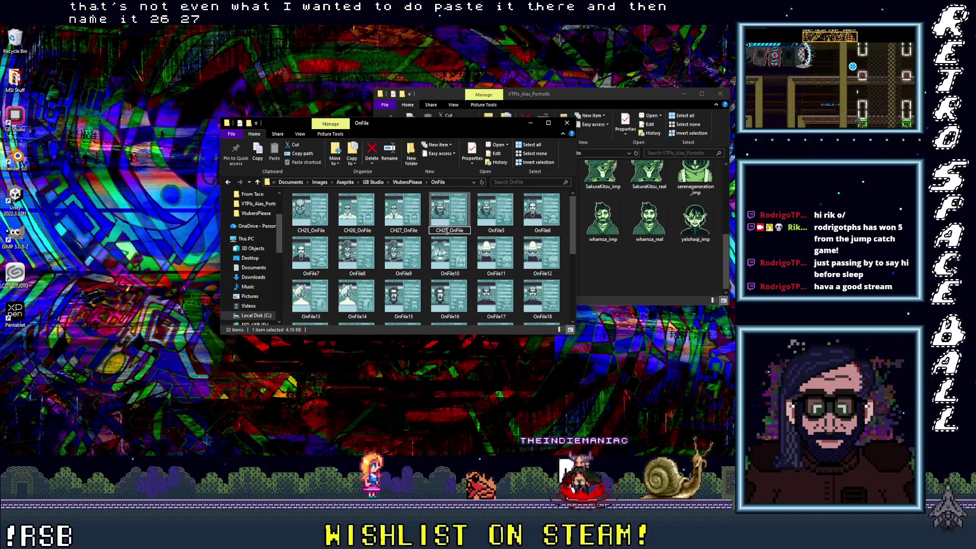
Rename OnFile5 and OnFile6 to CH29_OnFile and CH30_OnFile, entering 31 for OnFile7
{"action": "left_click", "coordinate": [496, 230]}
{"action": "type", "text": "CH25_OnFile"}
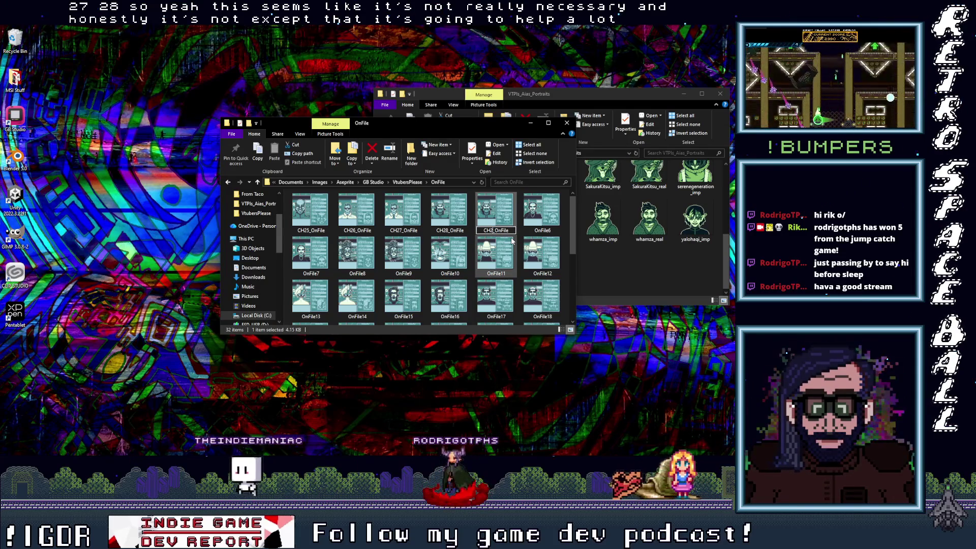
{"action": "type", "text": "9"}
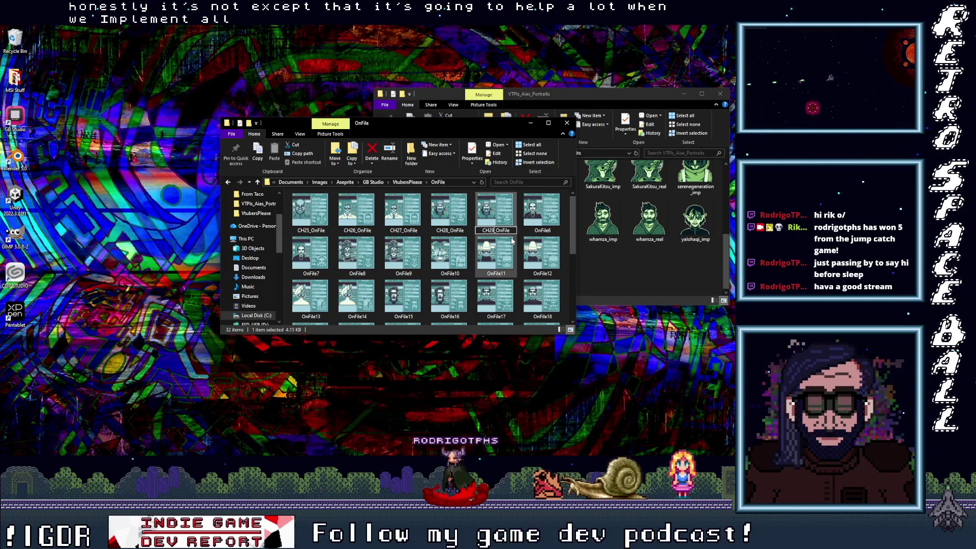
{"action": "left_click", "coordinate": [543, 231]}
{"action": "type", "text": "CH3_"}
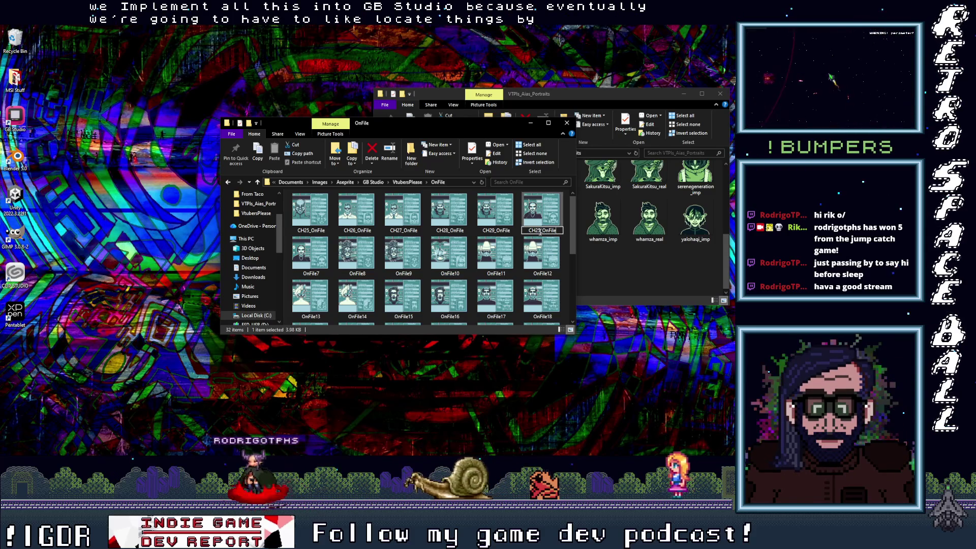
{"action": "key", "text": "BackSpace"}
{"action": "key", "text": "BackSpace"}
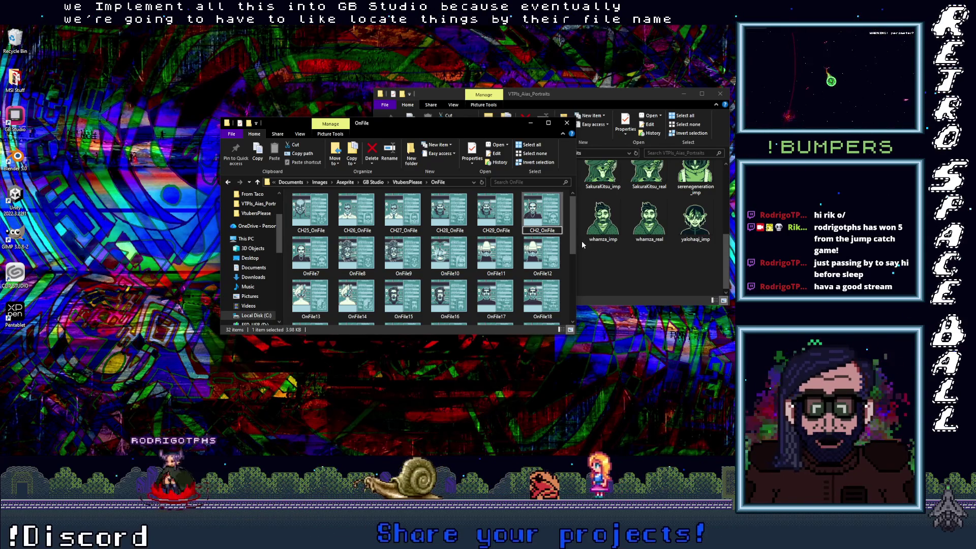
{"action": "type", "text": "30"}
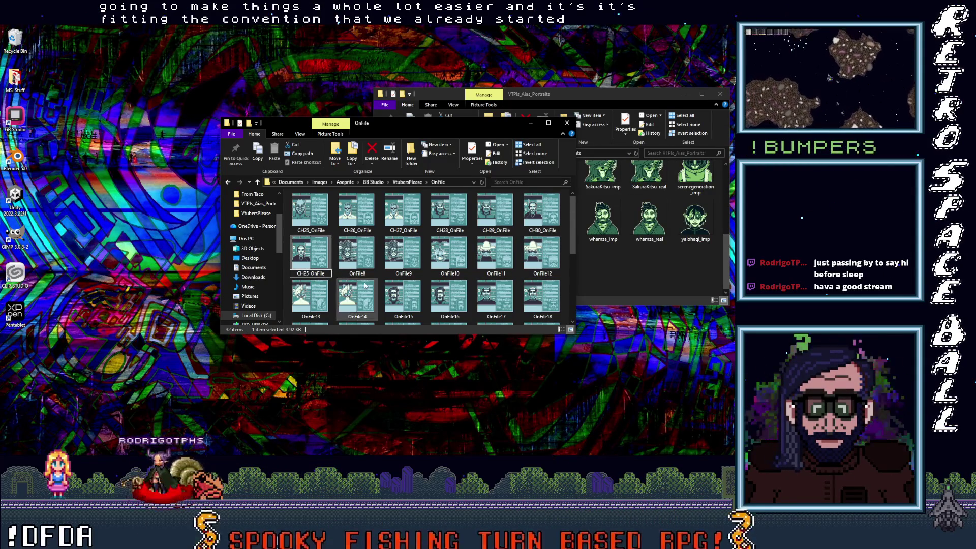
{"action": "type", "text": "31"}
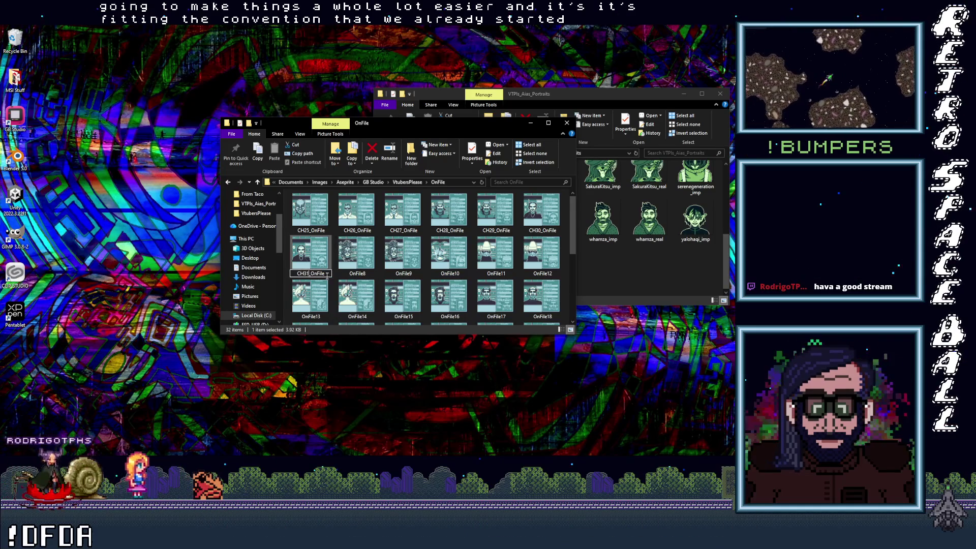
Commit CH31_OnFile, rename OnFile8 to CH32_OnFile, and paste the CH name for OnFile9
{"action": "left_click", "coordinate": [357, 274]}
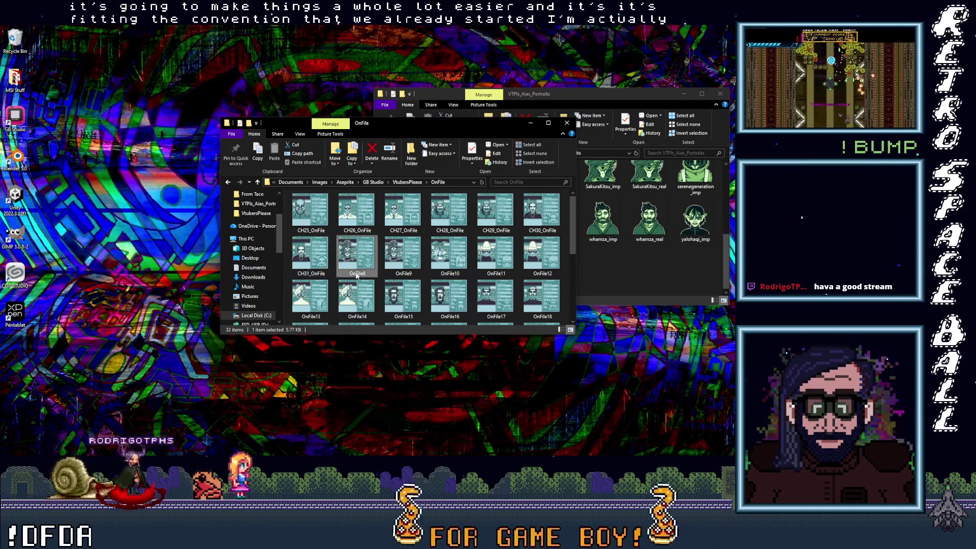
{"action": "left_click", "coordinate": [358, 275]}
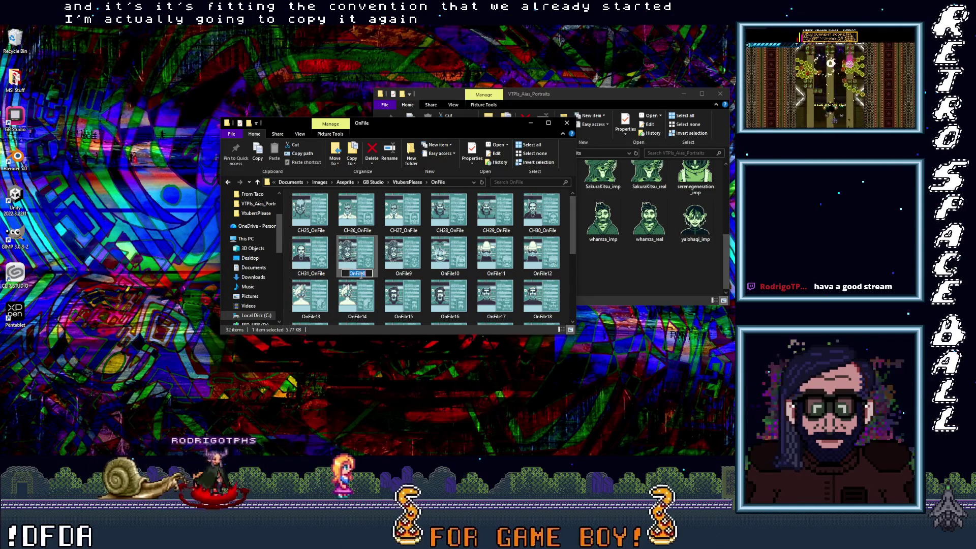
{"action": "key", "text": "BackSpace"}
{"action": "type", "text": "2_"}
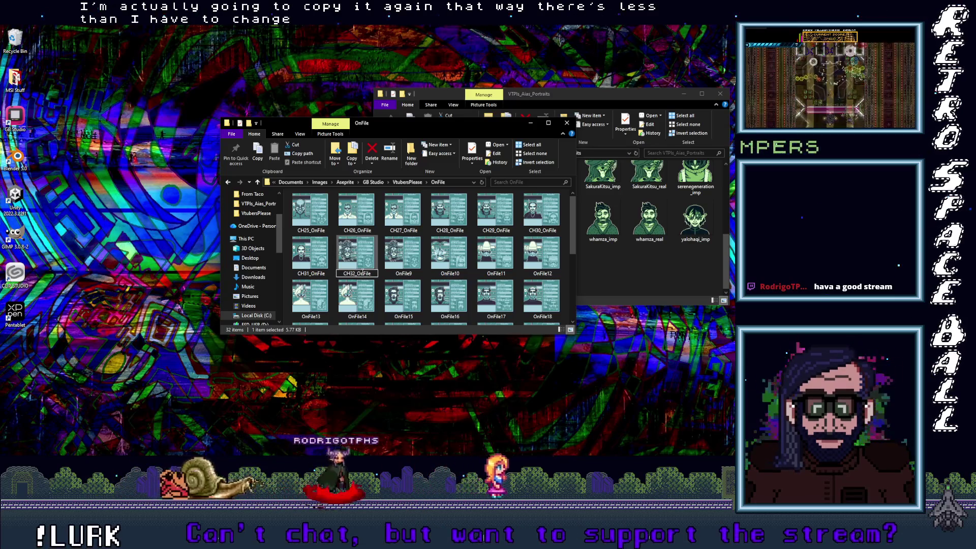
{"action": "left_click", "coordinate": [403, 275]}
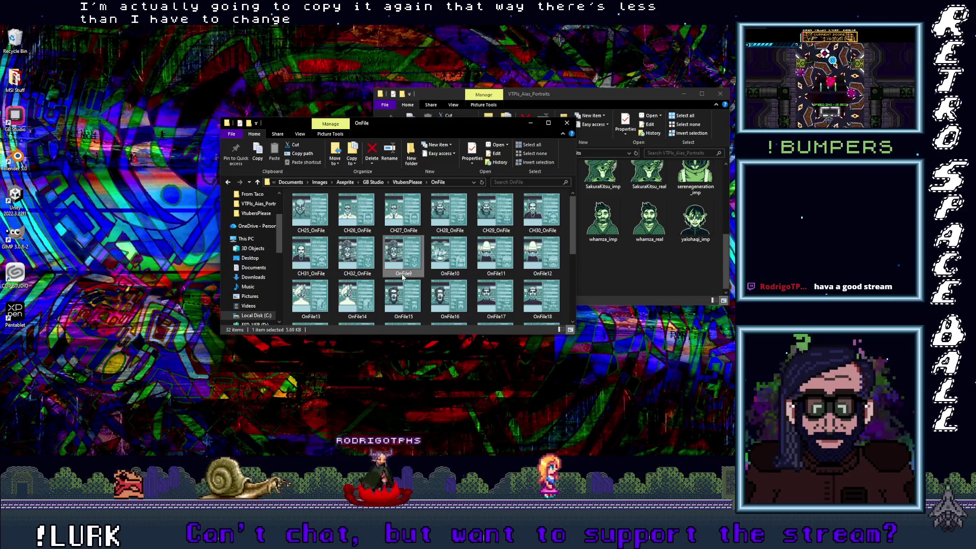
{"action": "left_click", "coordinate": [403, 274]}
{"action": "key", "text": "ctrl+v"}
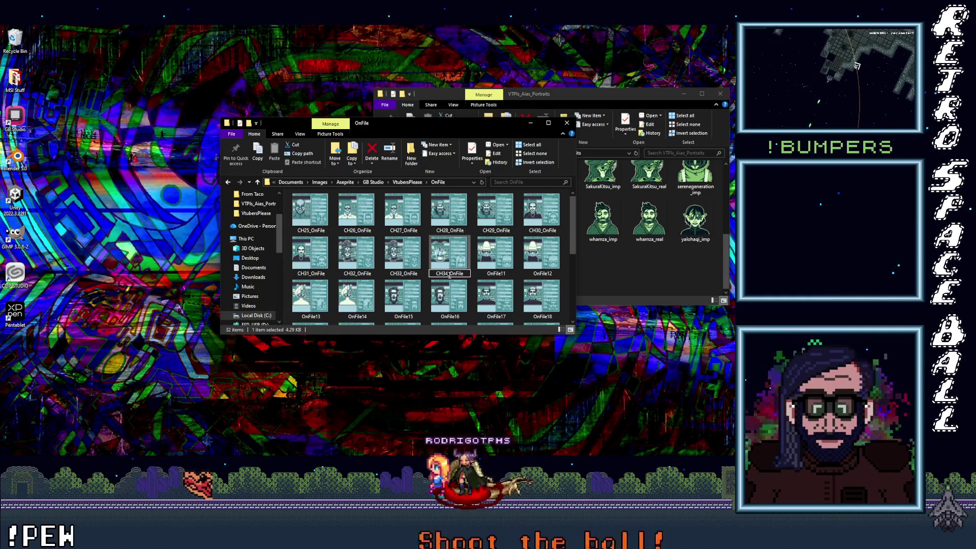
Confirm CH34_OnFile, rename OnFile11 to CH35_OnFile, and begin OnFile12 as CH36_OnFile
{"action": "left_click", "coordinate": [492, 276]}
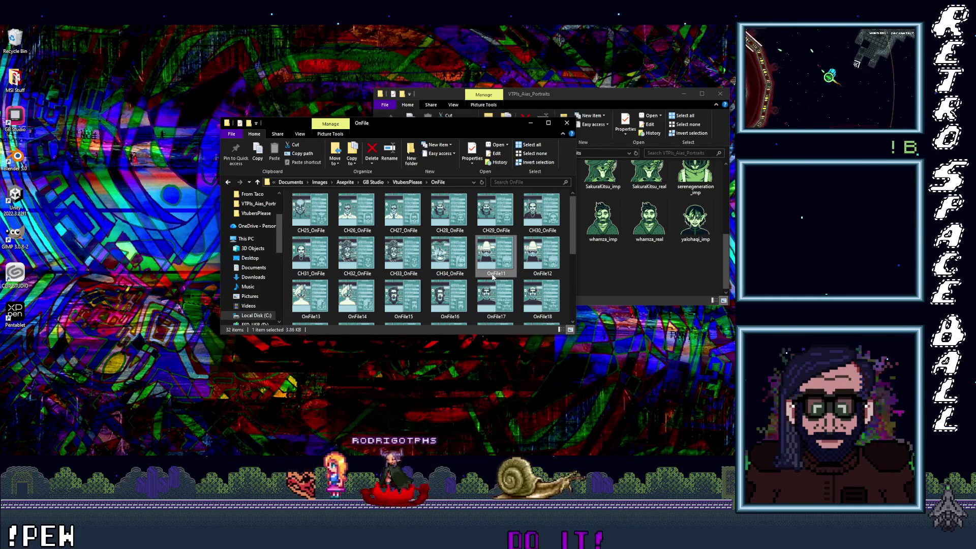
{"action": "left_click", "coordinate": [493, 275]}
{"action": "type", "text": "CH31_OnFile"}
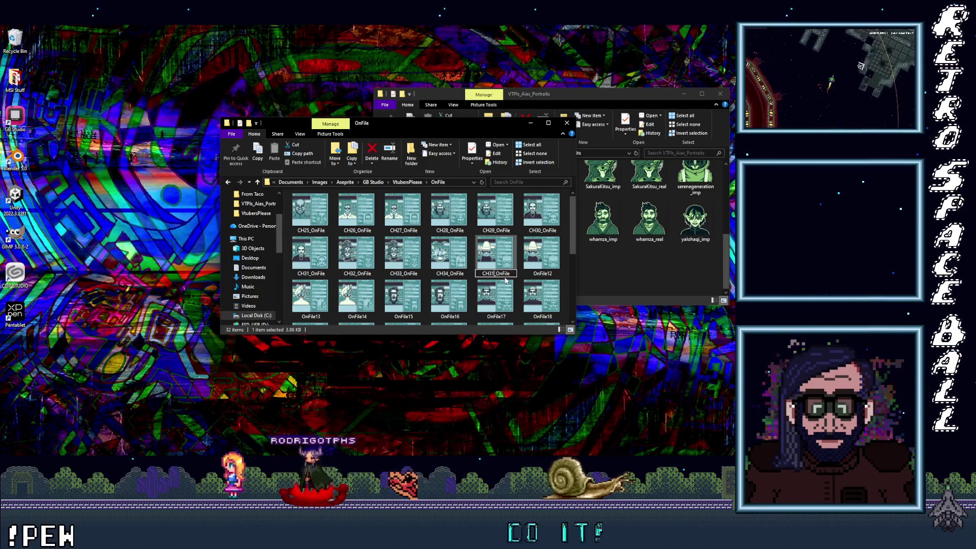
{"action": "key", "text": "BackSpace"}
{"action": "type", "text": "5"}
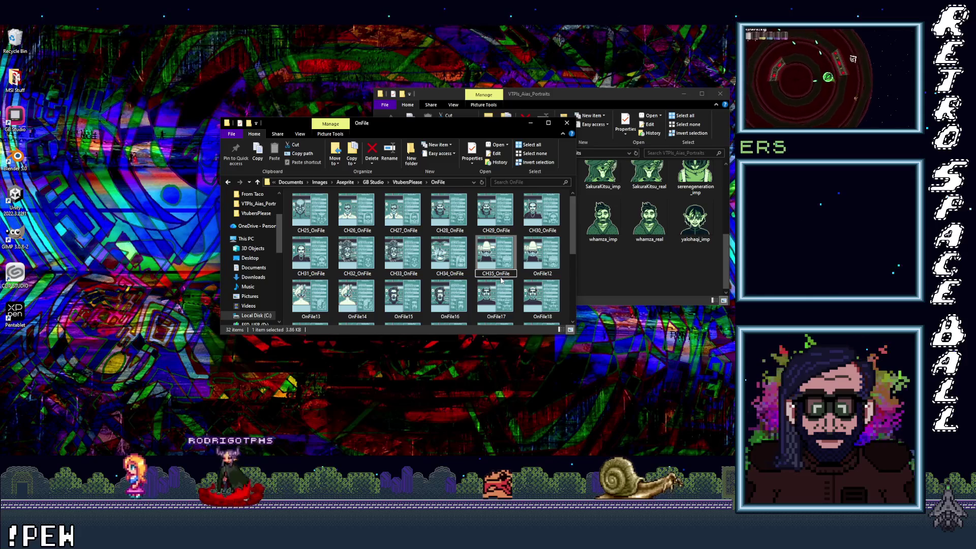
{"action": "left_click", "coordinate": [538, 276]}
{"action": "left_click", "coordinate": [541, 275]}
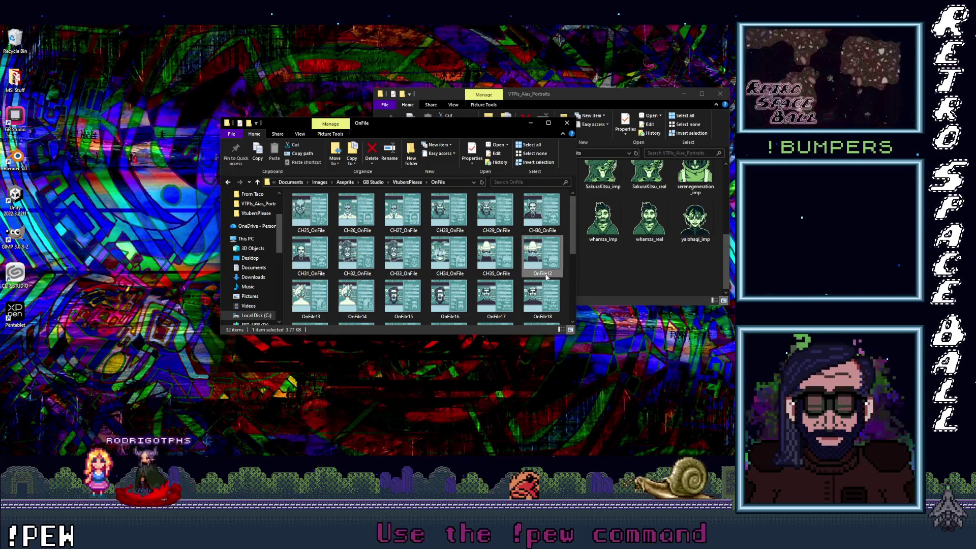
{"action": "type", "text": "CH3_OnFile"}
{"action": "type", "text": "1"}
{"action": "key", "text": "BackSpace"}
Finish CH36_OnFile and rename OnFile13 to CH37_OnFile
{"action": "type", "text": "6"}
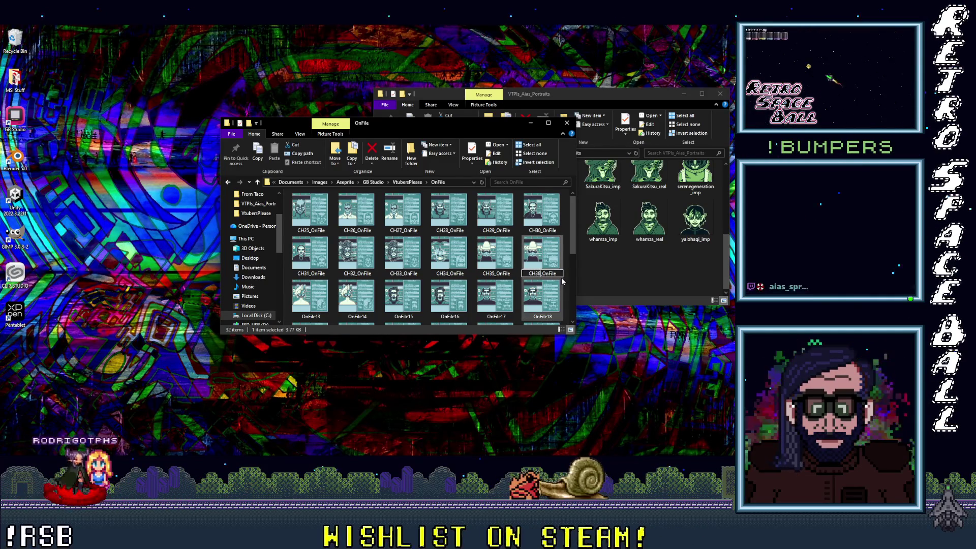
{"action": "left_click", "coordinate": [318, 281]}
{"action": "scroll", "coordinate": [315, 277], "scroll_direction": "down", "scroll_amount": 1}
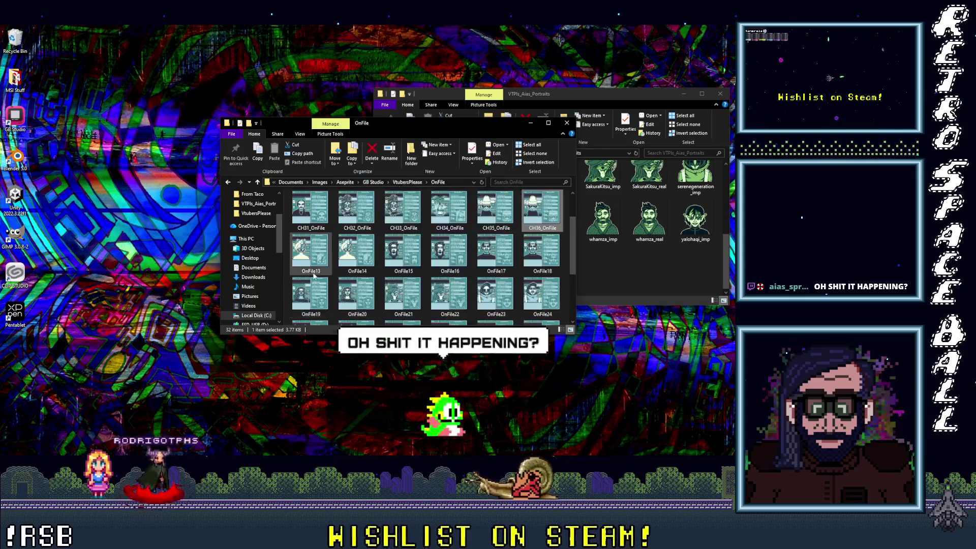
{"action": "left_click", "coordinate": [311, 271]}
{"action": "key", "text": "ctrl+v"}
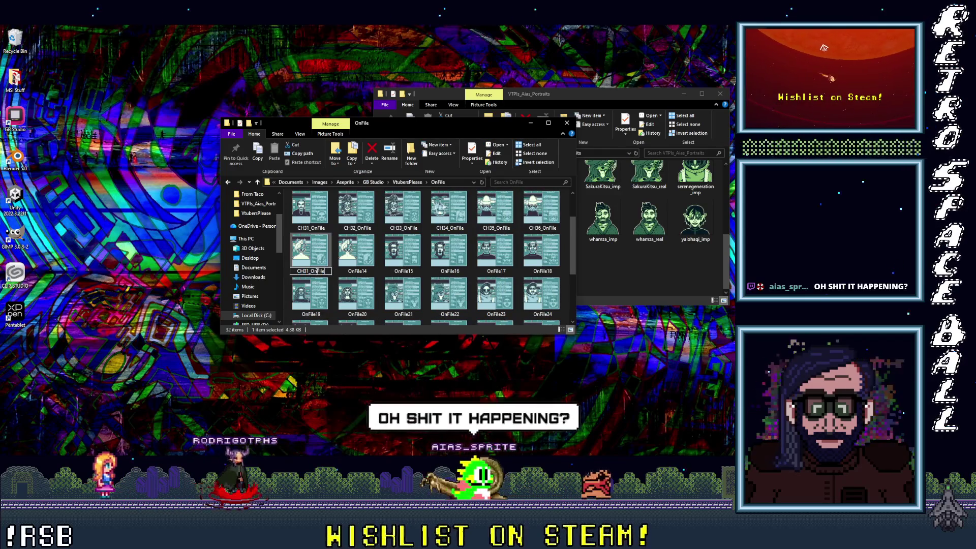
{"action": "left_click", "coordinate": [309, 271]}
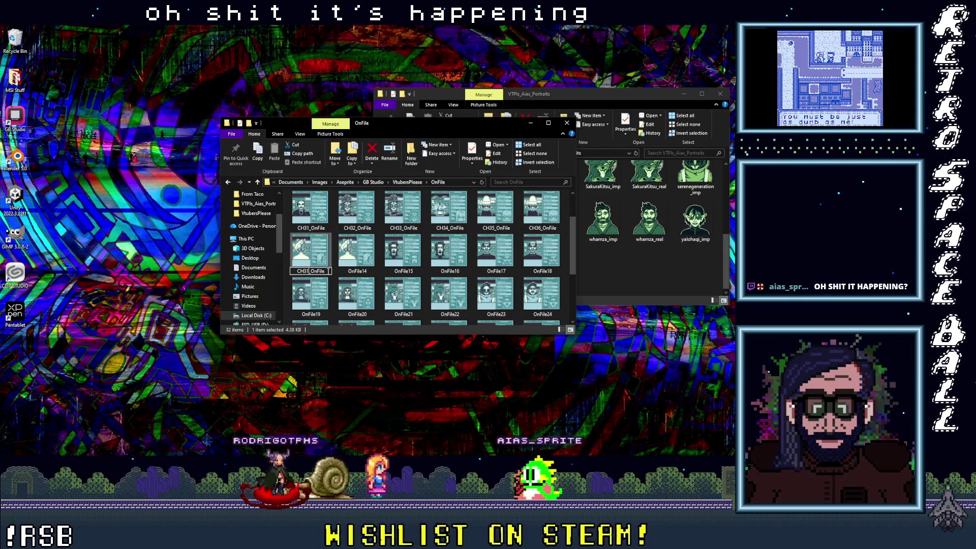
{"action": "key", "text": "BackSpace"}
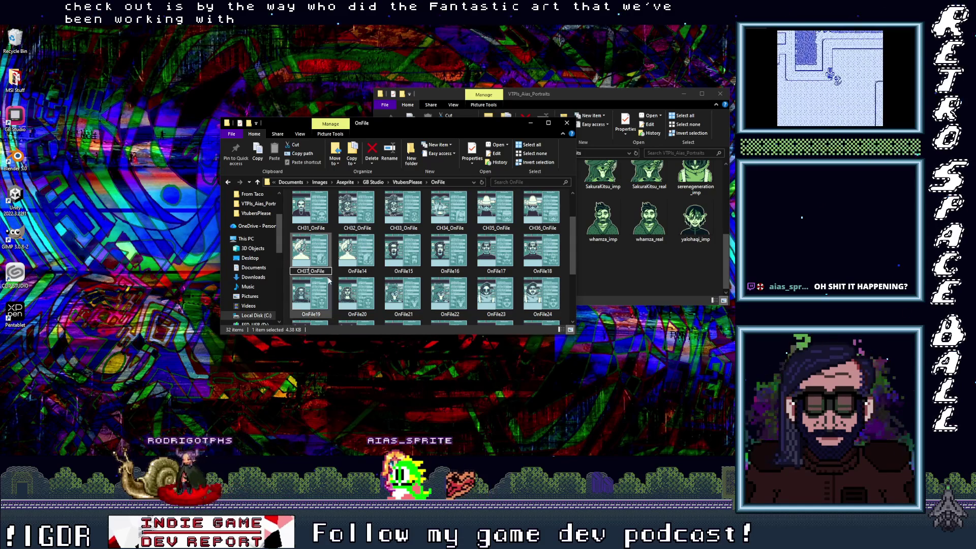
{"action": "left_click", "coordinate": [355, 272]}
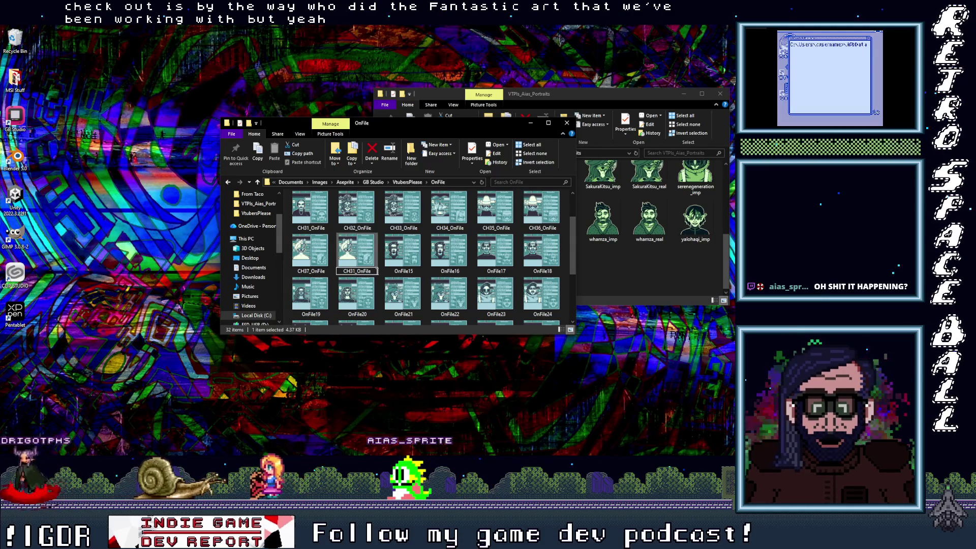
Confirm CH38_OnFile and rename OnFile15 and OnFile16 to CH39_OnFile and CH40_OnFile
{"action": "left_click", "coordinate": [405, 274]}
{"action": "type", "text": "CH31_OnFile"}
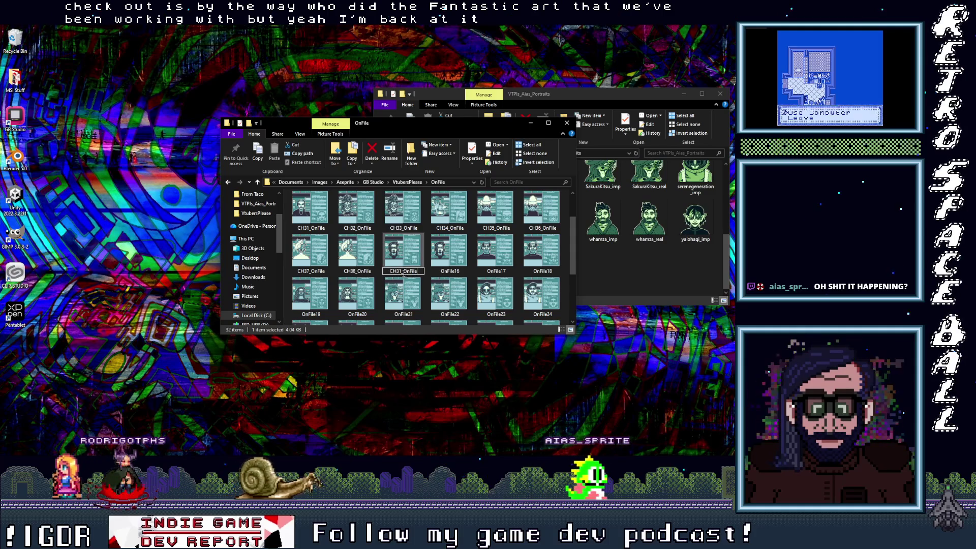
{"action": "key", "text": "Left"}
{"action": "key", "text": "Left"}
{"action": "key", "text": "Left"}
{"action": "key", "text": "BackSpace"}
{"action": "type", "text": "9"}
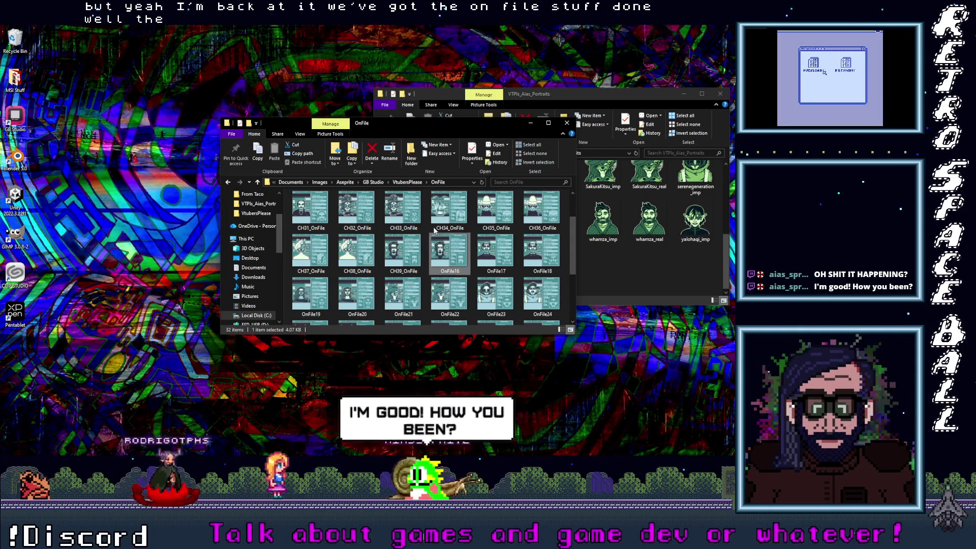
{"action": "left_click", "coordinate": [455, 274]}
{"action": "key", "text": "F2"}
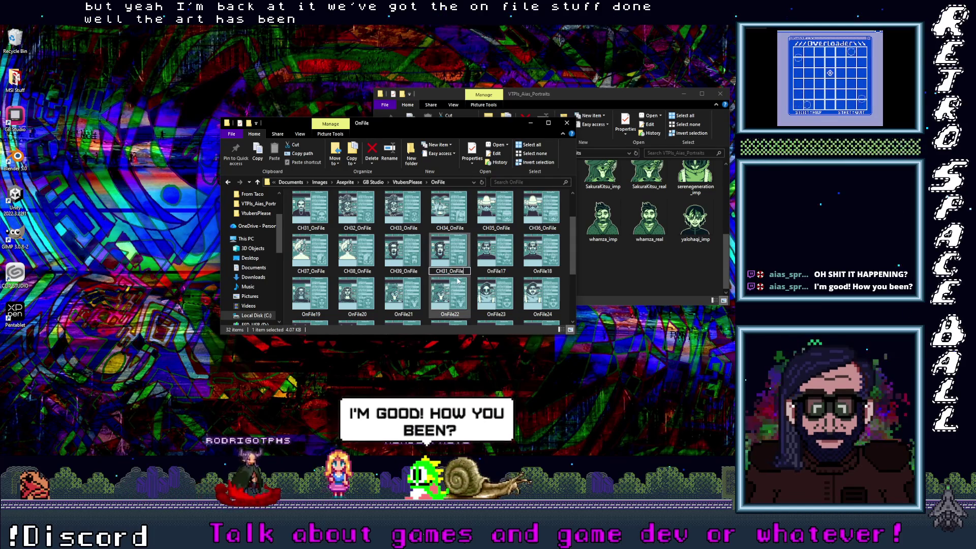
{"action": "key", "text": "ctrl+v"}
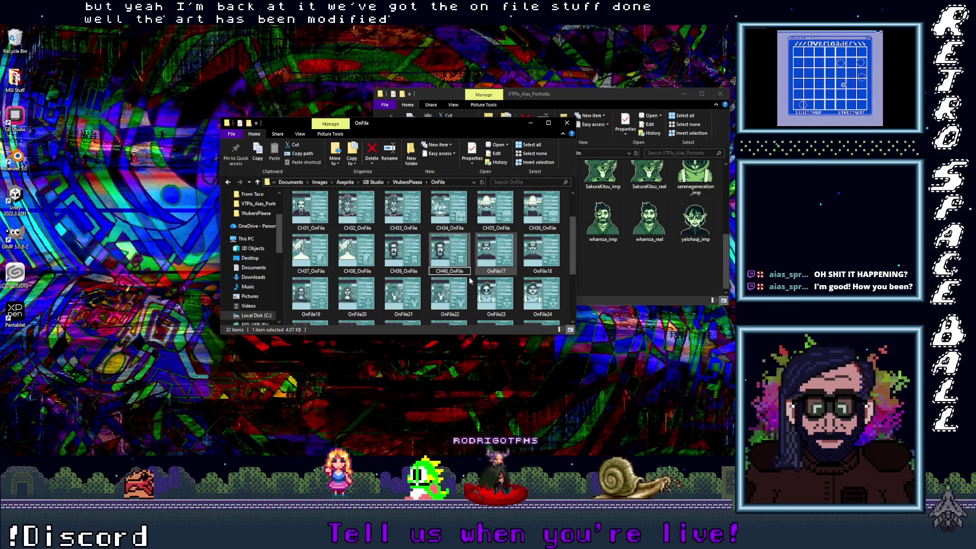
{"action": "type", "text": "40"}
{"action": "left_click", "coordinate": [498, 272]}
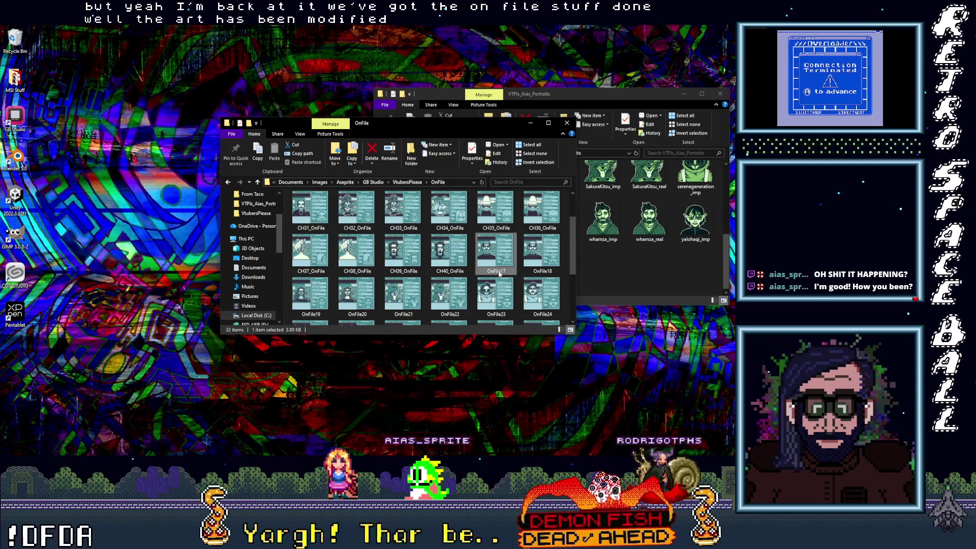
Rename OnFile17 and OnFile18 to CH41_OnFile and CH42_OnFile
{"action": "left_click", "coordinate": [497, 271]}
{"action": "type", "text": "CH40_OnFile"}
{"action": "key", "text": "BackSpace"}
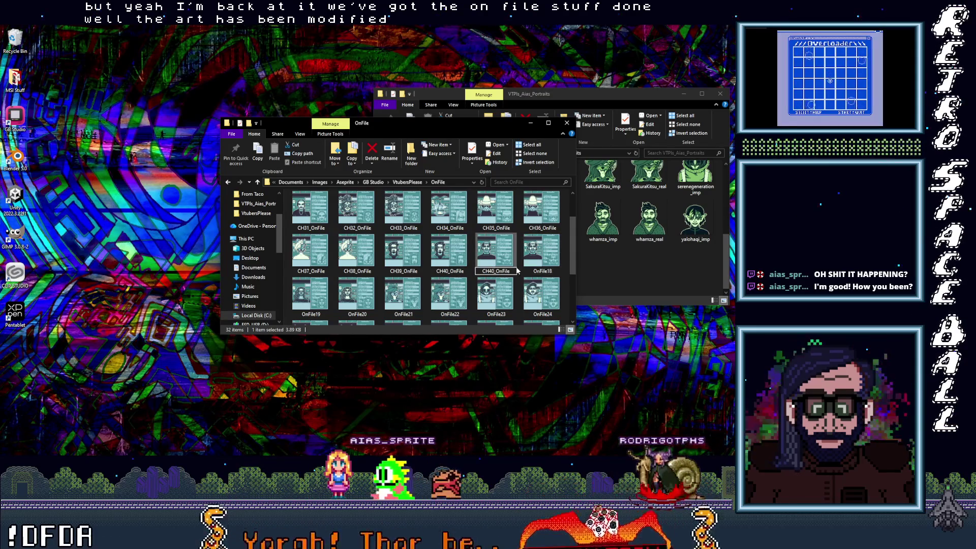
{"action": "left_click", "coordinate": [542, 272]}
{"action": "left_click", "coordinate": [542, 271]}
{"action": "key", "text": "ctrl+v"}
{"action": "key", "text": "Left"}
{"action": "key", "text": "Left"}
{"action": "key", "text": "Left"}
{"action": "key", "text": "BackSpace"}
{"action": "type", "text": "1"}
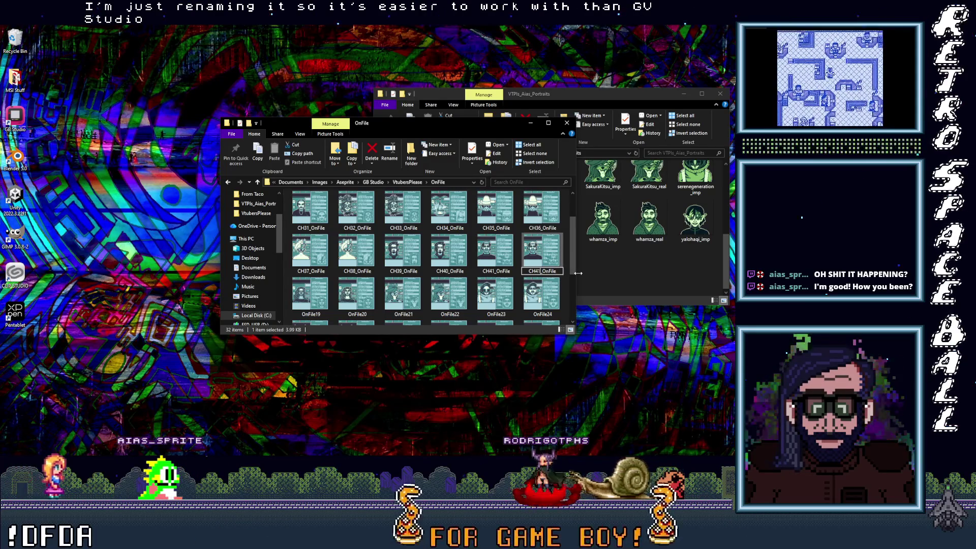
{"action": "left_click", "coordinate": [323, 314]}
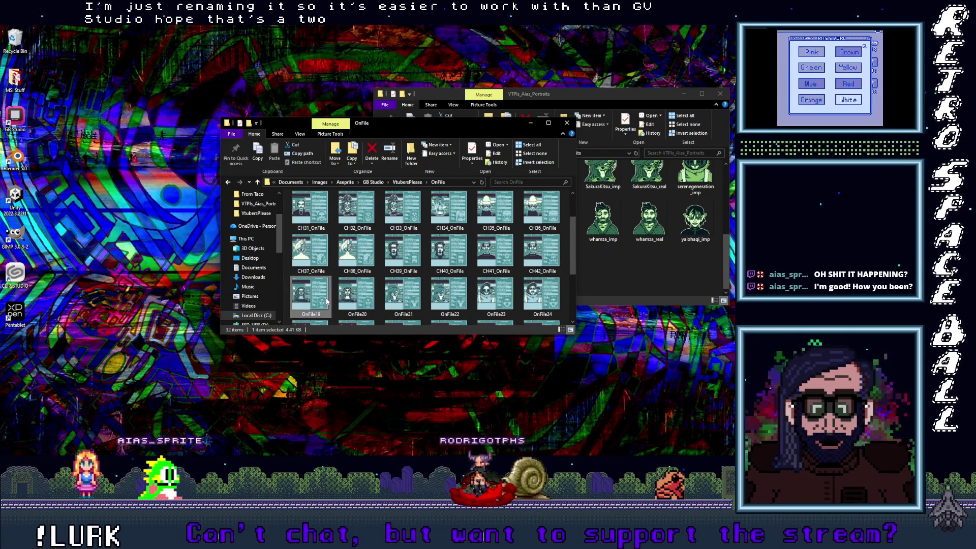
Rename OnFile19 to CH43_OnFile and OnFile20 to CH44_OnFile
{"action": "scroll", "coordinate": [323, 315], "scroll_direction": "down", "scroll_amount": 2}
{"action": "left_click", "coordinate": [316, 235]}
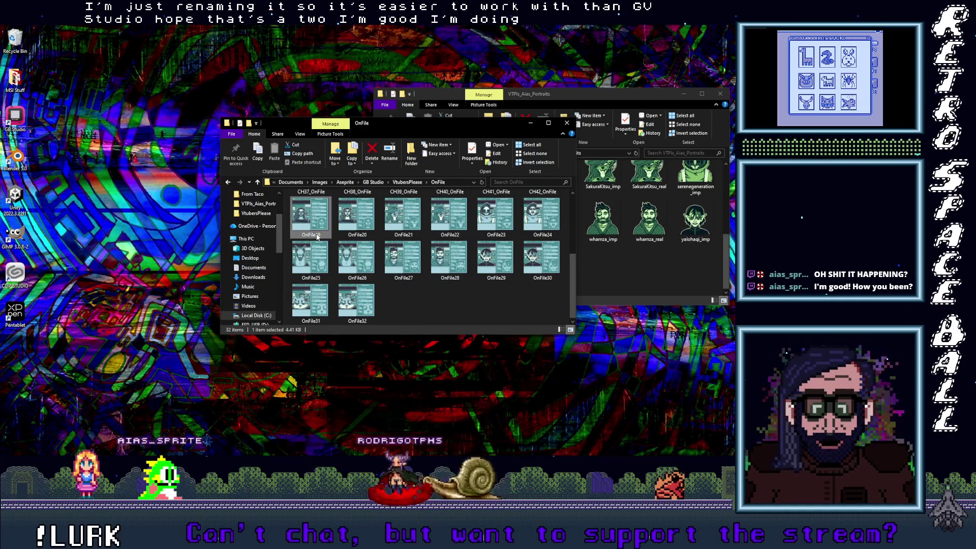
{"action": "type", "text": "CH43_OnFile"}
{"action": "key", "text": "Return"}
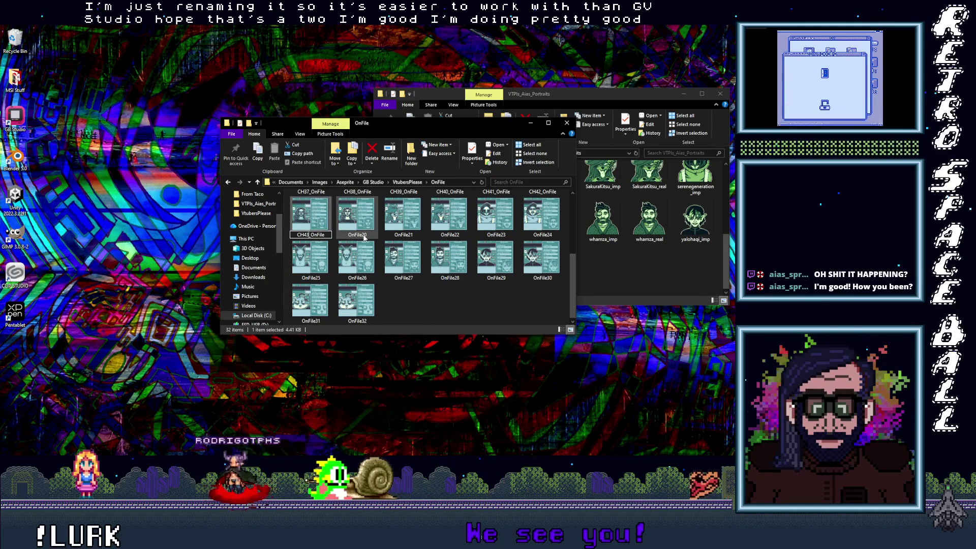
{"action": "scroll", "coordinate": [360, 271], "scroll_direction": "up", "scroll_amount": 1}
{"action": "left_click", "coordinate": [360, 314]}
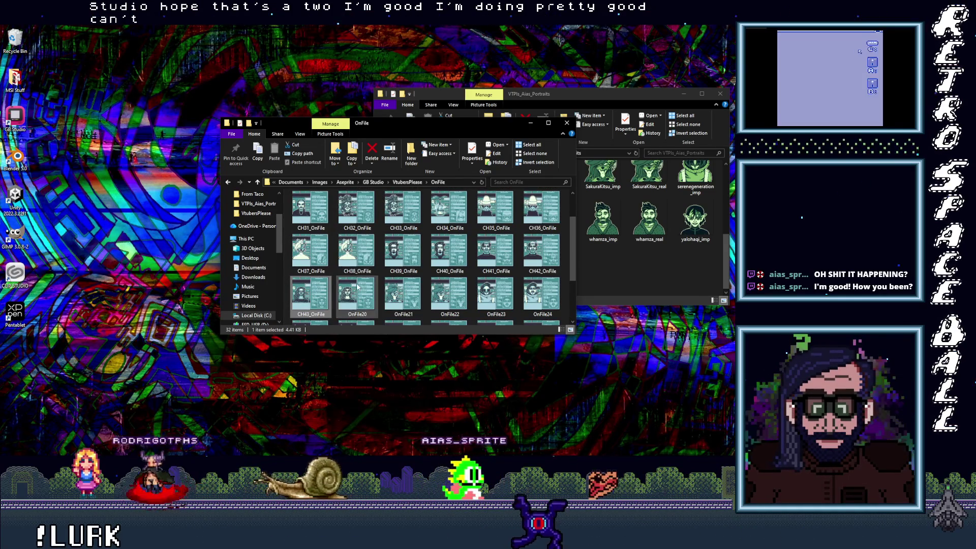
{"action": "left_click", "coordinate": [359, 314]}
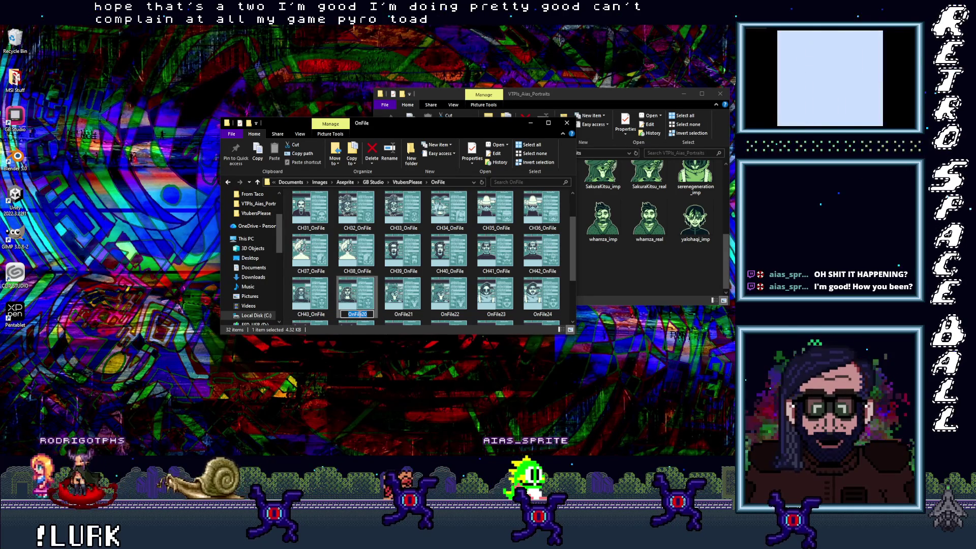
{"action": "type", "text": "CH40_OnFile"}
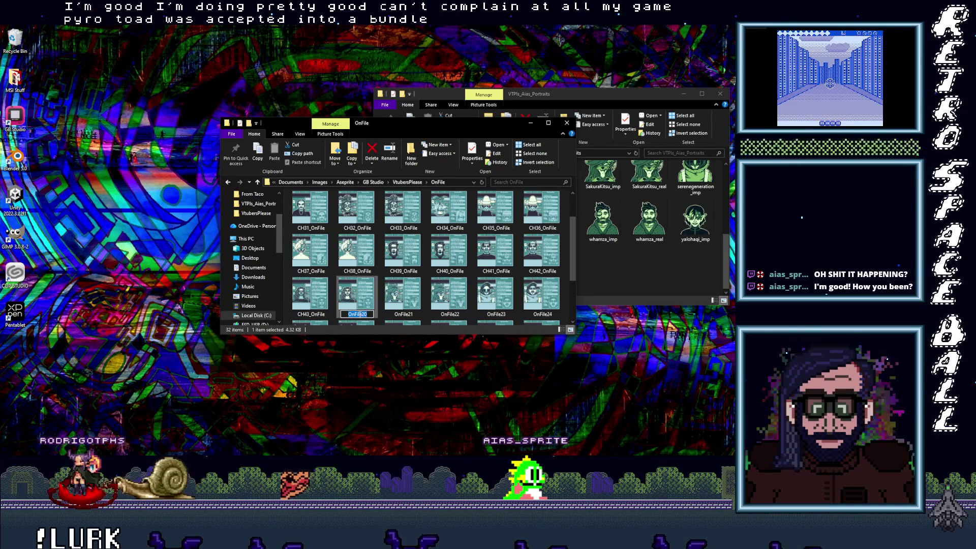
{"action": "key", "text": "Return"}
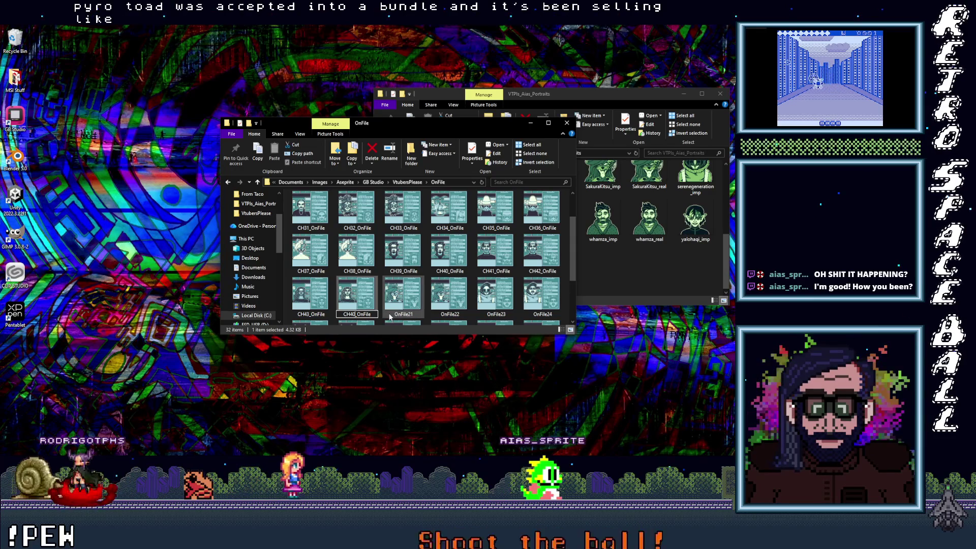
{"action": "key", "text": "BackSpace"}
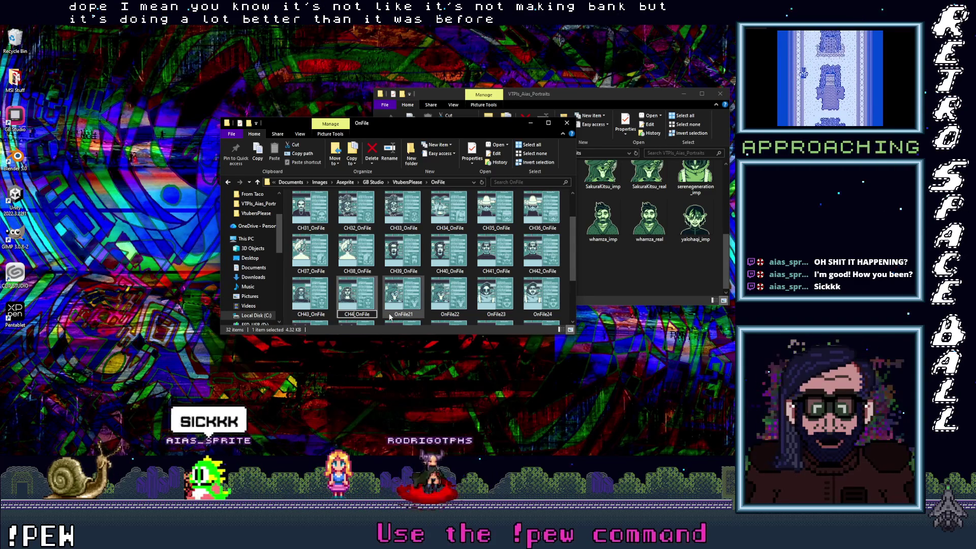
{"action": "type", "text": "4"}
{"action": "left_click", "coordinate": [405, 316]}
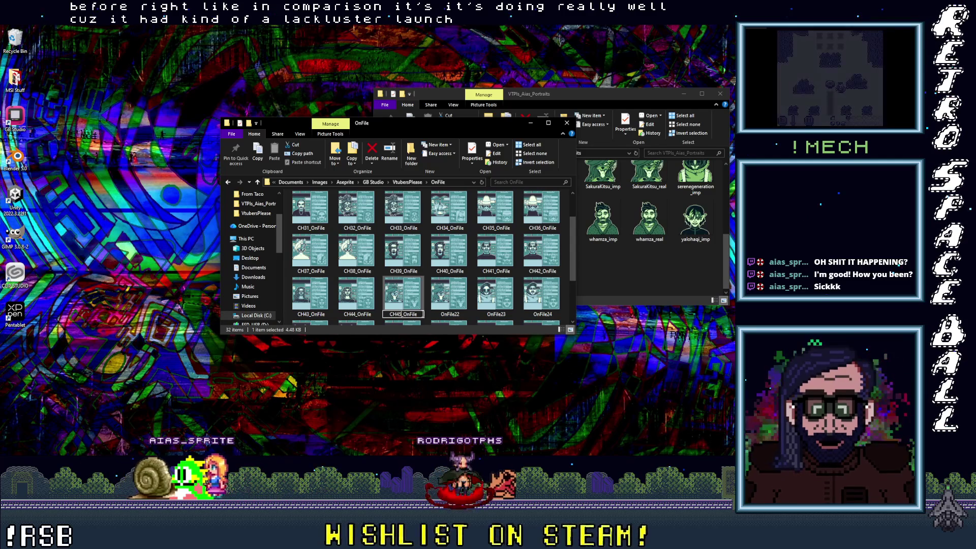
Rename OnFile21 through OnFile24 to CH45_OnFile through CH48_OnFile
{"action": "left_click", "coordinate": [451, 318]}
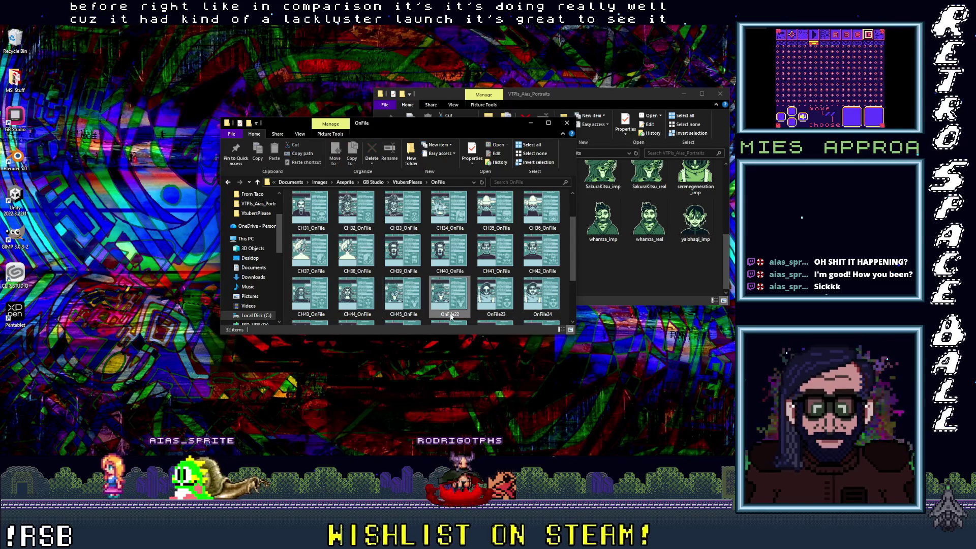
{"action": "left_click", "coordinate": [453, 315]}
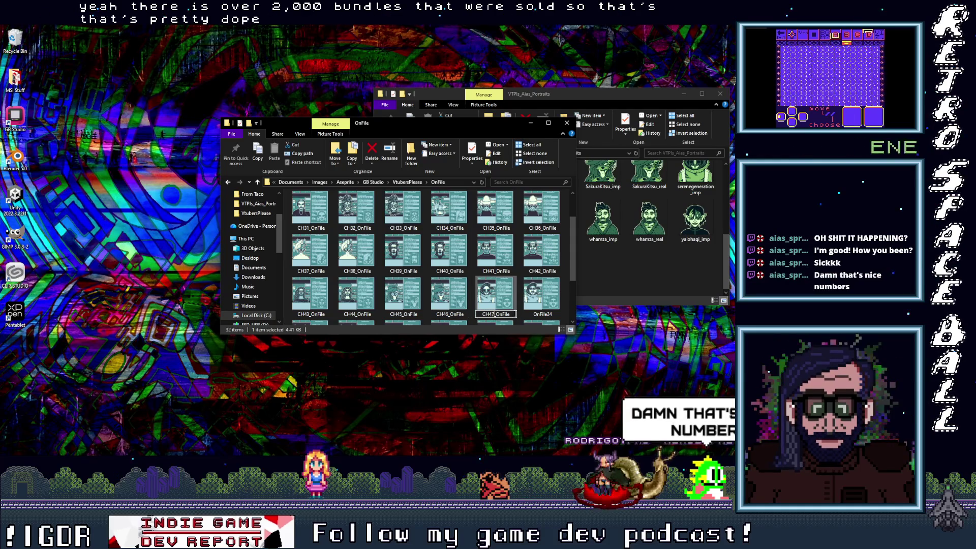
{"action": "left_click", "coordinate": [542, 308]}
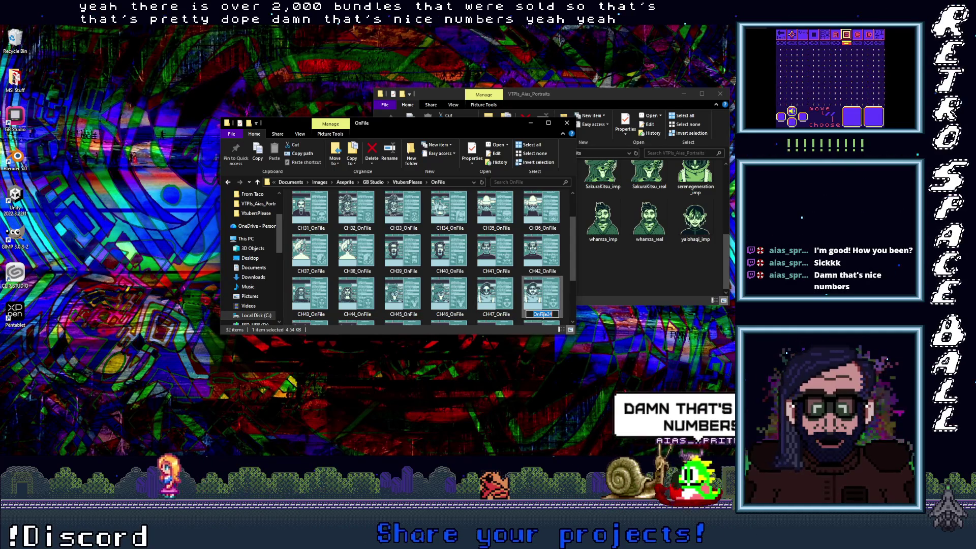
{"action": "type", "text": "CH48_OnFile"}
{"action": "key", "text": "Return"}
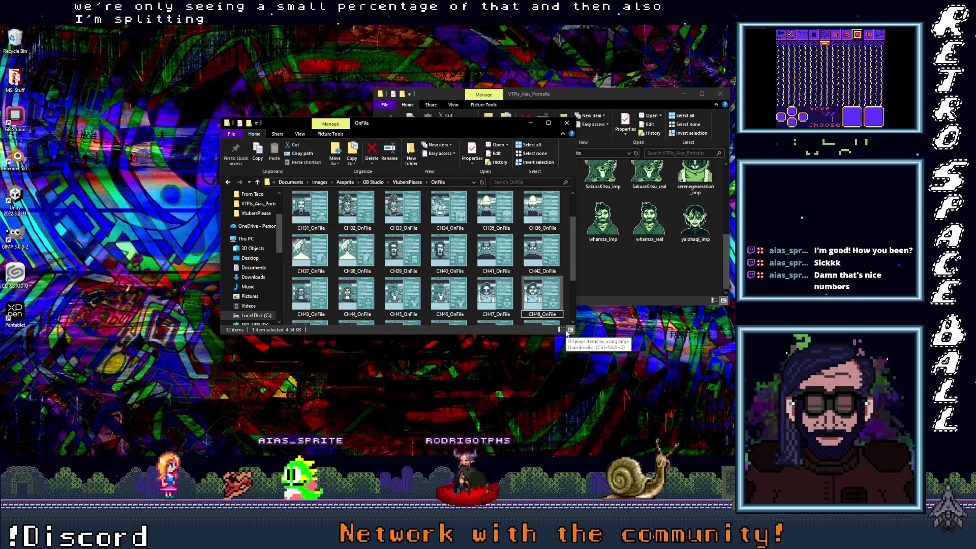
Rename OnFile25 and OnFile26 to CH49_OnFile and CH50_OnFile
{"action": "scroll", "coordinate": [557, 307], "scroll_direction": "down", "scroll_amount": 1}
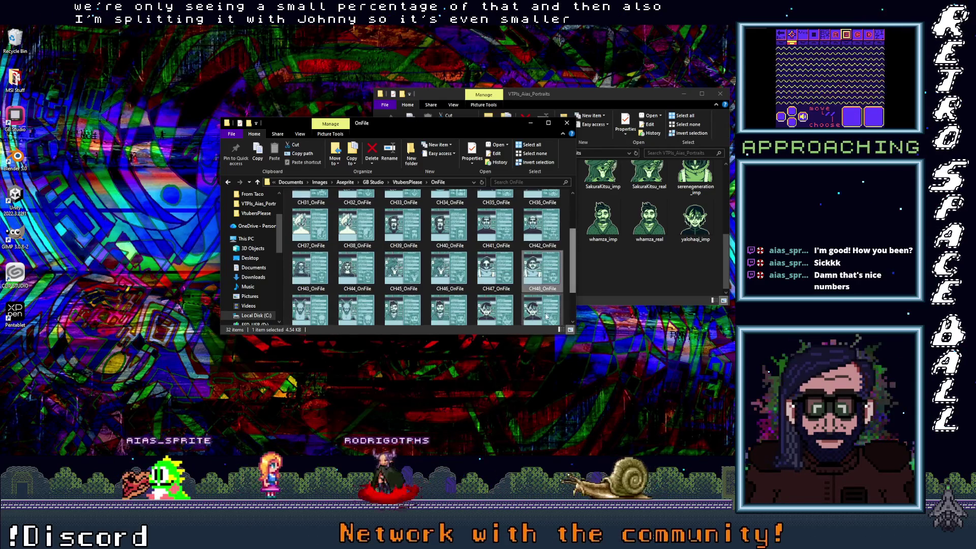
{"action": "scroll", "coordinate": [509, 303], "scroll_direction": "down", "scroll_amount": 1}
{"action": "left_click", "coordinate": [320, 280]}
{"action": "left_click", "coordinate": [311, 278]}
{"action": "type", "text": "CH40_OnFile"}
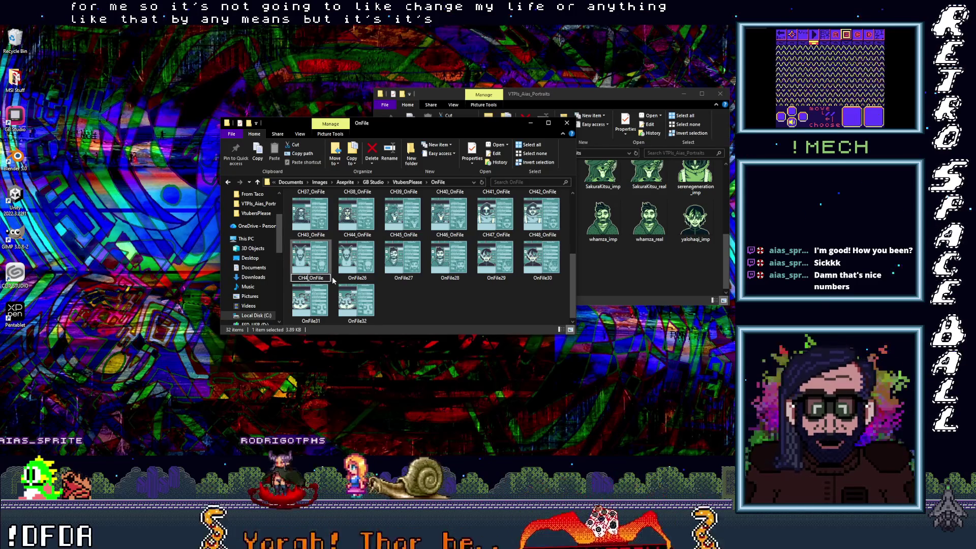
{"action": "left_click", "coordinate": [353, 282]}
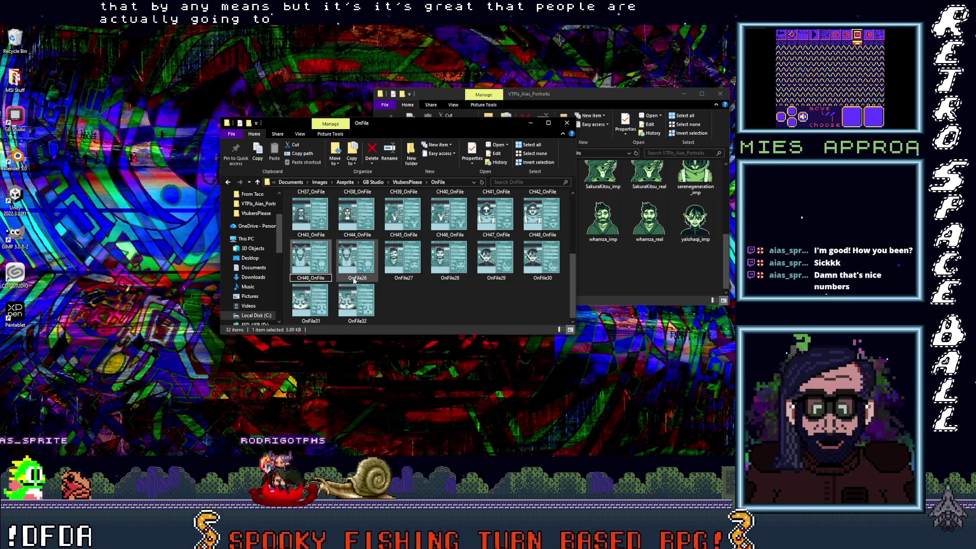
{"action": "left_click", "coordinate": [355, 278]}
{"action": "type", "text": "CH40_OnFile"}
{"action": "left_click", "coordinate": [355, 278]}
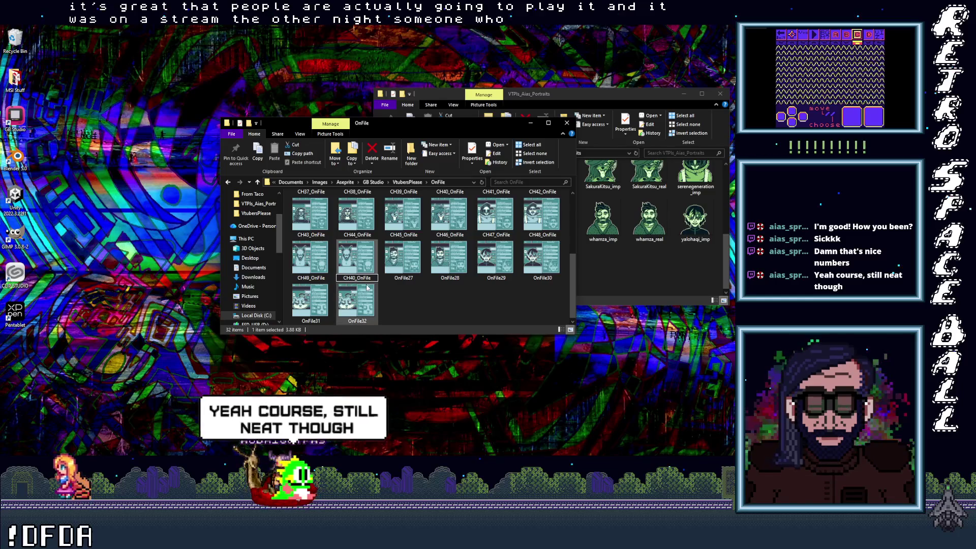
{"action": "key", "text": "BackSpace"}
{"action": "key", "text": "BackSpace"}
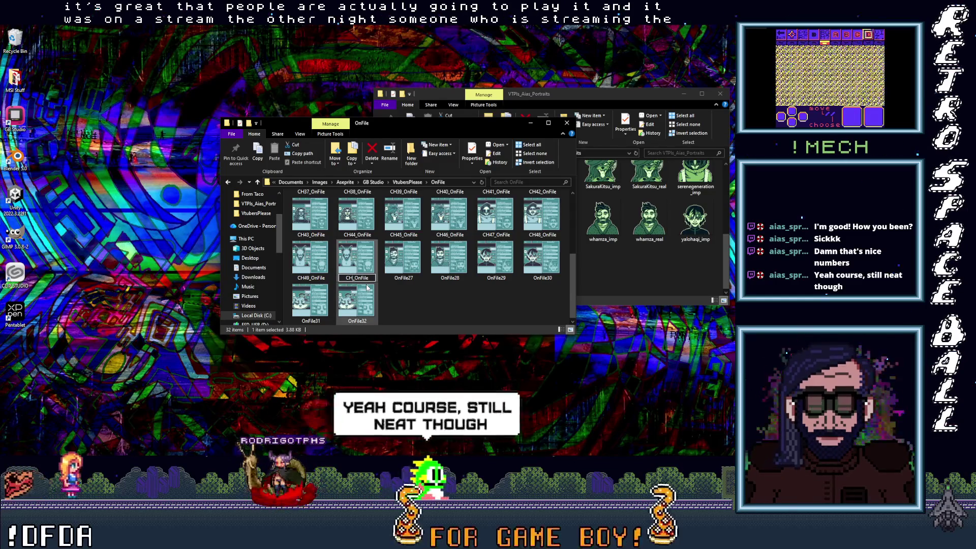
{"action": "type", "text": "50"}
{"action": "left_click", "coordinate": [411, 278]}
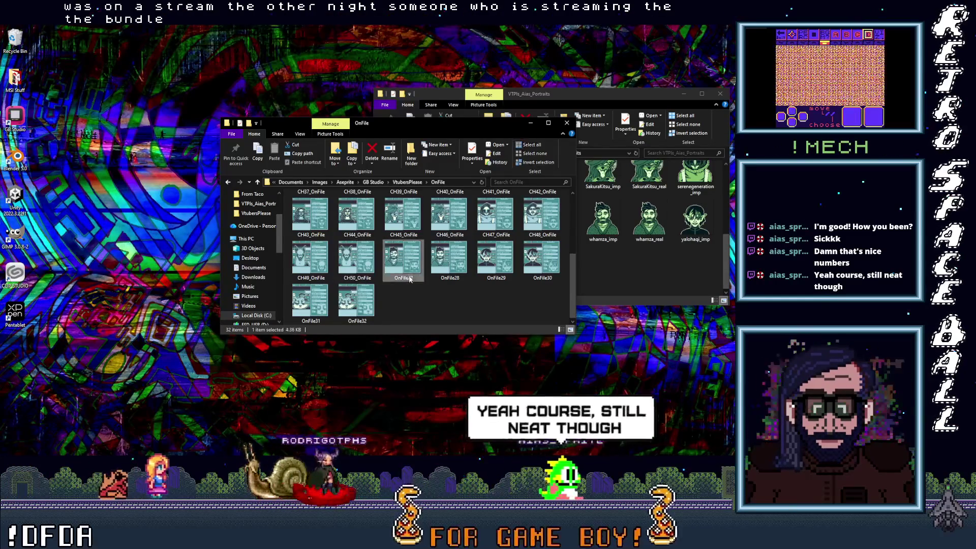
Start renaming OnFile27, typing a CH_OnFile name and correcting its number digits
{"action": "left_click", "coordinate": [407, 279]}
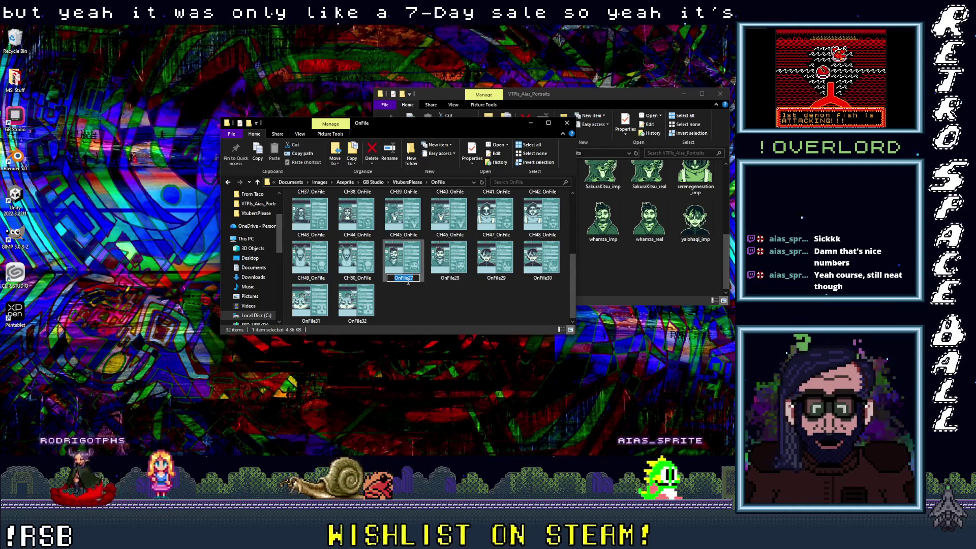
{"action": "type", "text": "CH40_OnFile"}
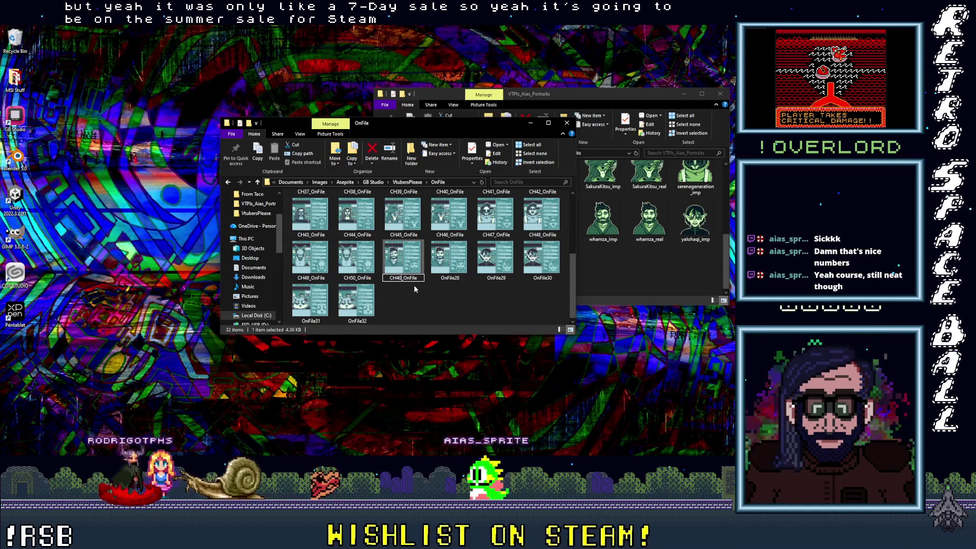
{"action": "key", "text": "BackSpace"}
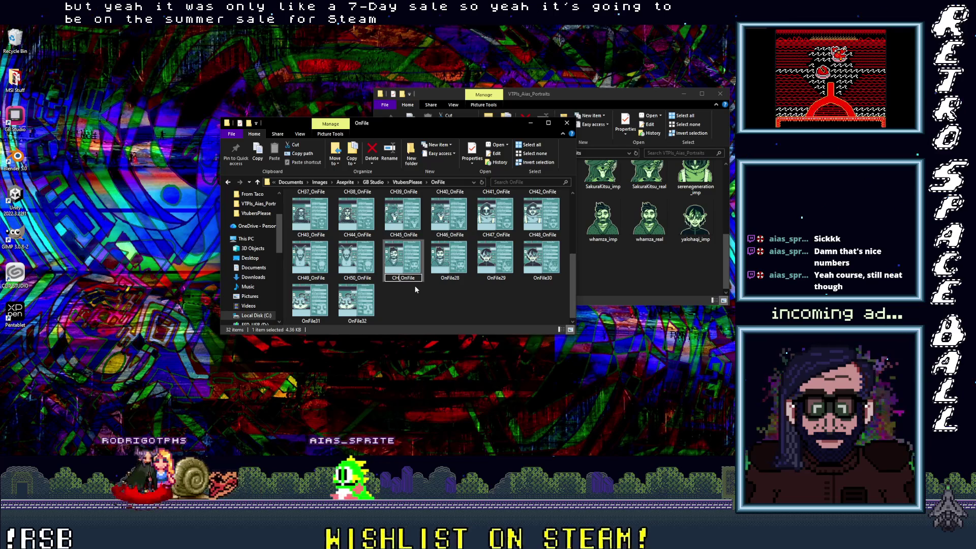
{"action": "type", "text": "21"}
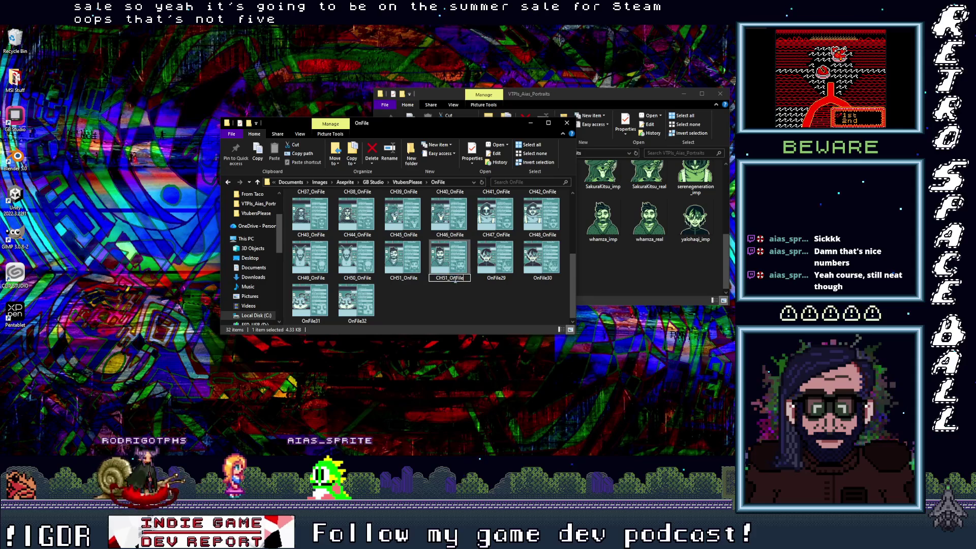
Commit CH52_OnFile and rename OnFile29 to CH53_OnFile
{"action": "type", "text": "2"}
{"action": "left_click", "coordinate": [498, 279]}
{"action": "left_click", "coordinate": [498, 279]}
{"action": "type", "text": "CH51_OnFile"}
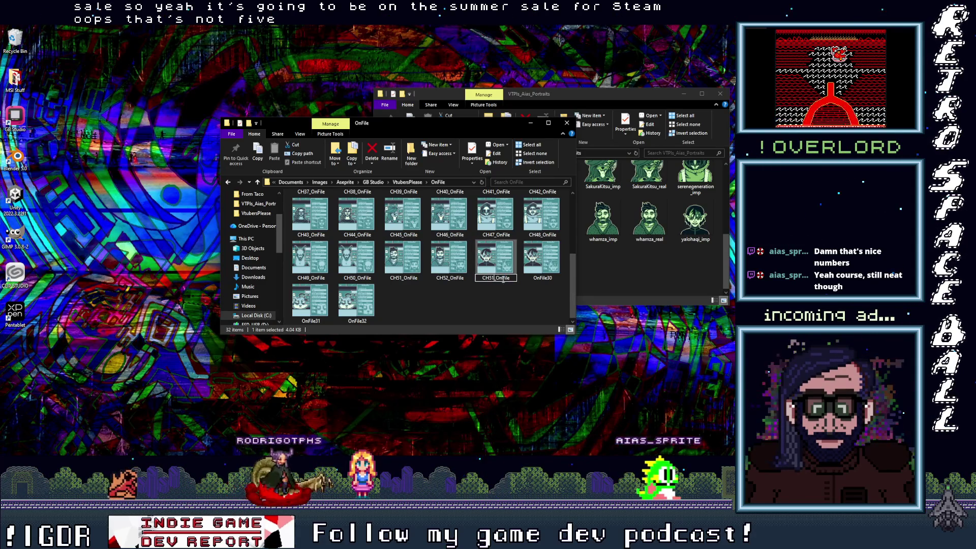
{"action": "key", "text": "BackSpace"}
{"action": "type", "text": "3"}
{"action": "left_click", "coordinate": [546, 278]}
Rename OnFile30 to CH54_OnFile
{"action": "left_click", "coordinate": [543, 278]}
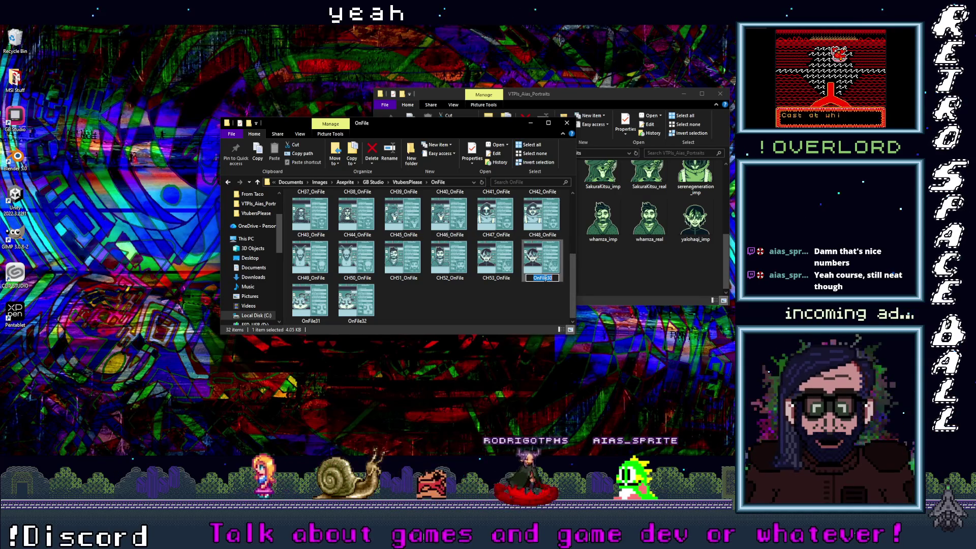
{"action": "type", "text": "CH51_OnFile"}
{"action": "left_click", "coordinate": [539, 278]}
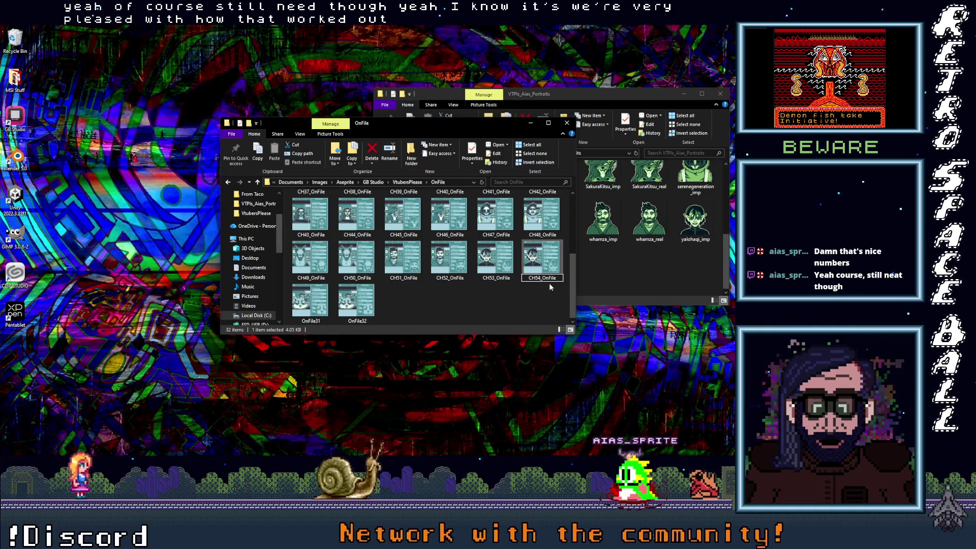
{"action": "key", "text": "Return"}
Rename OnFile31 and OnFile32 to CH55_OnFile and CH56_OnFile, then clear the selection
{"action": "left_click", "coordinate": [313, 323]}
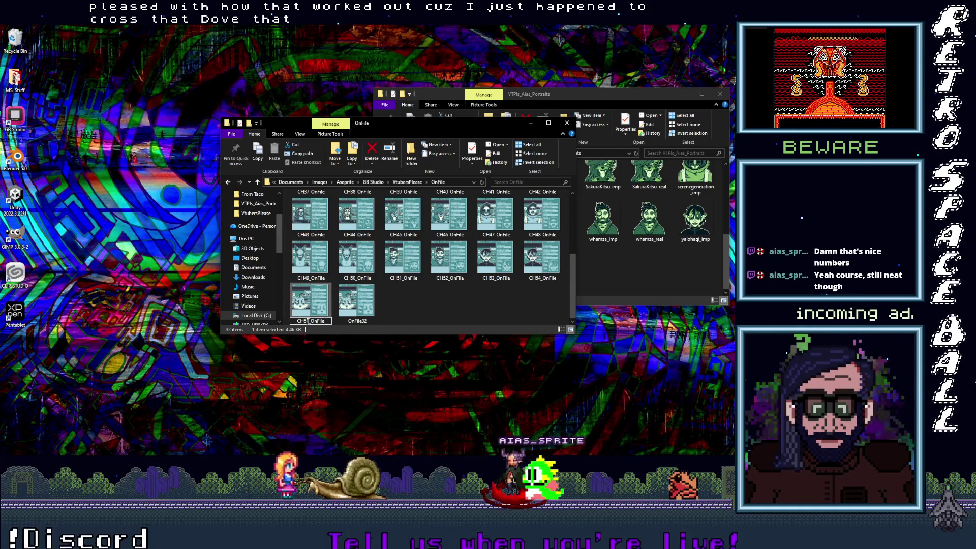
{"action": "type", "text": "5"}
{"action": "left_click", "coordinate": [357, 323]}
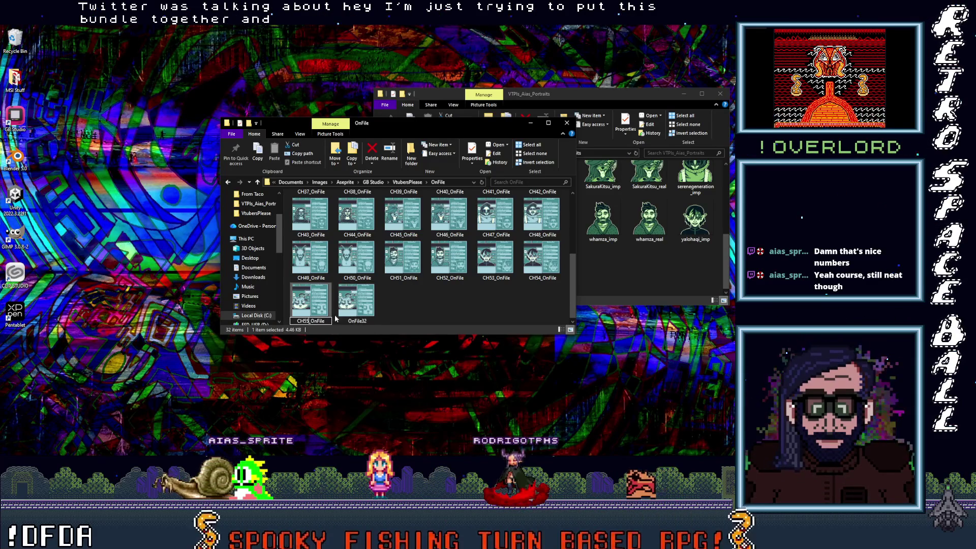
{"action": "left_click", "coordinate": [357, 321]}
{"action": "type", "text": "CH5_OnFile"}
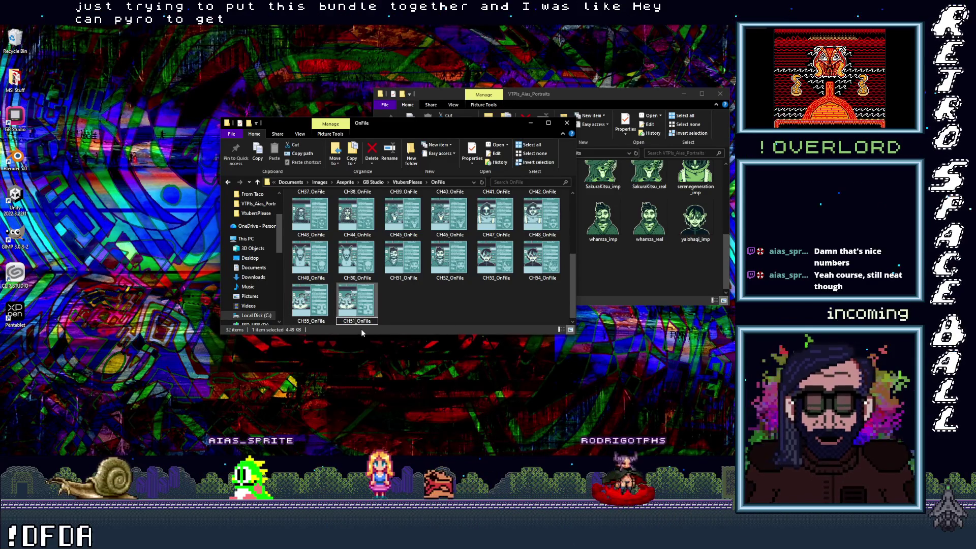
{"action": "key", "text": "BackSpace"}
{"action": "type", "text": "6"}
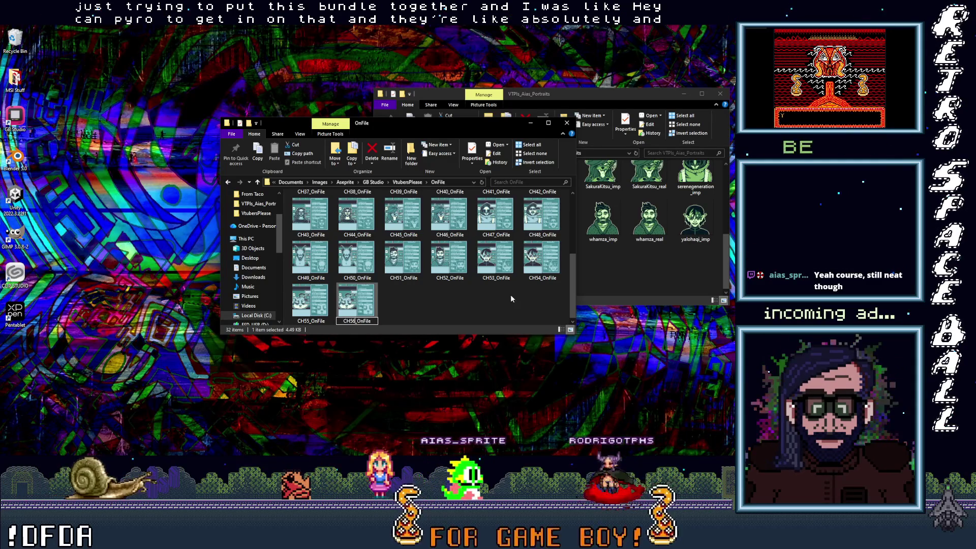
{"action": "key", "text": "Return"}
{"action": "left_click", "coordinate": [462, 307]}
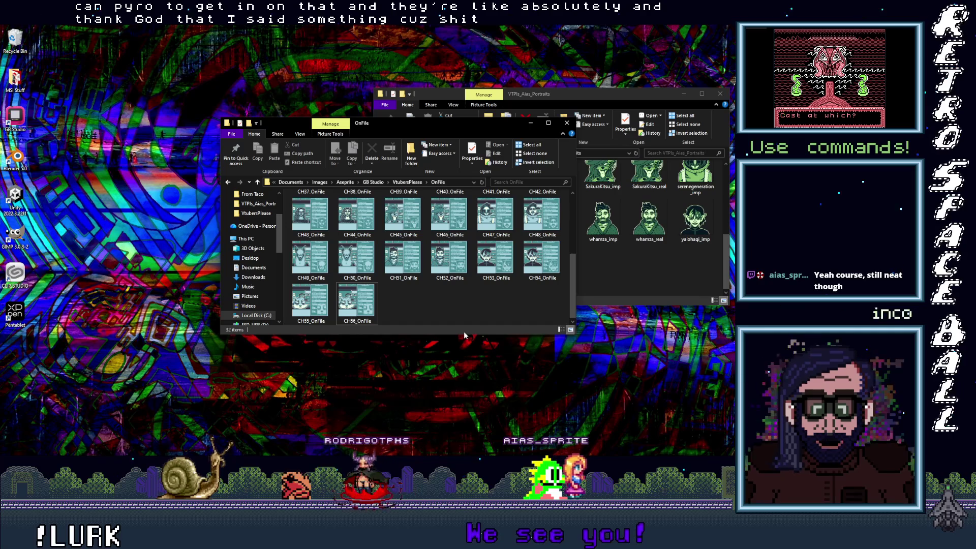
Select all 32 CHxx_OnFile PNGs and copy them
{"action": "left_click_drag", "start_coordinate": [466, 334], "coordinate": [464, 438]}
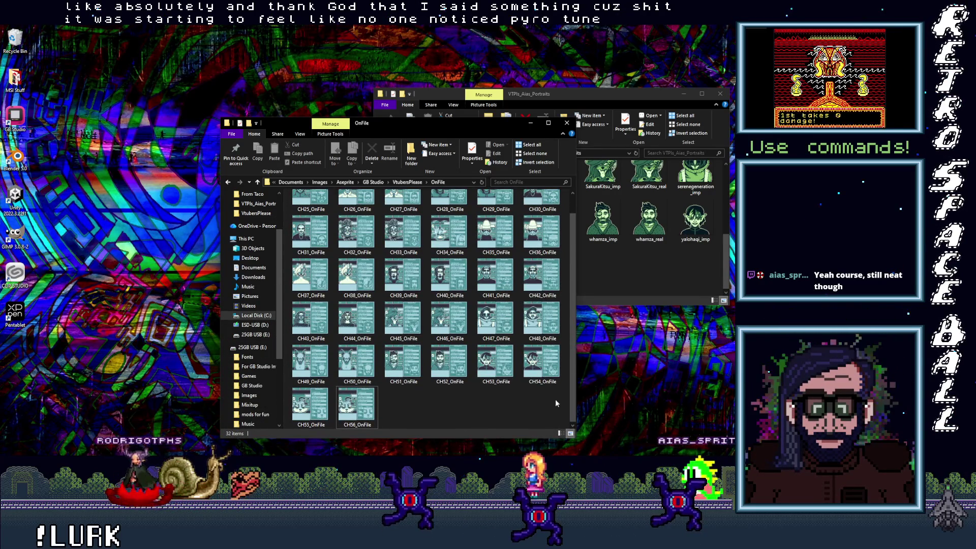
{"action": "scroll", "coordinate": [572, 359], "scroll_direction": "up", "scroll_amount": 1}
{"action": "scroll", "coordinate": [572, 359], "scroll_direction": "down", "scroll_amount": 1}
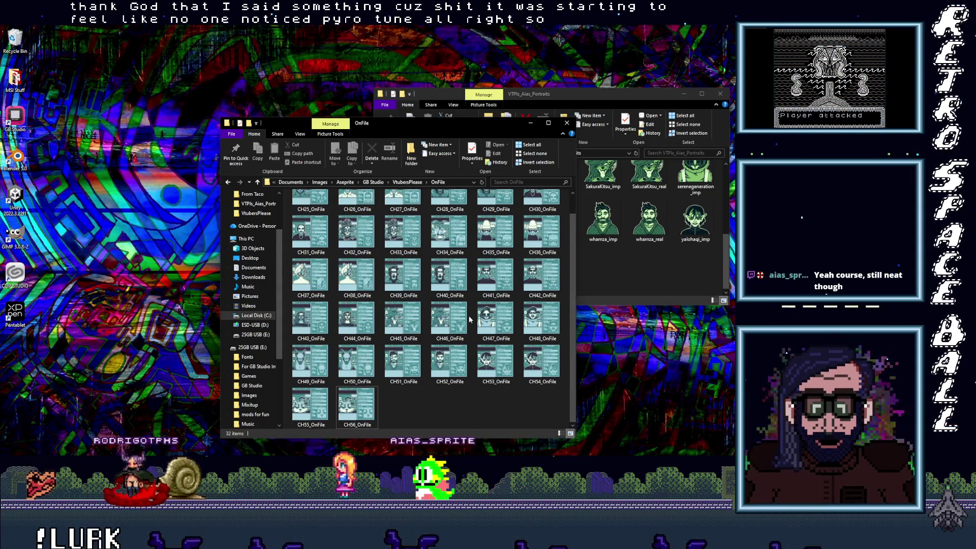
{"action": "mouse_move", "coordinate": [557, 416]}
{"action": "left_mouse_down"}
{"action": "mouse_move", "coordinate": [305, 198]}
{"action": "mouse_move", "coordinate": [288, 162]}
{"action": "left_mouse_up"}
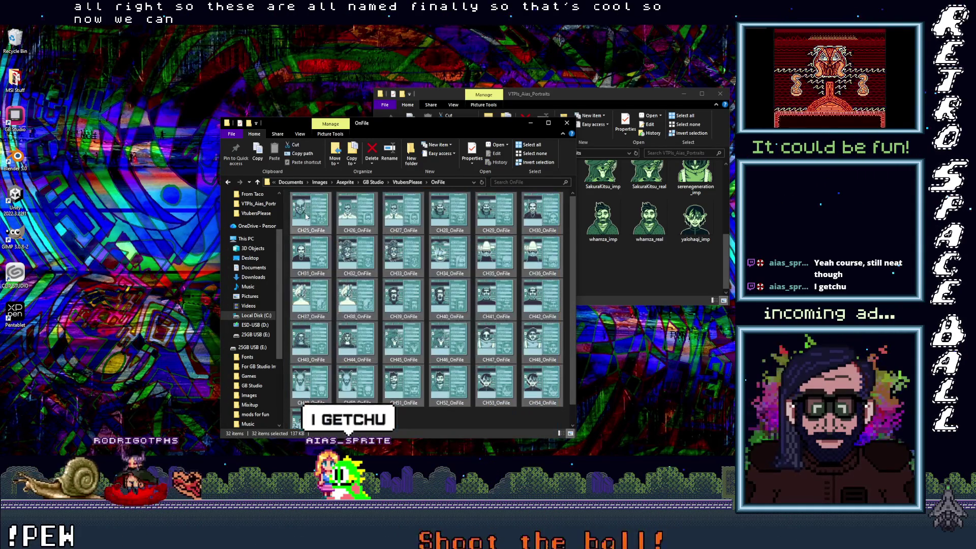
{"action": "right_click", "coordinate": [307, 215]}
{"action": "left_click", "coordinate": [324, 330]}
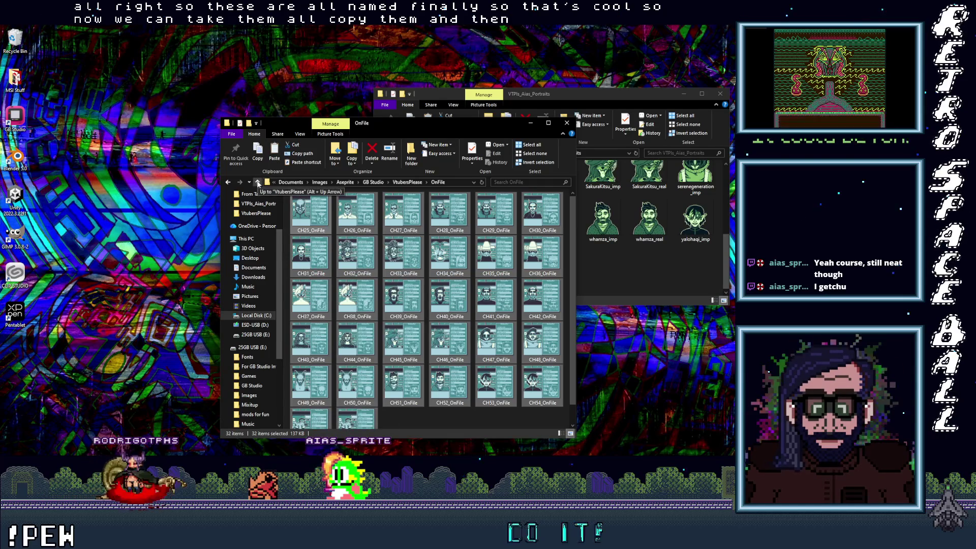
Paste the 32 OnFile images into Documents > GB Studio > Projects > VJam > assets > backgrounds
{"action": "left_click", "coordinate": [257, 182]}
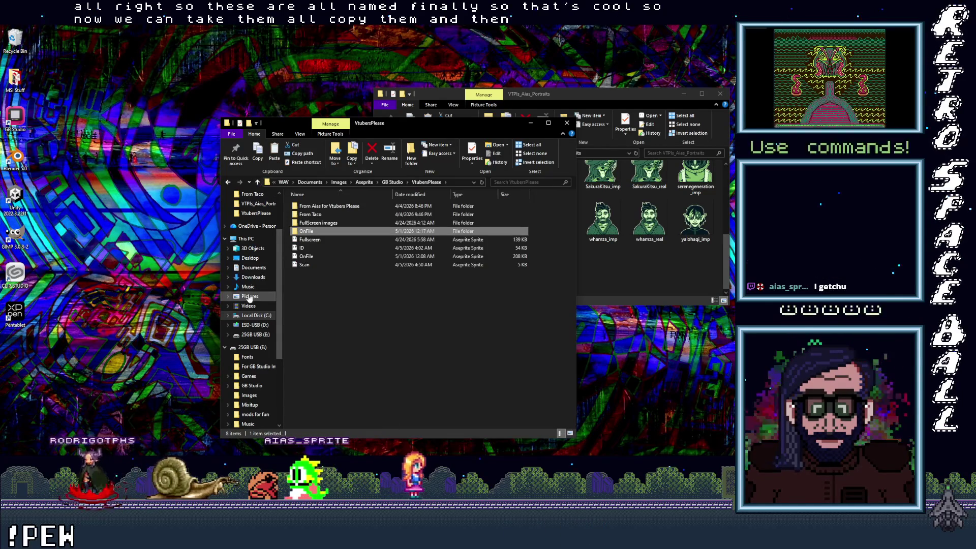
{"action": "left_click", "coordinate": [251, 268]}
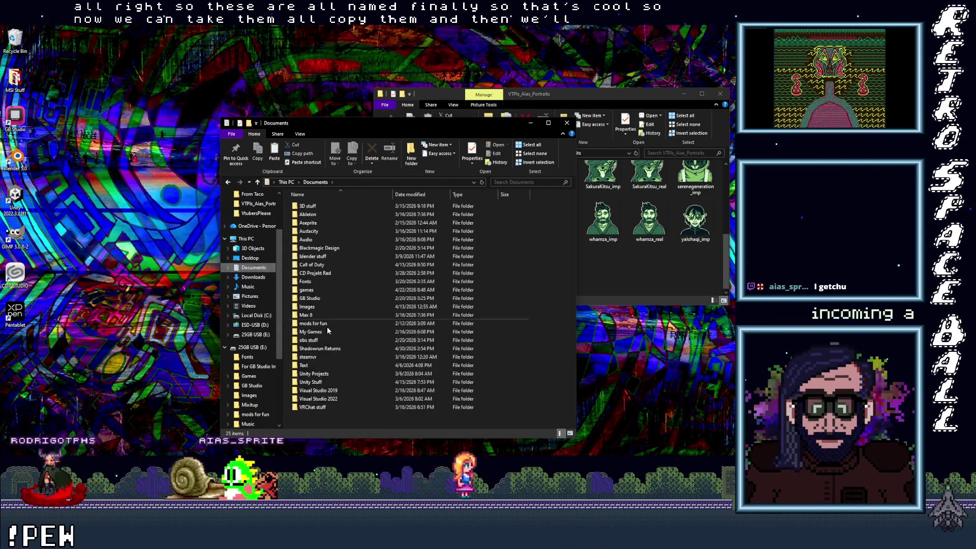
{"action": "left_click", "coordinate": [311, 299]}
{"action": "double_click", "coordinate": [312, 300]}
{"action": "double_click", "coordinate": [305, 207]}
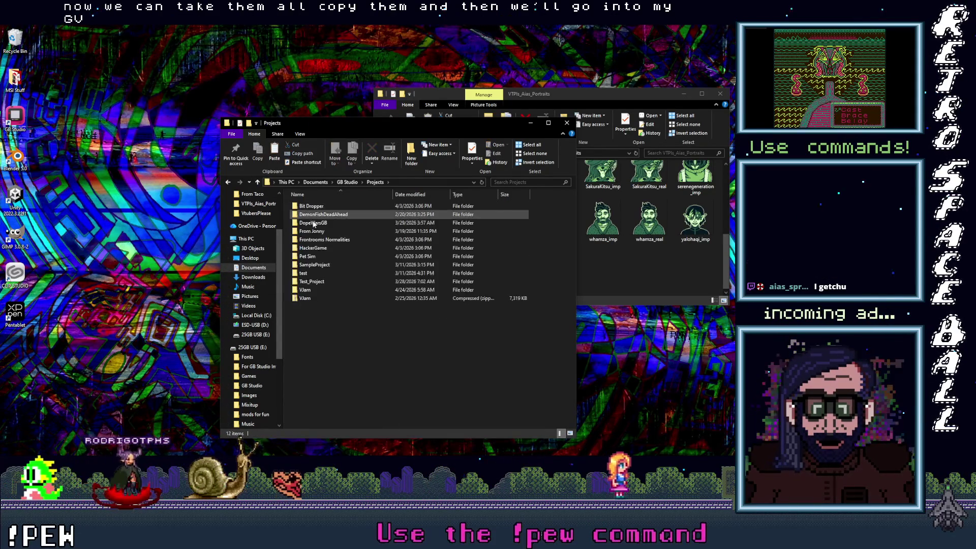
{"action": "double_click", "coordinate": [305, 290]}
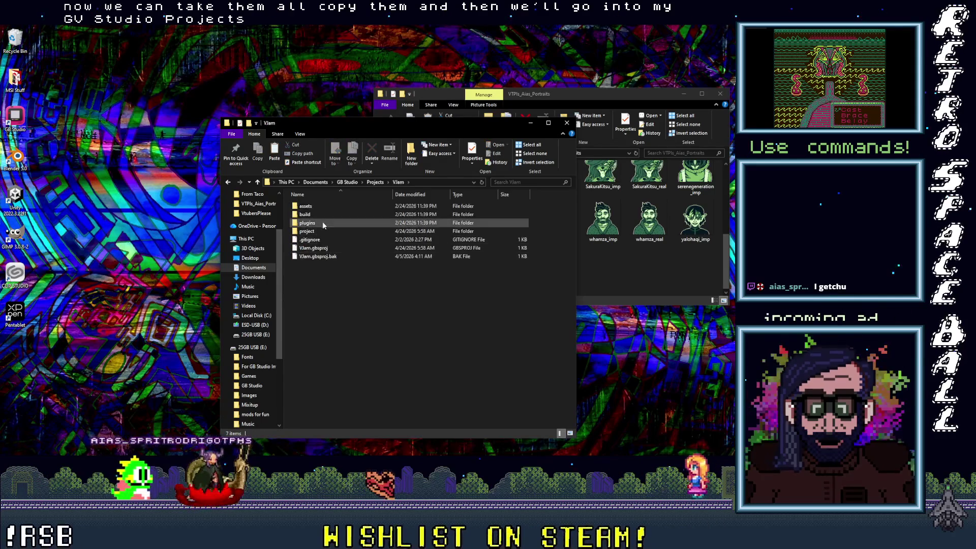
{"action": "double_click", "coordinate": [315, 209]}
{"action": "double_click", "coordinate": [305, 214]}
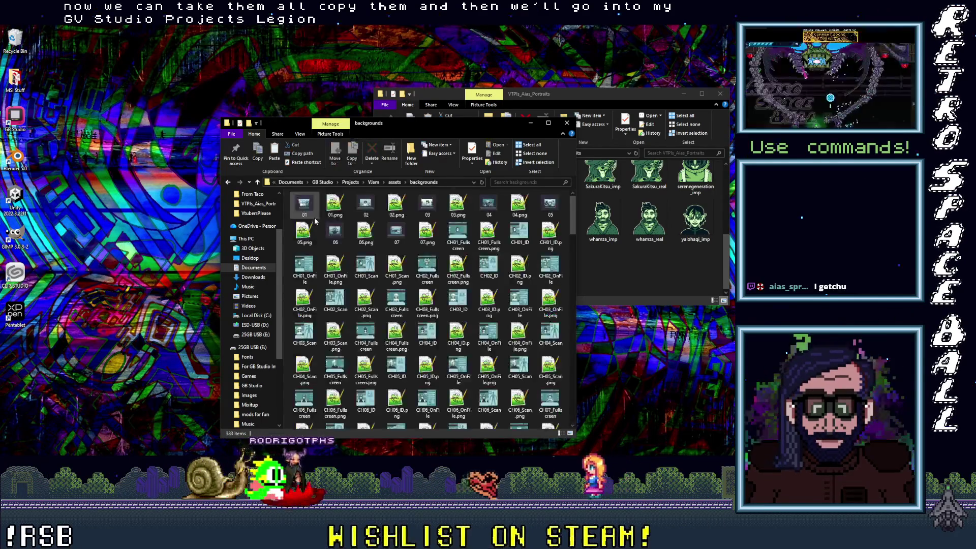
{"action": "right_click", "coordinate": [286, 275]}
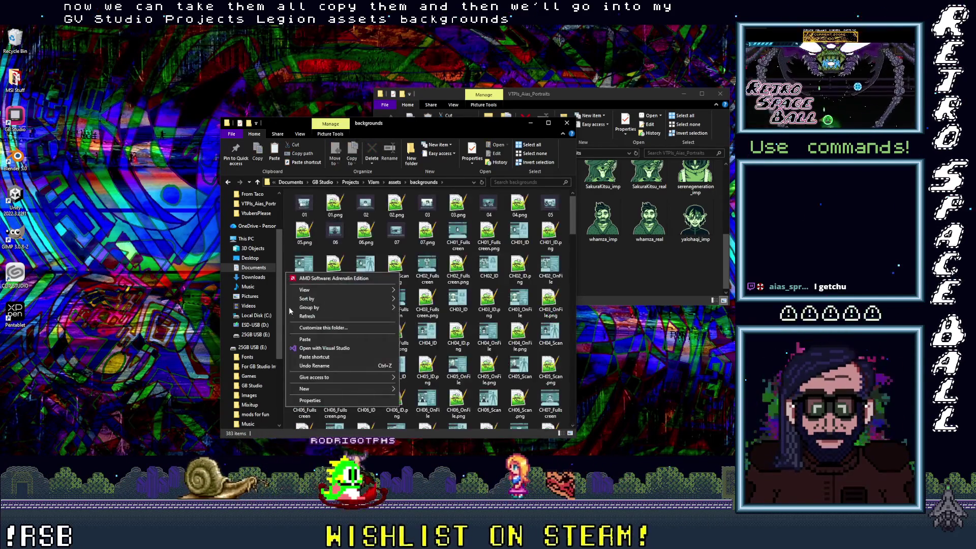
{"action": "left_click", "coordinate": [305, 340]}
{"action": "scroll", "coordinate": [418, 308], "scroll_direction": "down", "scroll_amount": 3}
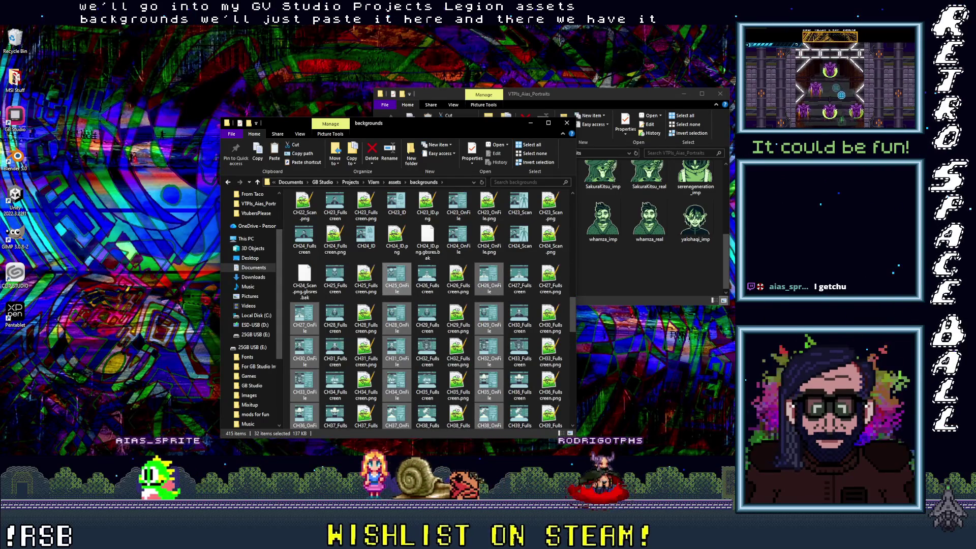
{"action": "key", "text": "alt+Tab"}
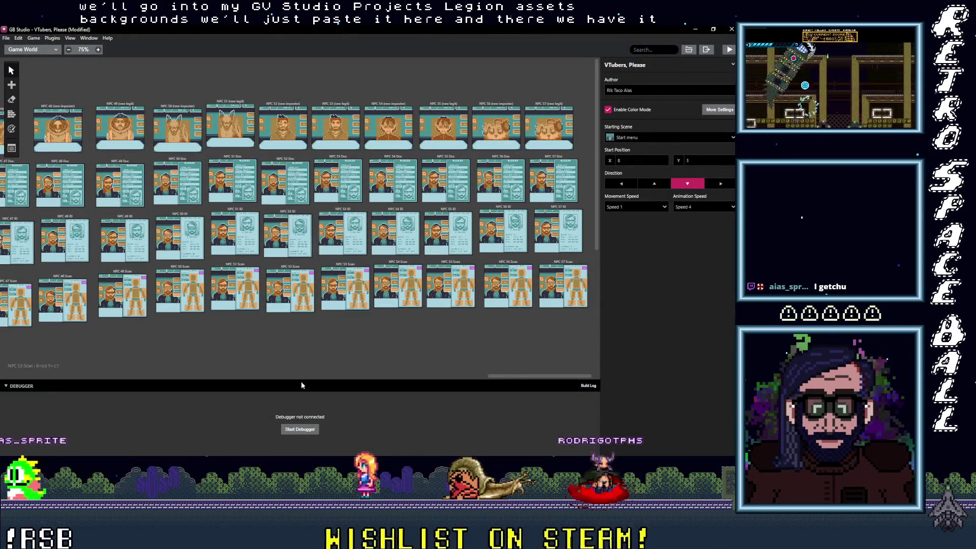
Give the NPC 25 Doc scene the CH25_OnFile background with automatic palettes
{"action": "mouse_move", "coordinate": [515, 377]}
{"action": "left_mouse_down"}
{"action": "mouse_move", "coordinate": [327, 388]}
{"action": "mouse_move", "coordinate": [202, 377]}
{"action": "mouse_move", "coordinate": [222, 377]}
{"action": "left_mouse_up"}
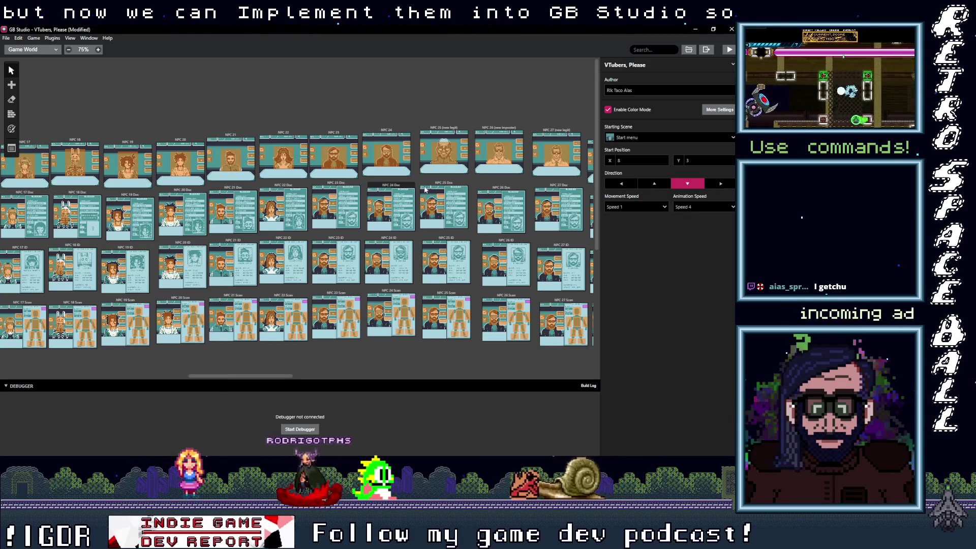
{"action": "left_click", "coordinate": [446, 183]}
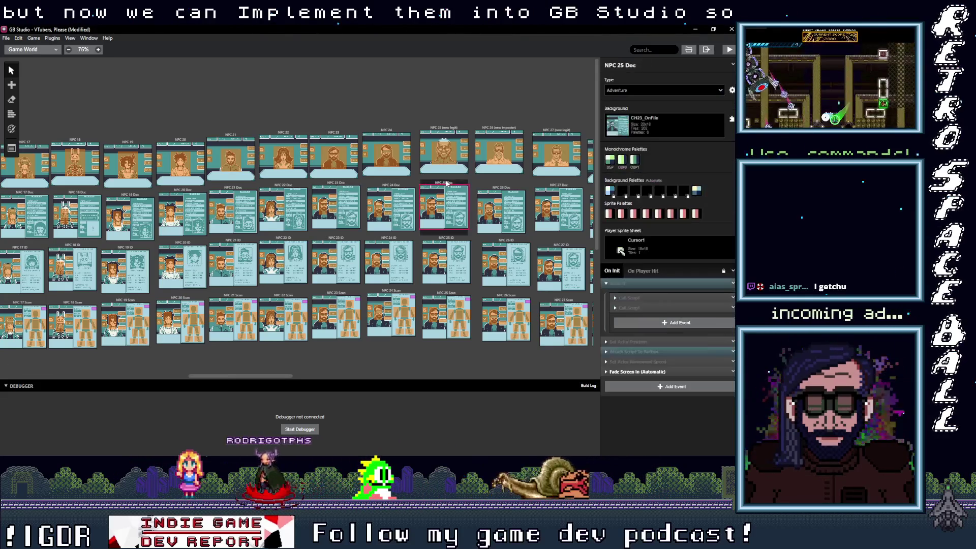
{"action": "left_click", "coordinate": [682, 130]}
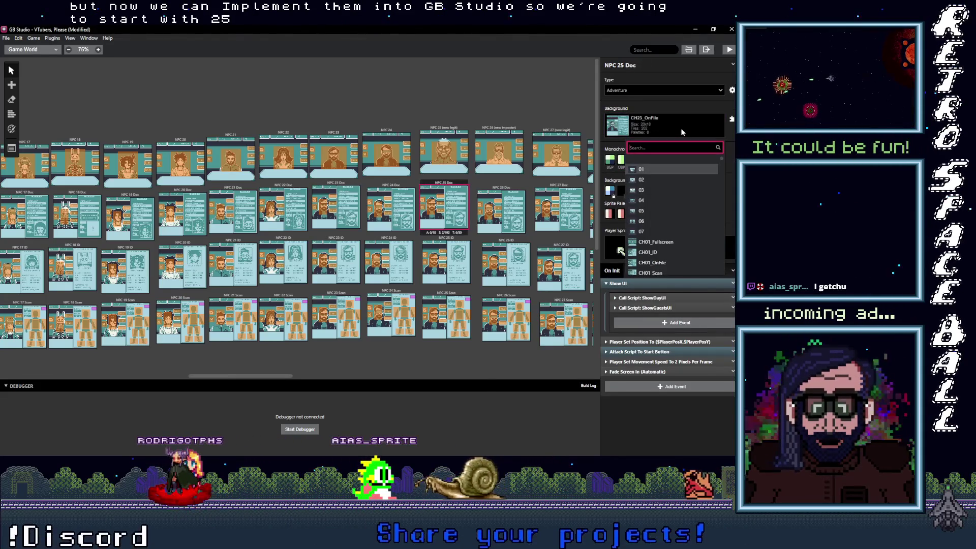
{"action": "type", "text": "25"}
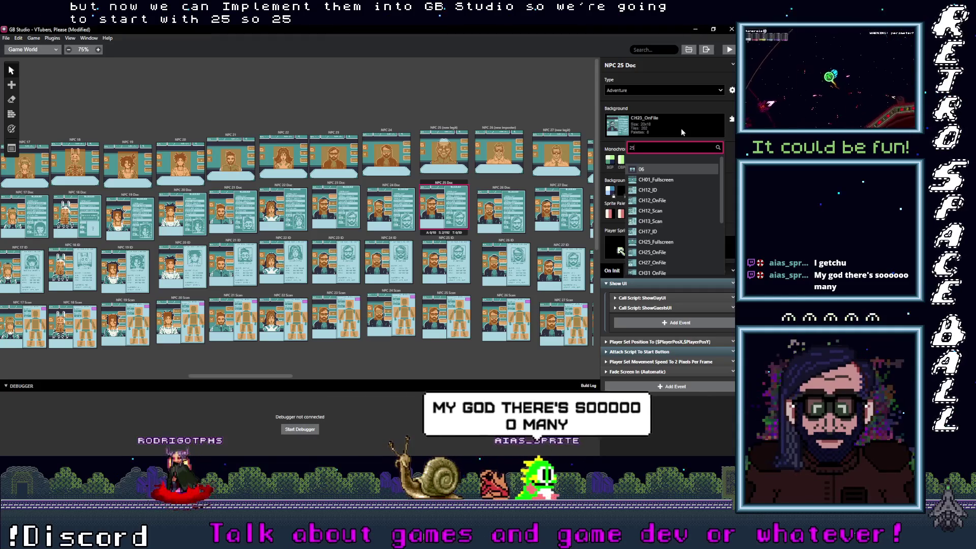
{"action": "type", "text": "_o"}
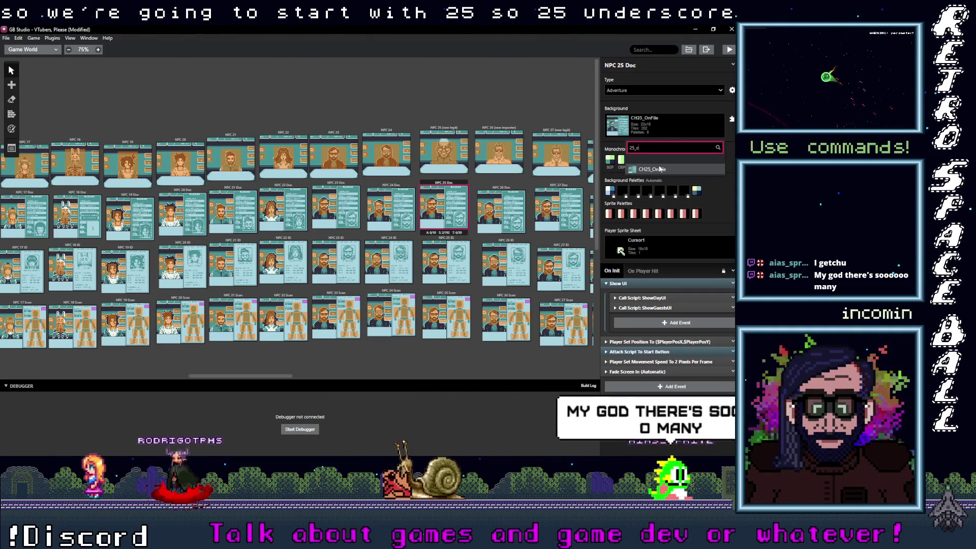
{"action": "left_click", "coordinate": [661, 170]}
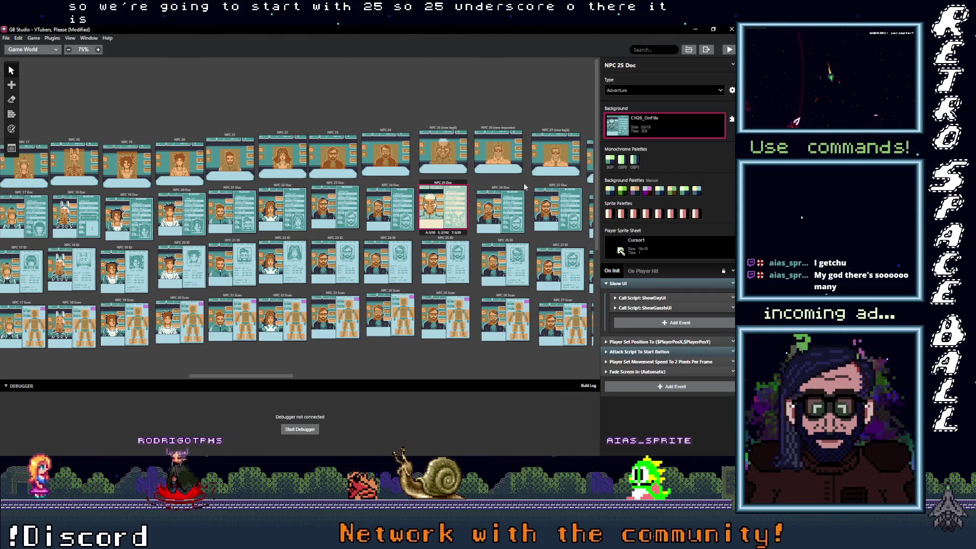
{"action": "scroll", "coordinate": [423, 199], "scroll_direction": "right", "scroll_amount": 3}
{"action": "scroll", "coordinate": [422, 198], "scroll_direction": "right", "scroll_amount": 2}
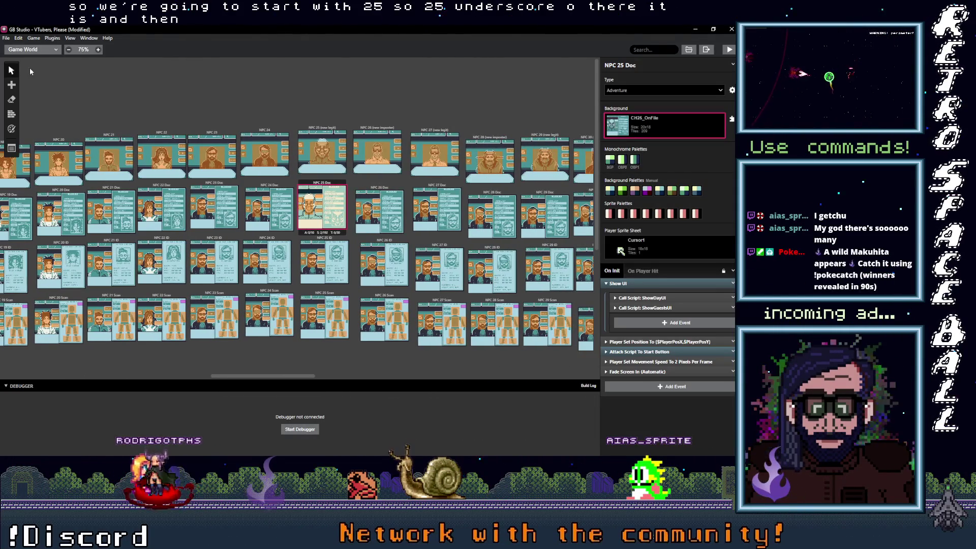
{"action": "left_click", "coordinate": [11, 129]}
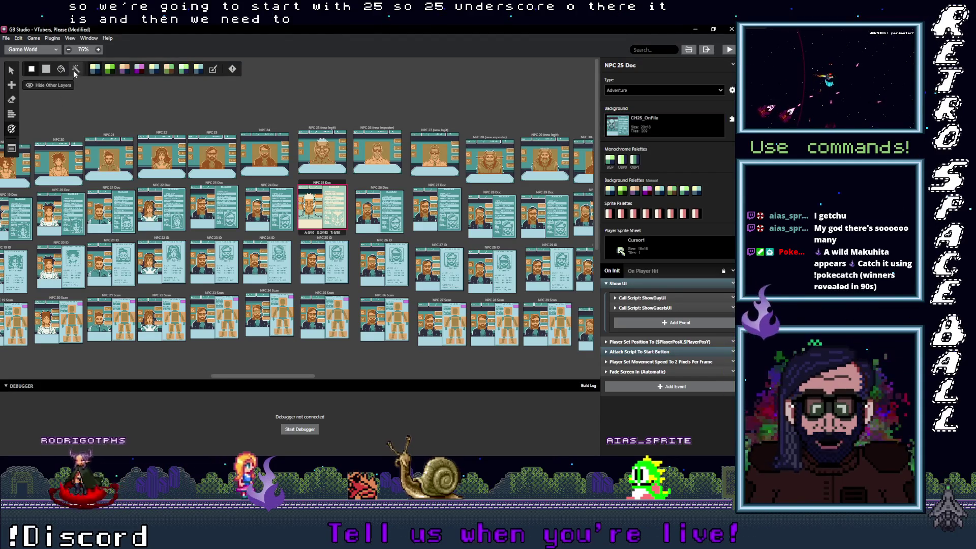
{"action": "left_click", "coordinate": [214, 68]}
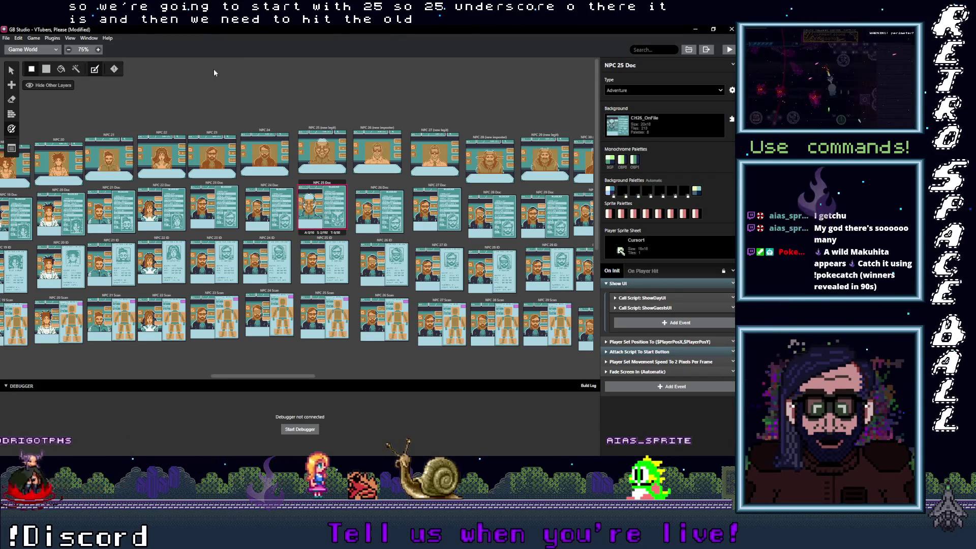
Assign CH26_OnFile as the NPC 26 Doc scene's background
{"action": "left_click", "coordinate": [380, 190]}
{"action": "left_click", "coordinate": [663, 124]}
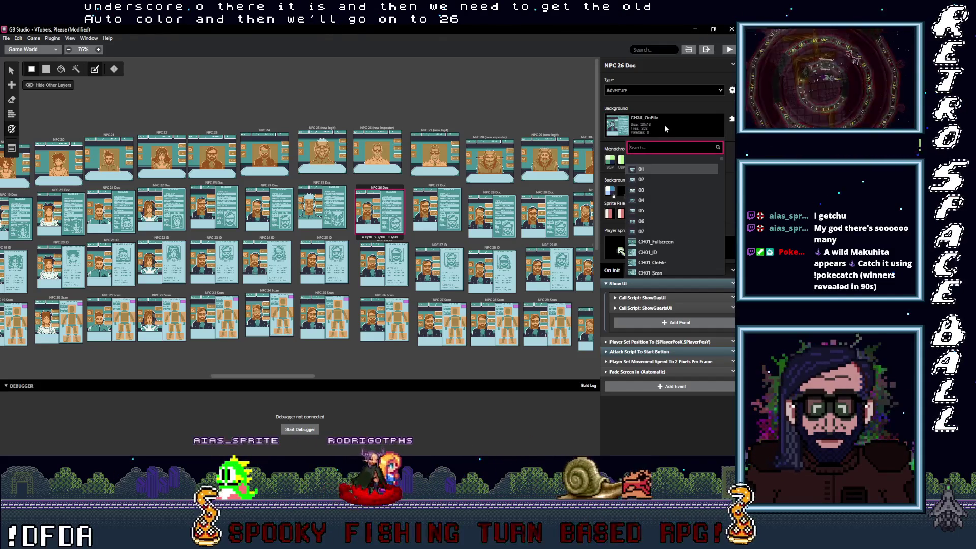
{"action": "type", "text": "2"}
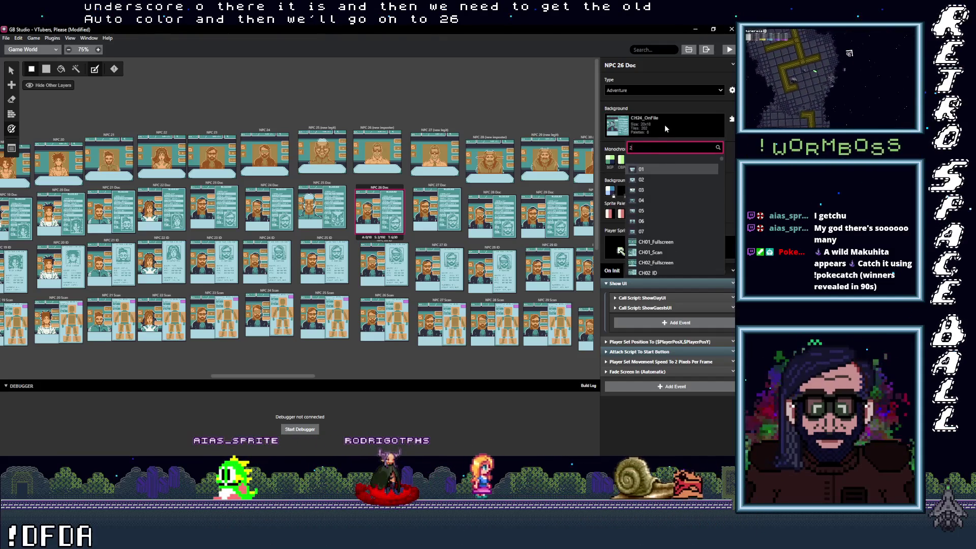
{"action": "type", "text": "6_"}
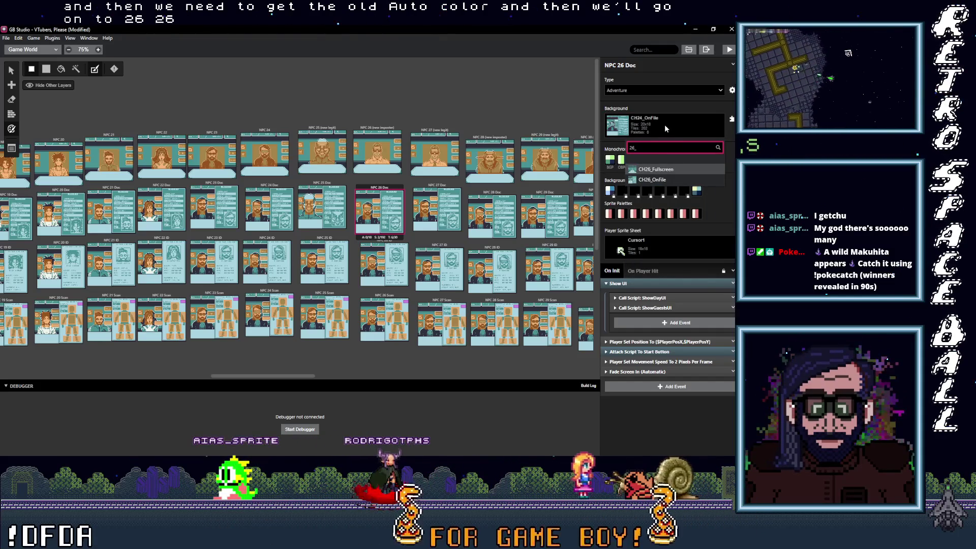
{"action": "type", "text": "o"}
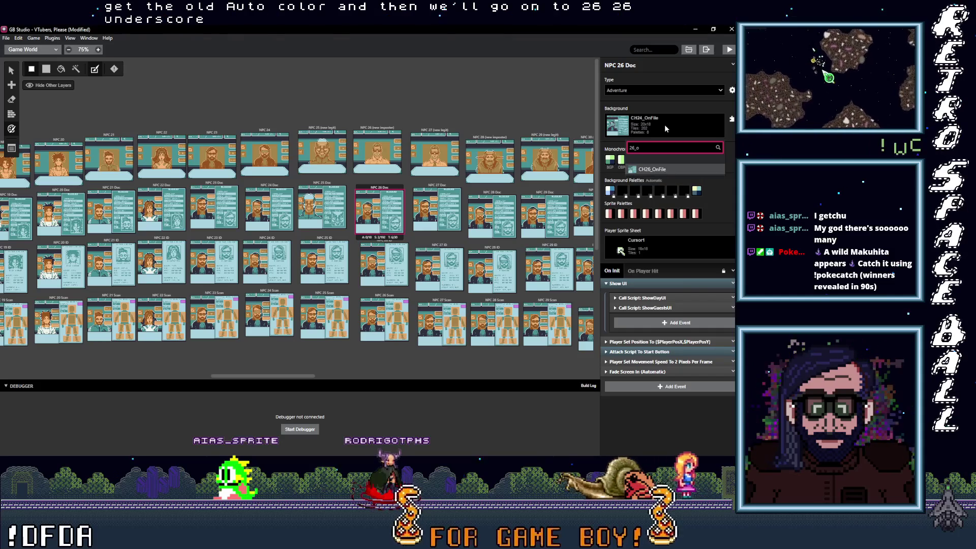
{"action": "left_click", "coordinate": [666, 170]}
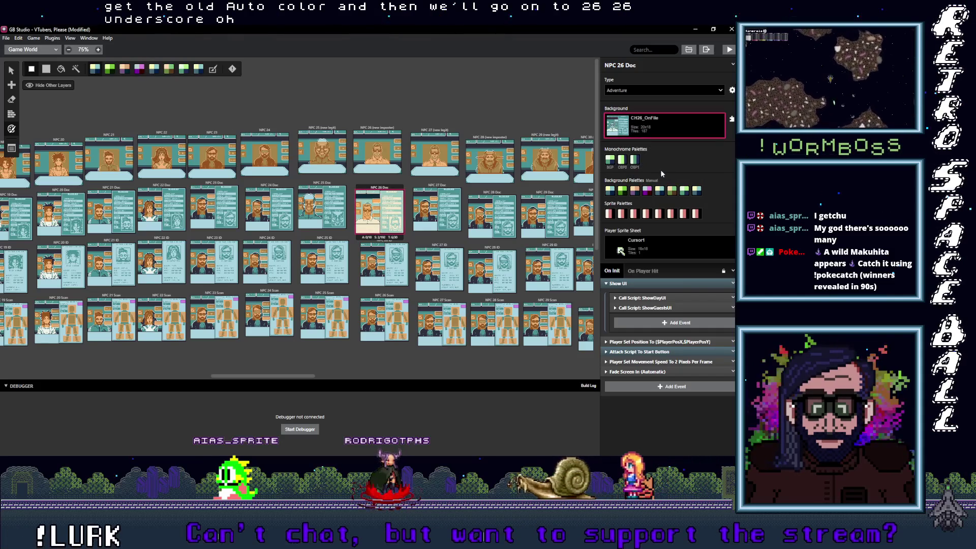
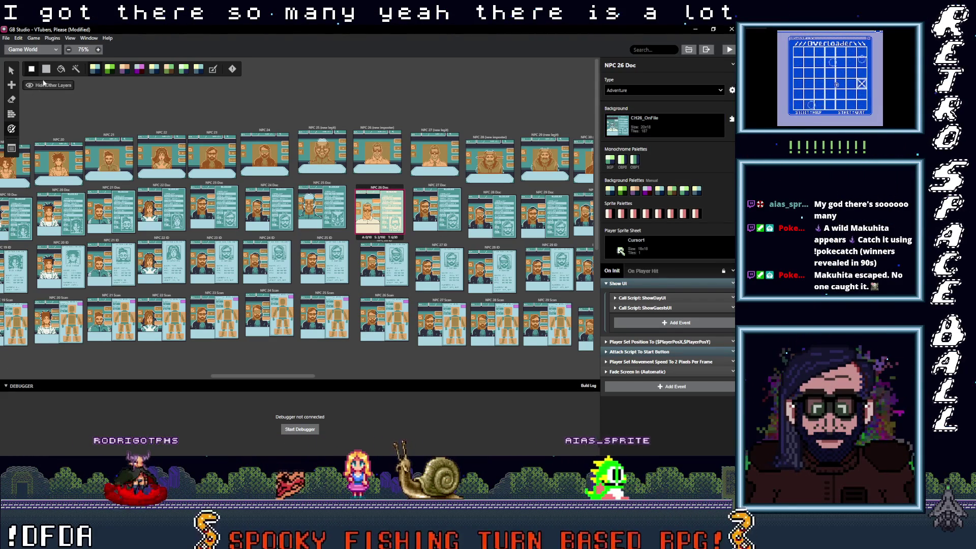
Turn on automatic palettes for NPC 26 Doc and give NPC 27 Doc the CH27_OnFile background
{"action": "left_click", "coordinate": [194, 69]}
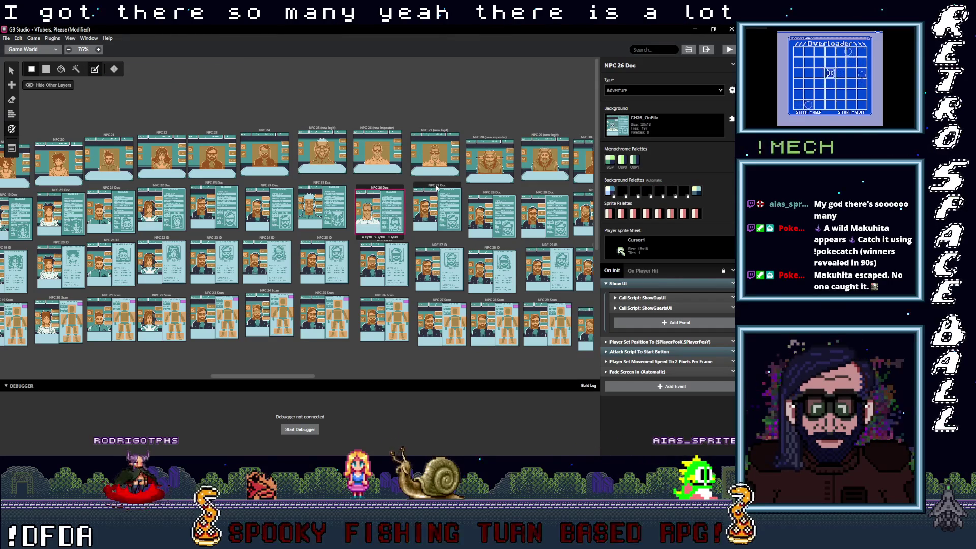
{"action": "left_click", "coordinate": [436, 187]}
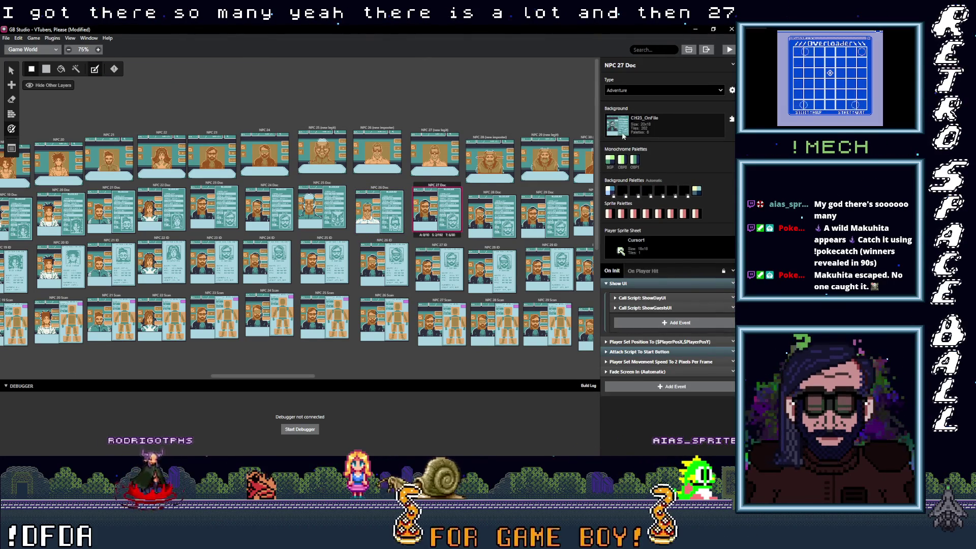
{"action": "left_click", "coordinate": [661, 125]}
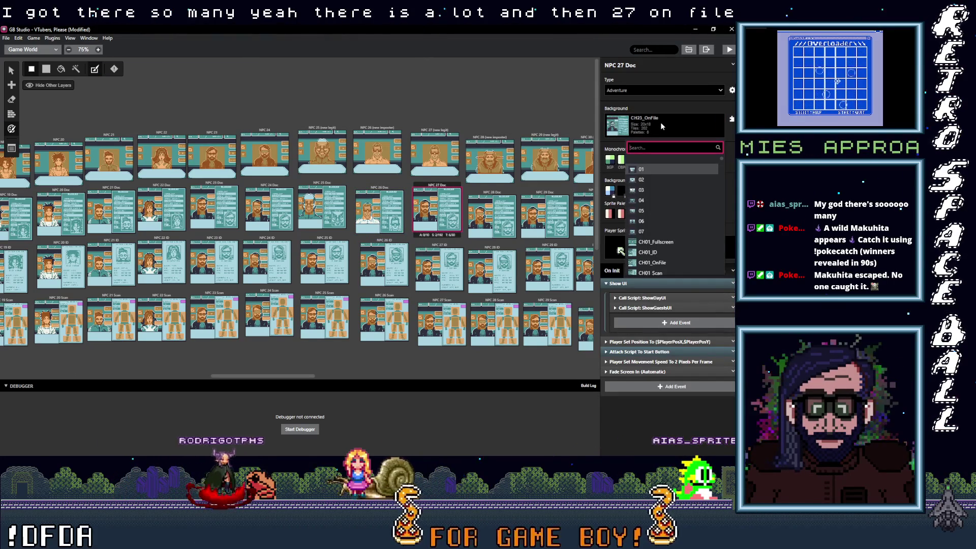
{"action": "type", "text": "27_o"}
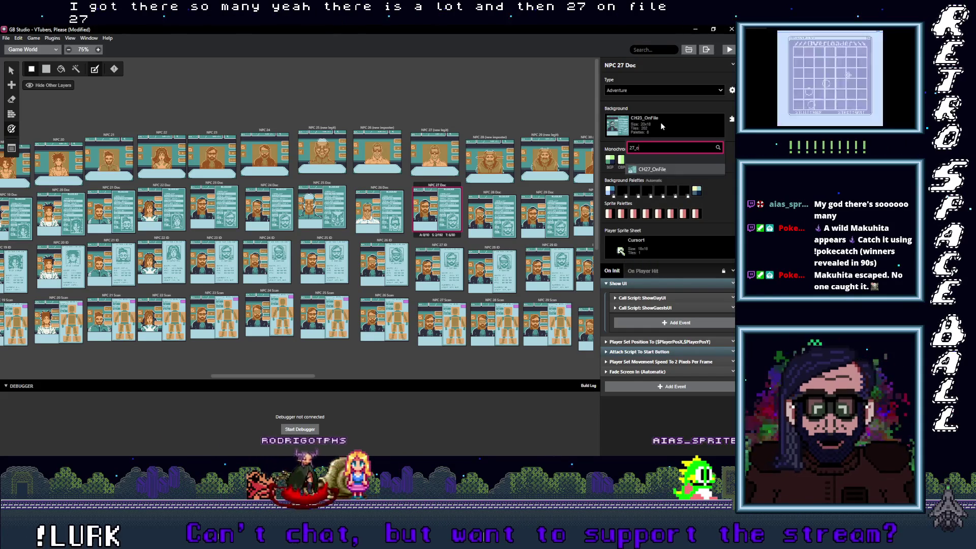
{"action": "left_click", "coordinate": [652, 169]}
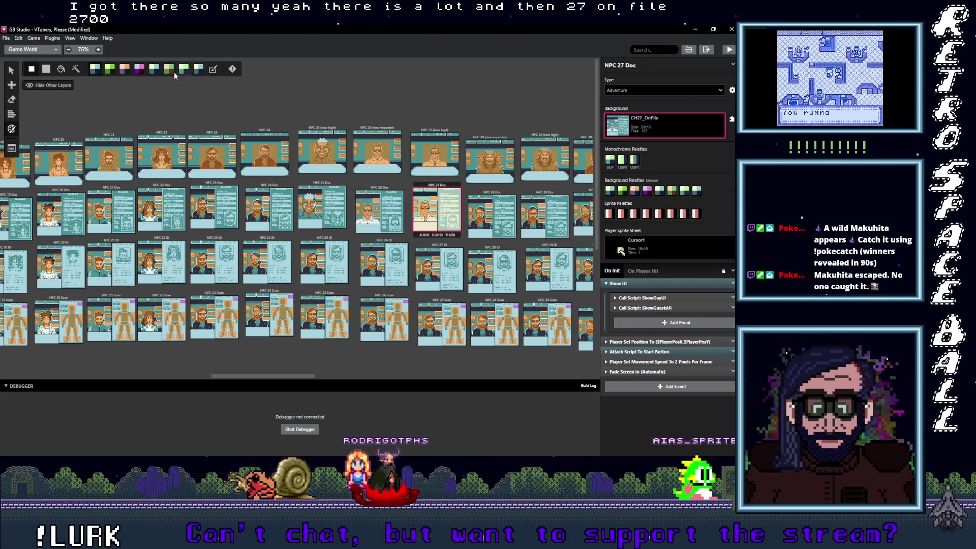
Give the NPC 28 Doc scene the CH28_OnFile background
{"action": "left_click", "coordinate": [495, 194]}
{"action": "left_click", "coordinate": [641, 123]}
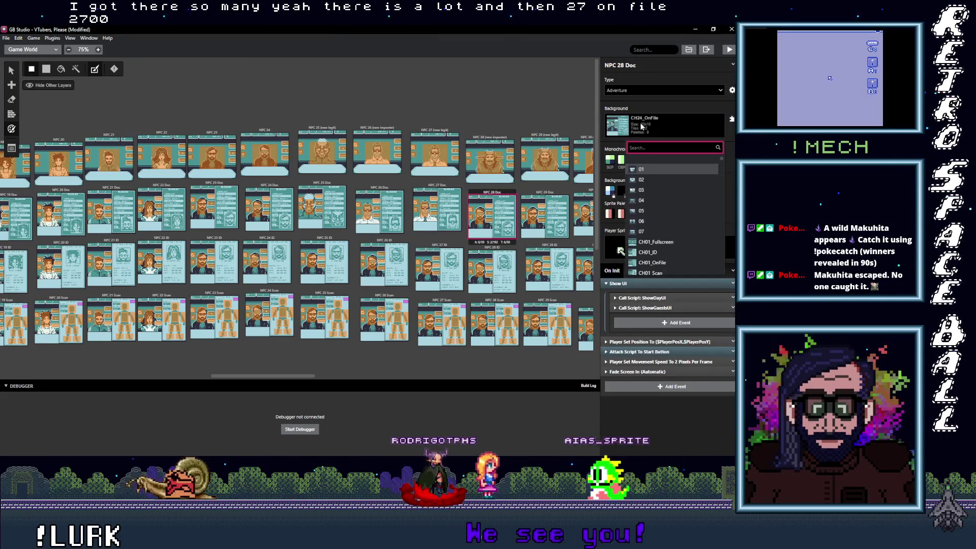
{"action": "type", "text": "28_o"}
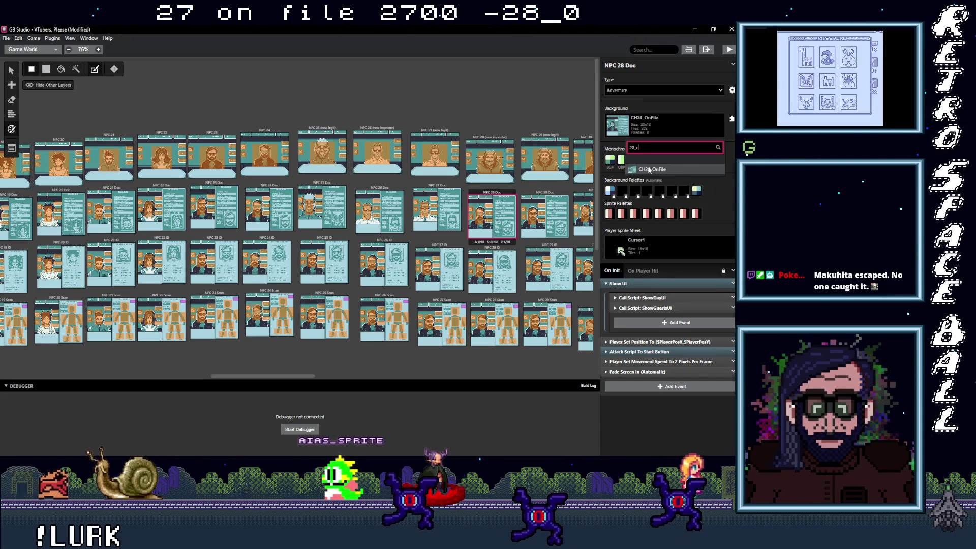
{"action": "key", "text": "Return"}
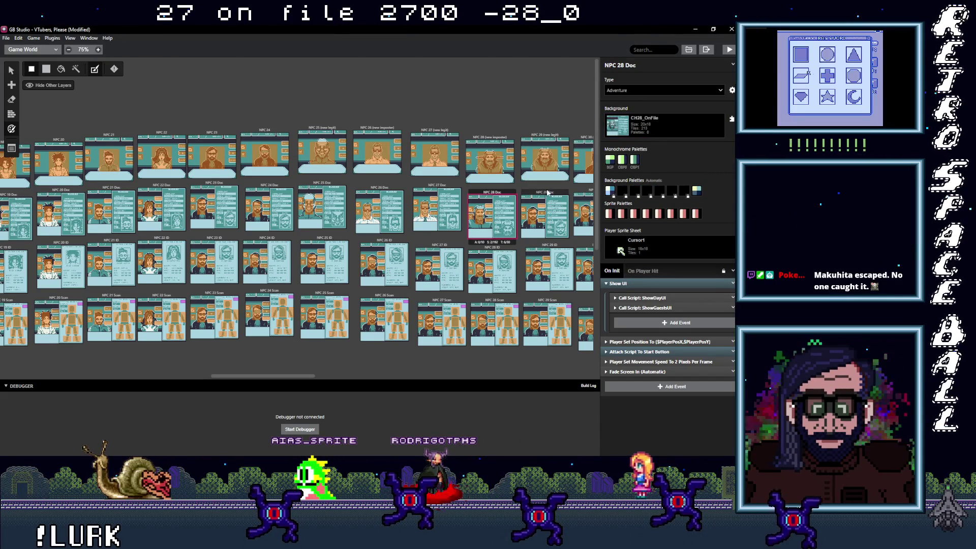
Give NPC 29 Doc the CH29_OnFile background with automatic background palettes
{"action": "left_click", "coordinate": [544, 216]}
{"action": "left_click", "coordinate": [646, 124]}
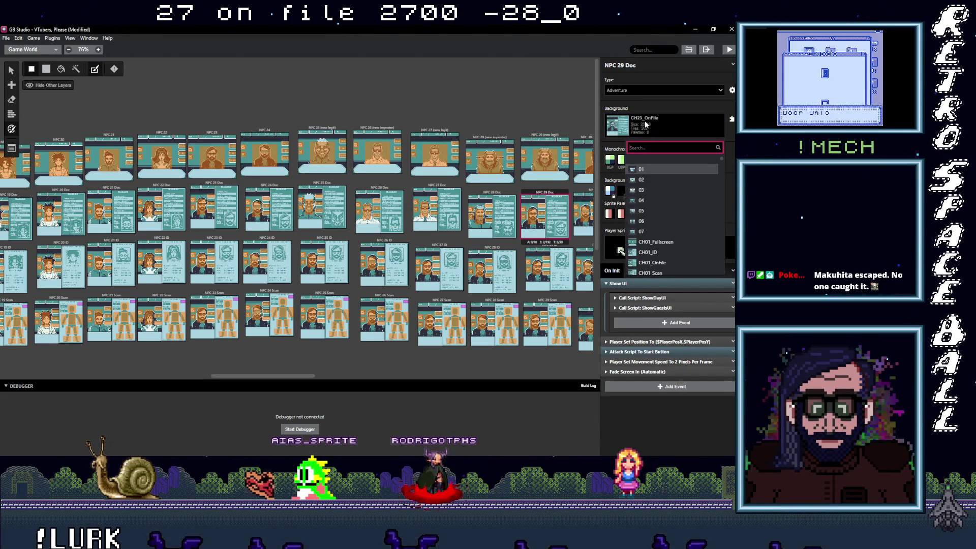
{"action": "type", "text": "29_o"}
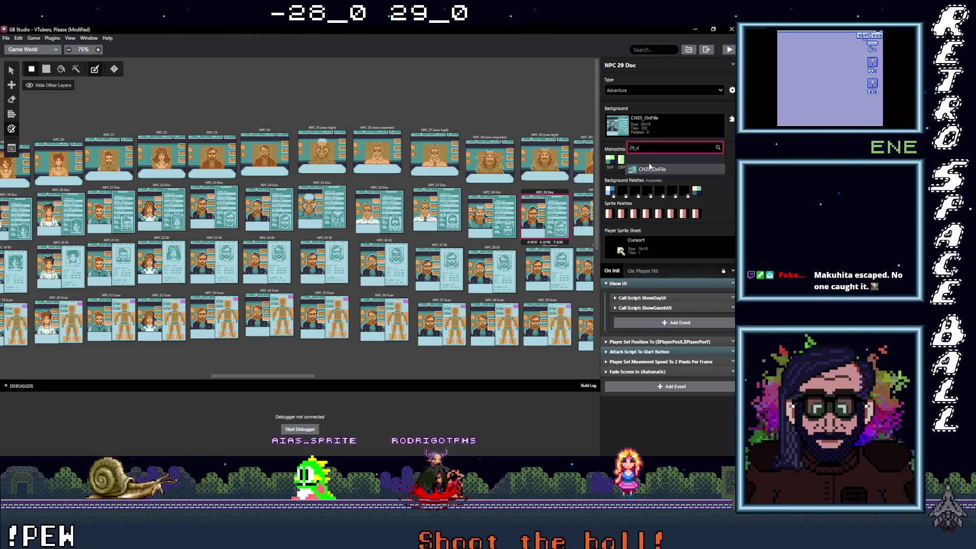
{"action": "left_click", "coordinate": [650, 168]}
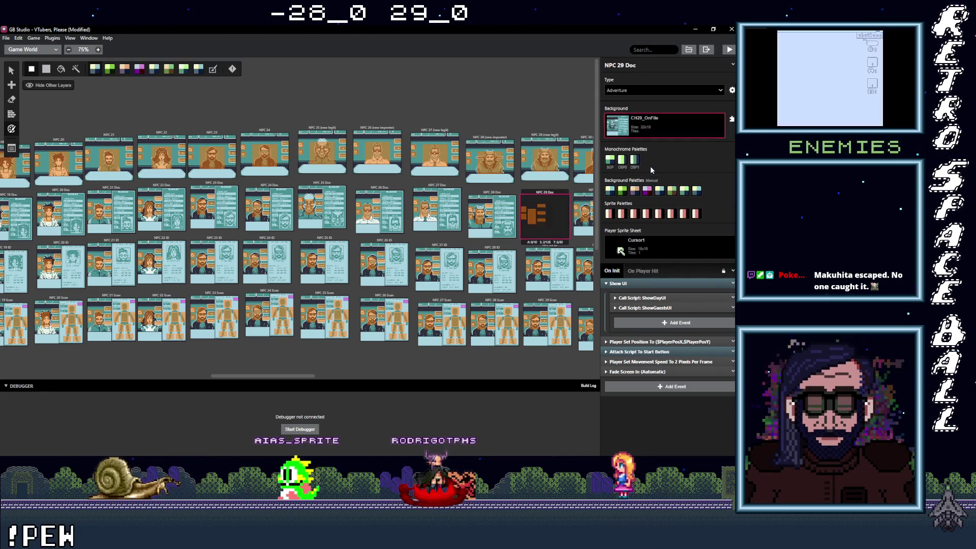
{"action": "left_click", "coordinate": [214, 71]}
{"action": "left_click_drag", "start_coordinate": [297, 375], "coordinate": [349, 376]}
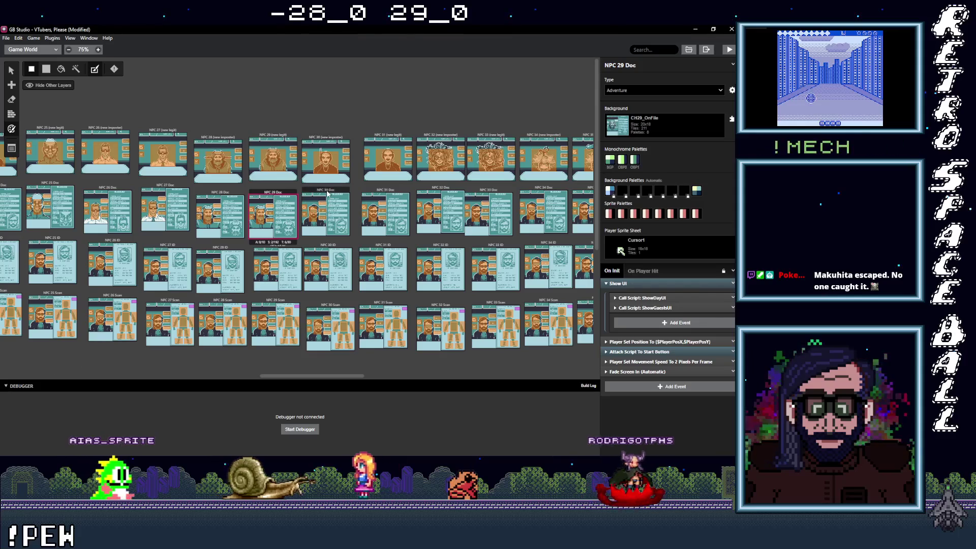
Assign CH30_OnFile and CH31_OnFile as backgrounds of NPC 30 Doc and NPC 31 Doc
{"action": "left_click", "coordinate": [328, 193]}
{"action": "left_click", "coordinate": [658, 118]}
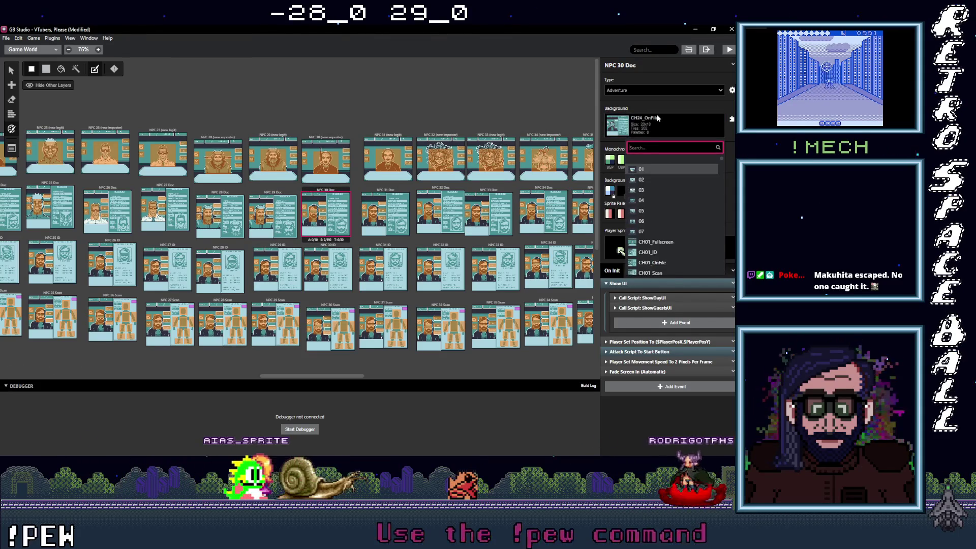
{"action": "type", "text": "30"}
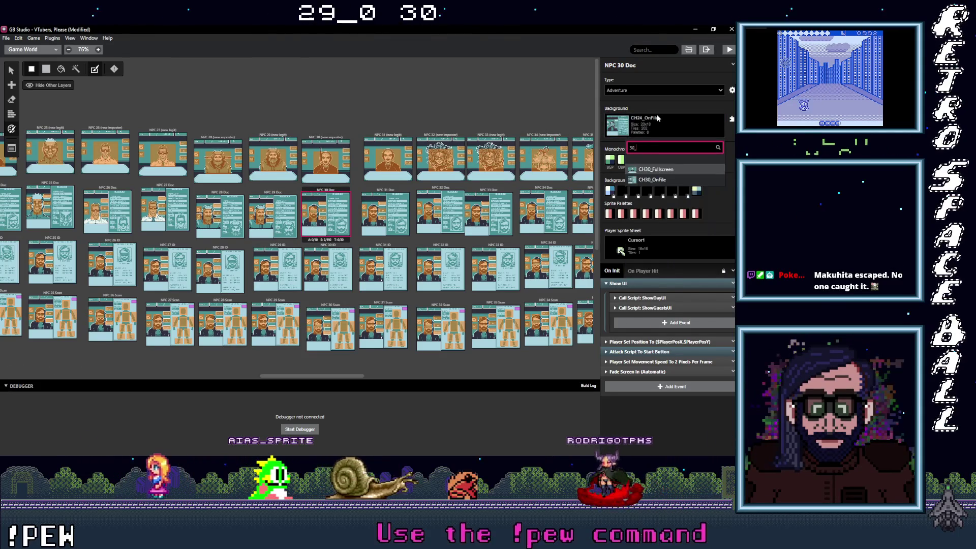
{"action": "type", "text": "_o"}
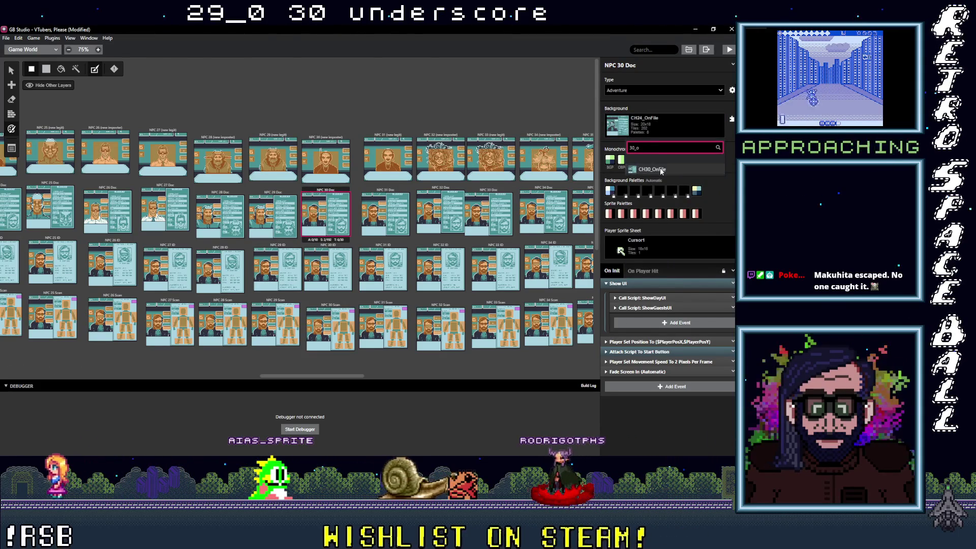
{"action": "left_click", "coordinate": [661, 170]}
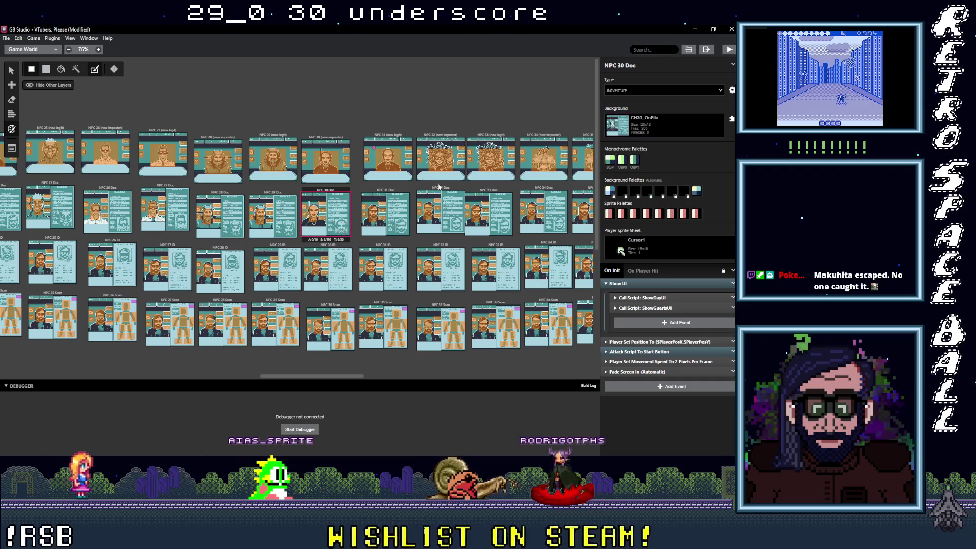
{"action": "left_click", "coordinate": [675, 127]}
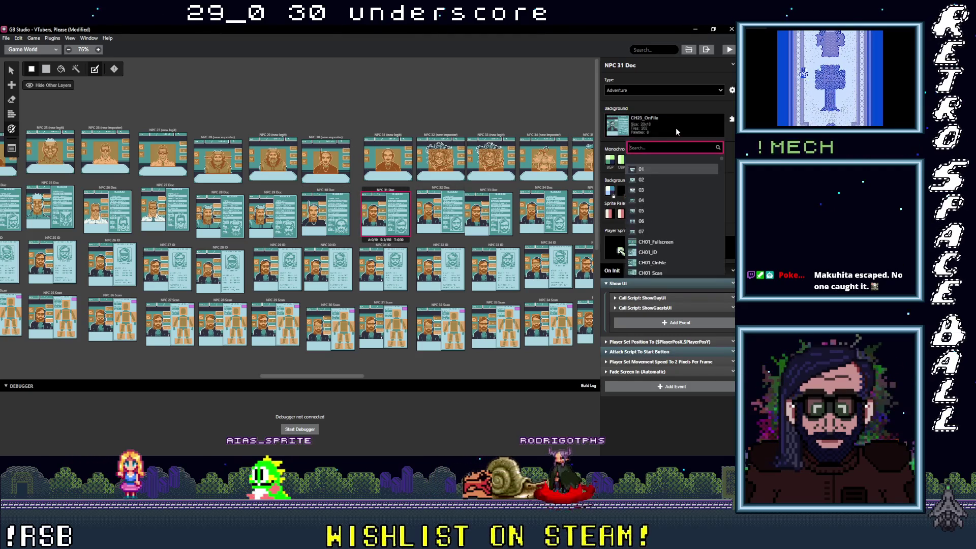
{"action": "type", "text": "31_o"}
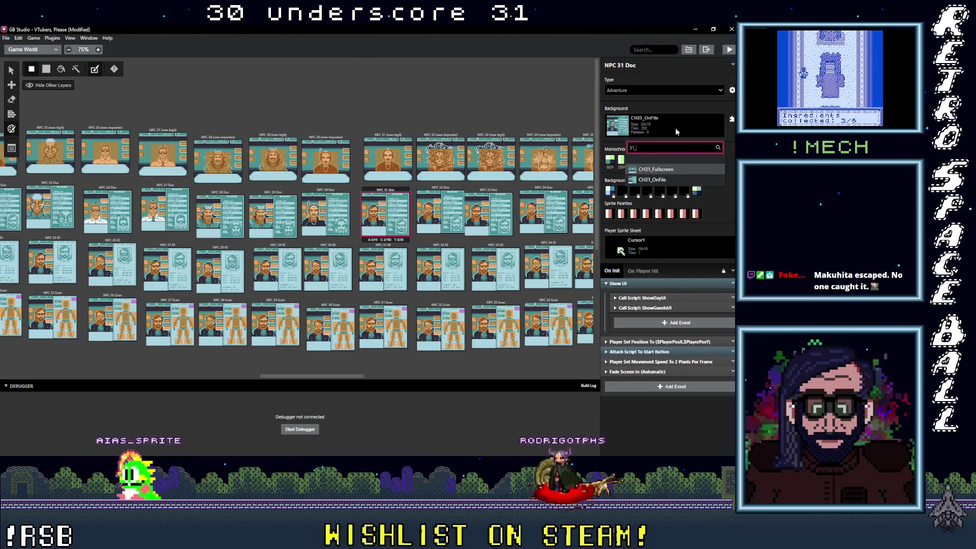
{"action": "key", "text": "Return"}
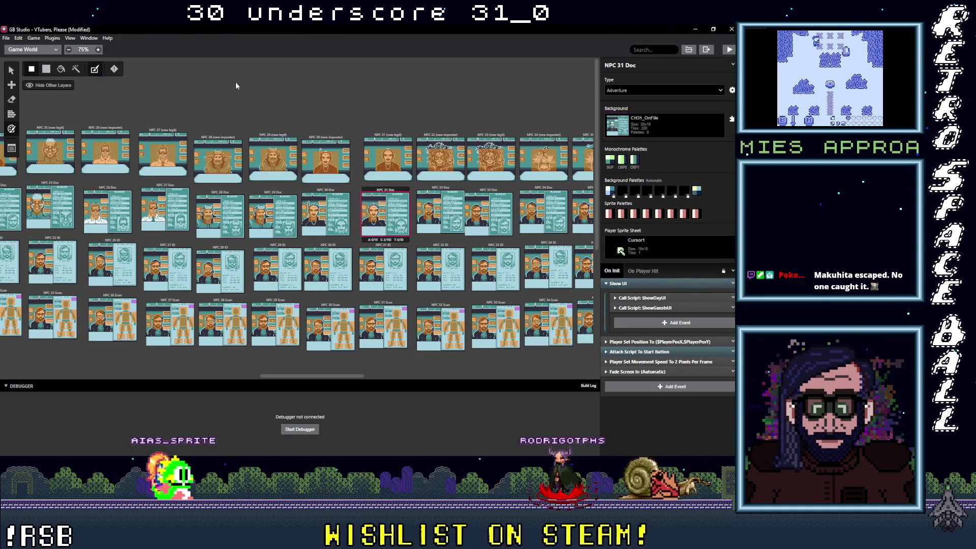
Assign CH32_OnFile and CH33_OnFile as backgrounds of NPC 32 Doc and NPC 33 Doc
{"action": "left_click", "coordinate": [440, 211]}
{"action": "left_click", "coordinate": [660, 123]}
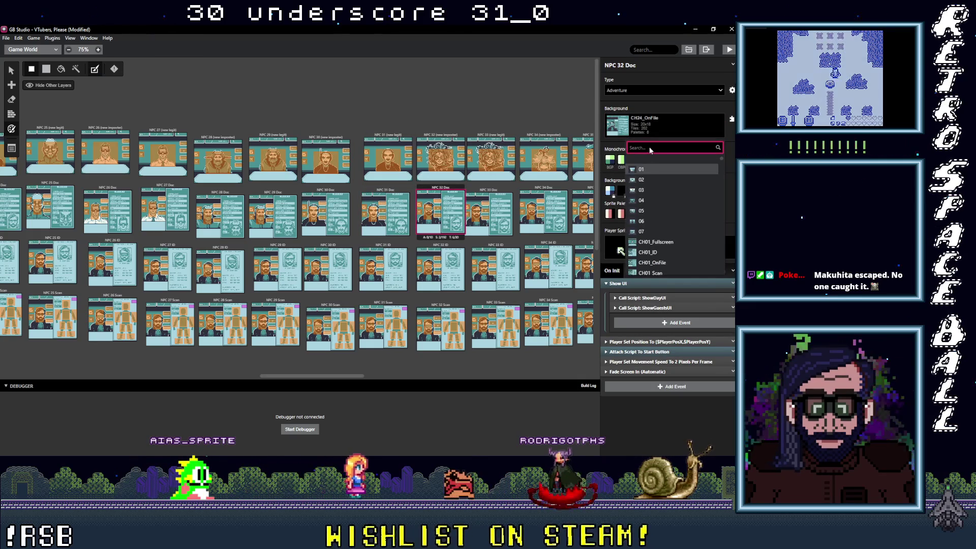
{"action": "type", "text": "32"}
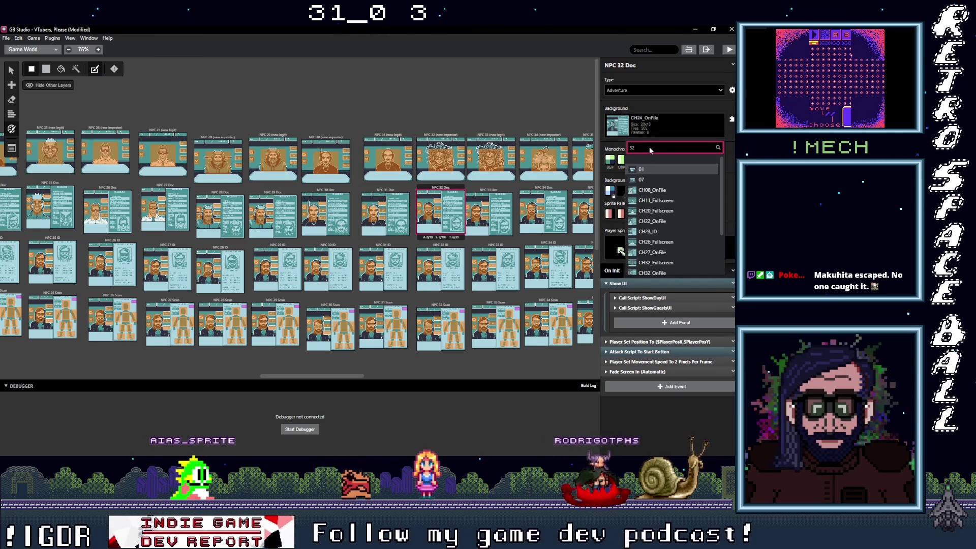
{"action": "type", "text": "_o"}
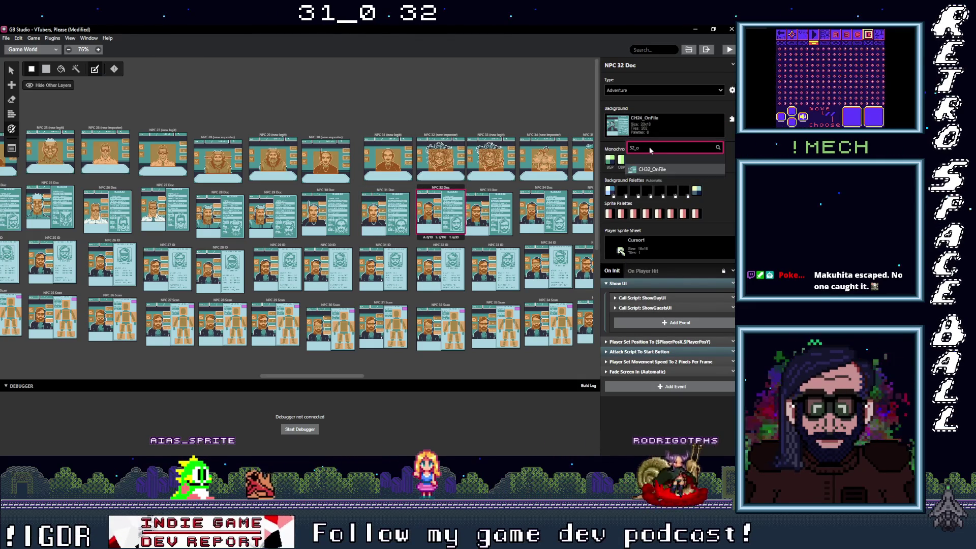
{"action": "left_click_drag", "start_coordinate": [635, 148], "coordinate": [647, 147]}
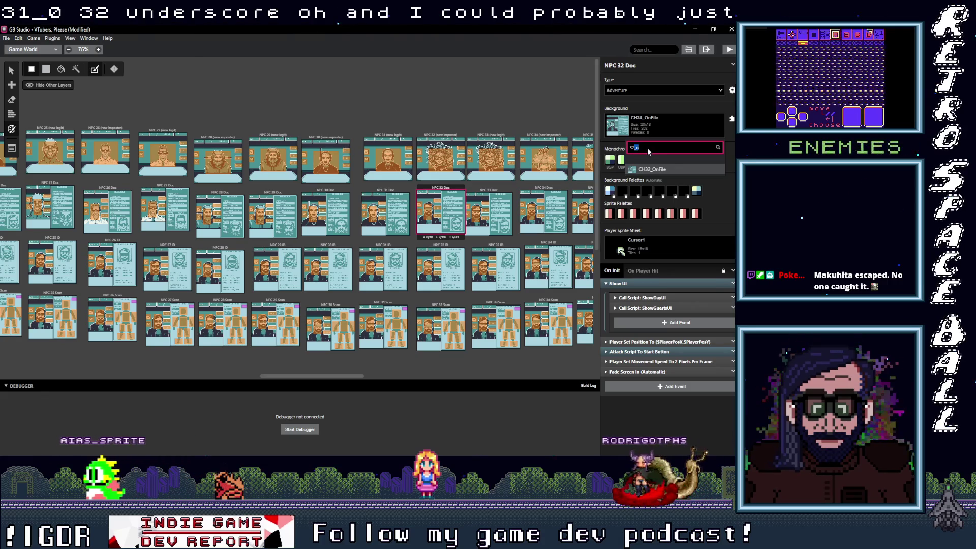
{"action": "left_click", "coordinate": [670, 169]}
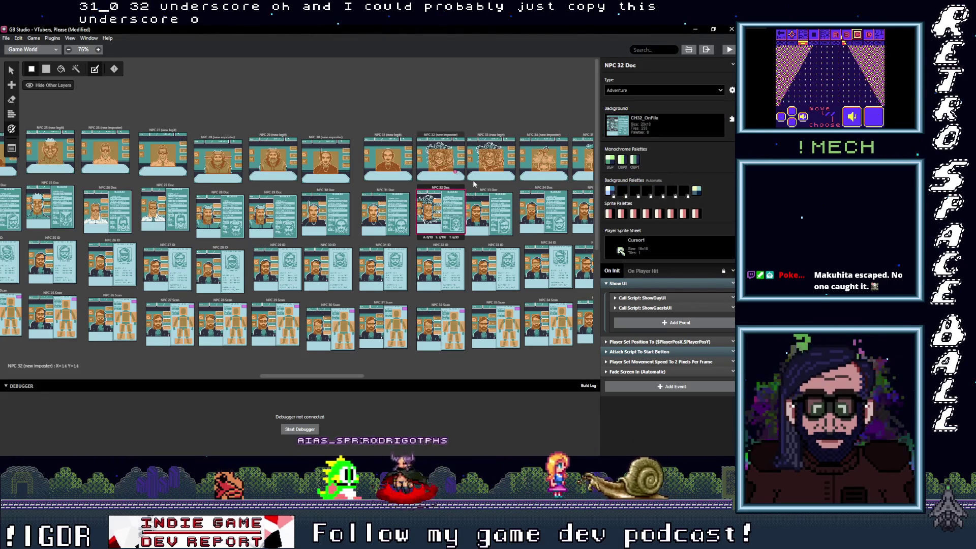
{"action": "left_click", "coordinate": [488, 211]}
{"action": "left_click", "coordinate": [663, 127]}
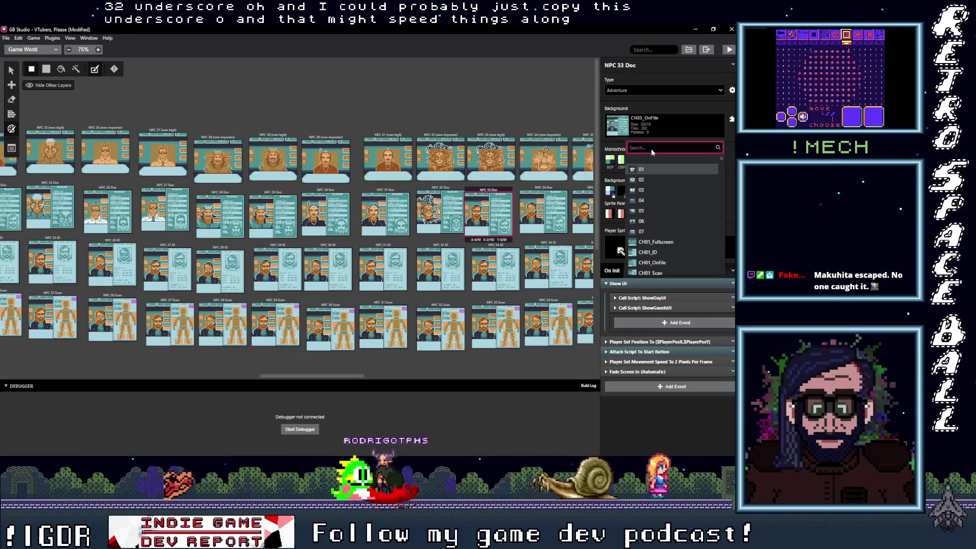
{"action": "type", "text": "33"}
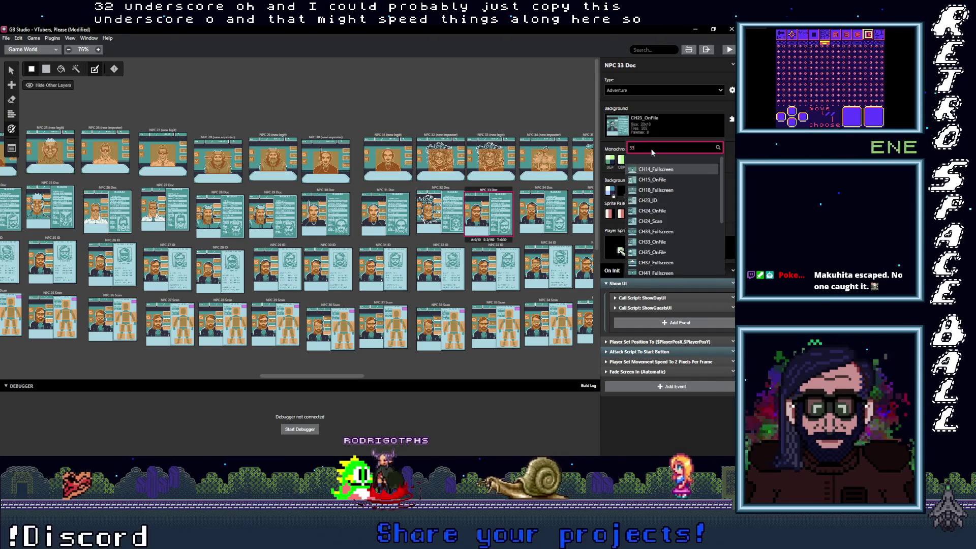
{"action": "left_click", "coordinate": [682, 179]}
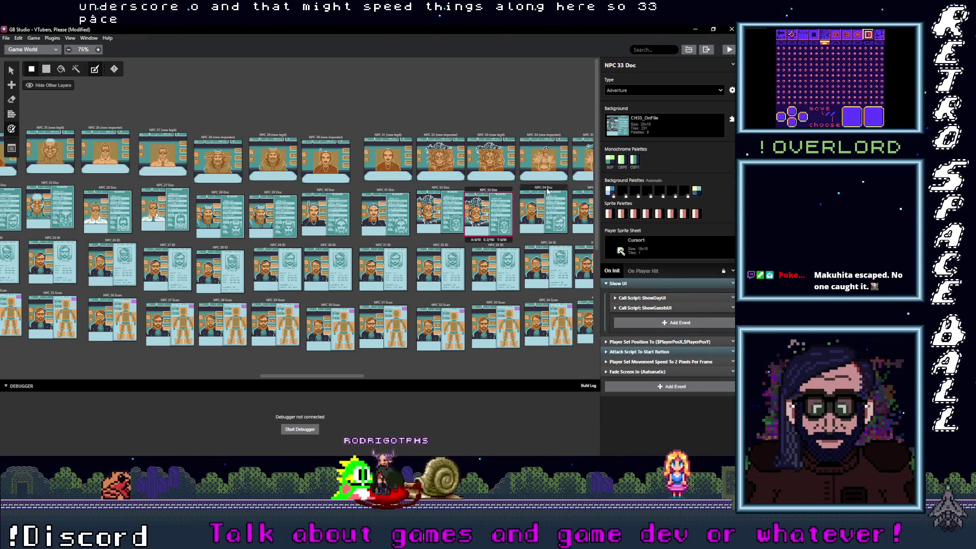
Assign CH34_OnFile and CH35_OnFile to NPC 34 and NPC 35 Doc, then switch to Aseprite
{"action": "left_click", "coordinate": [651, 136]}
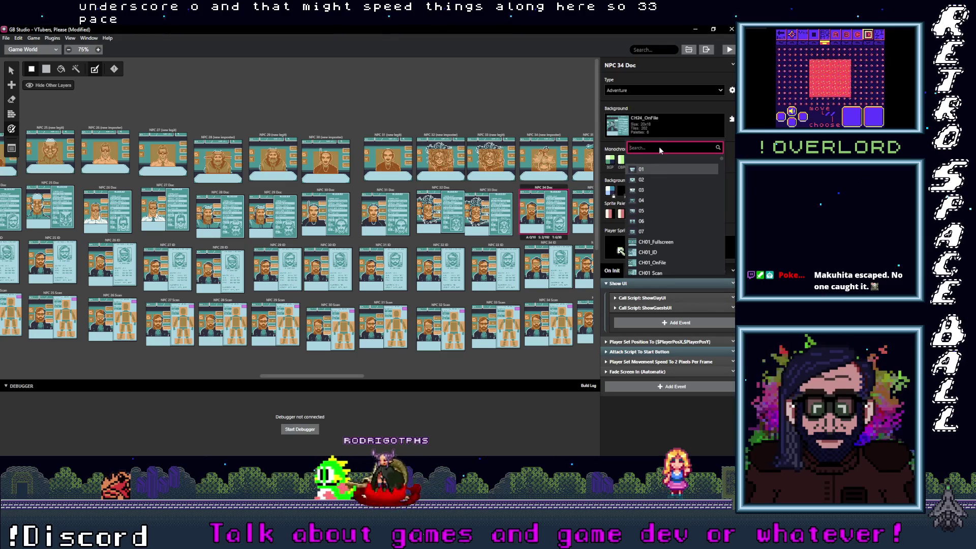
{"action": "type", "text": "34_o"}
{"action": "left_click", "coordinate": [646, 167]}
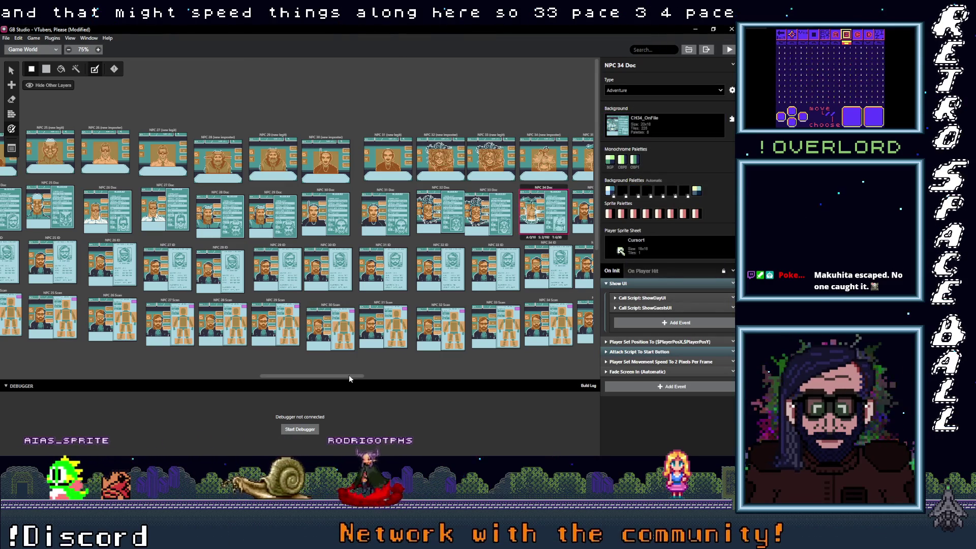
{"action": "left_click_drag", "start_coordinate": [342, 376], "coordinate": [376, 378]}
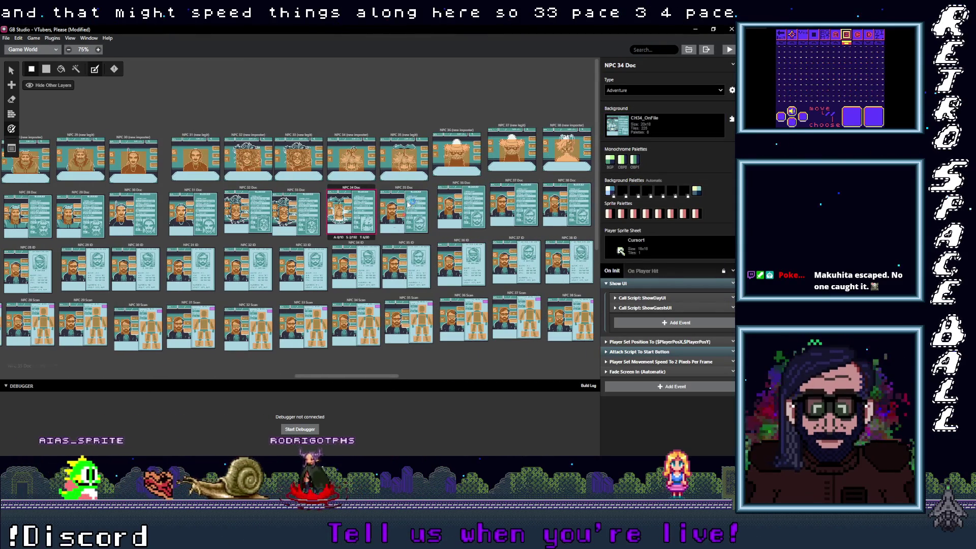
{"action": "left_click", "coordinate": [405, 190]}
{"action": "left_click", "coordinate": [664, 124]}
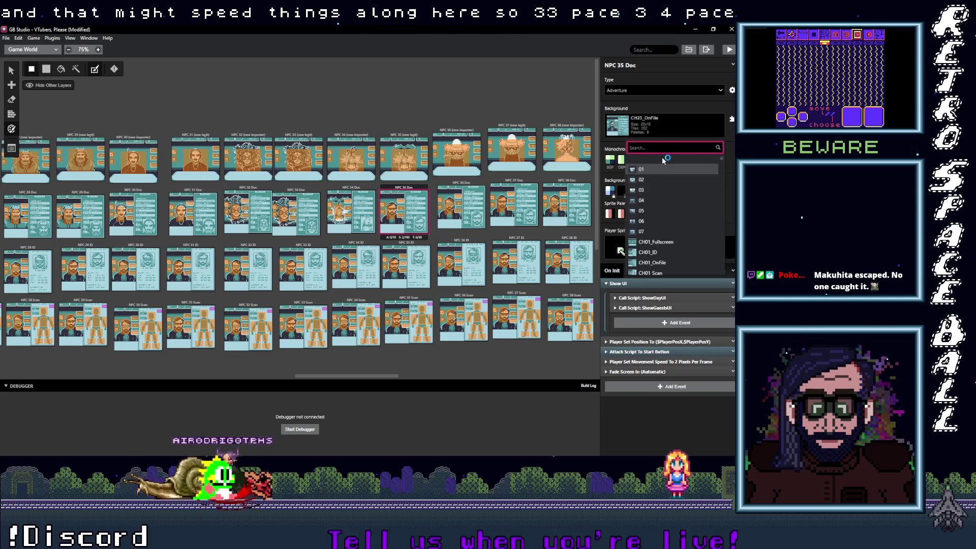
{"action": "type", "text": "35_o"}
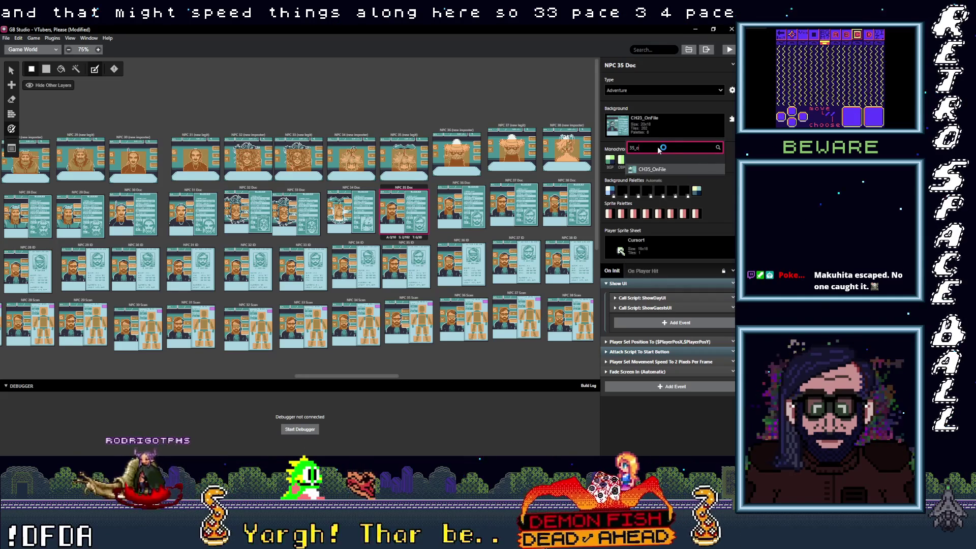
{"action": "left_click", "coordinate": [656, 169]}
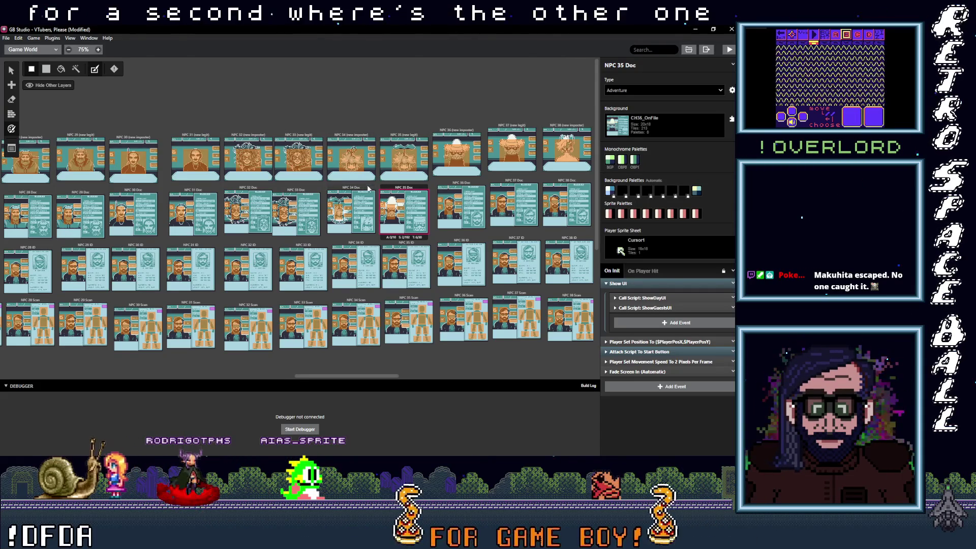
{"action": "key", "text": "alt+Tab"}
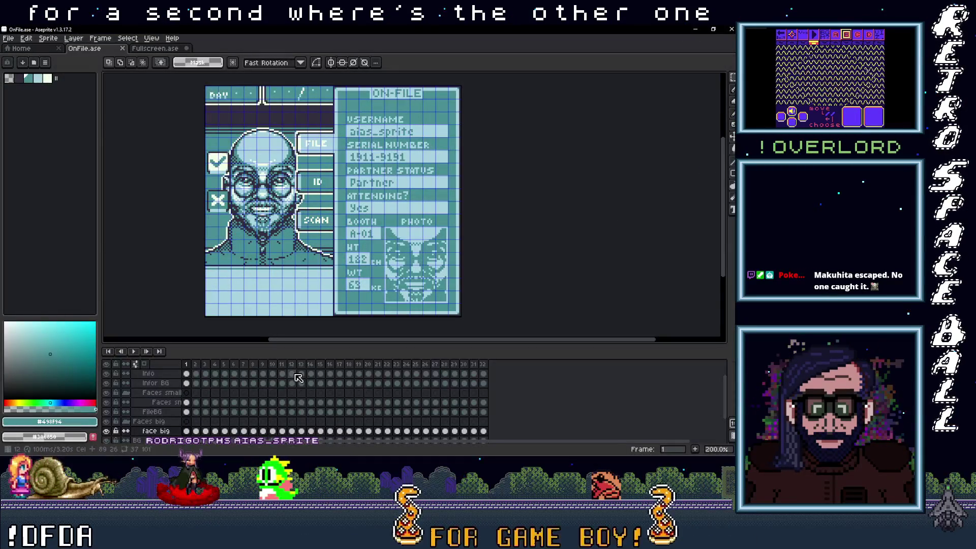
Browse OnFile.ase's character card frames back to frame 10
{"action": "left_click", "coordinate": [311, 364]}
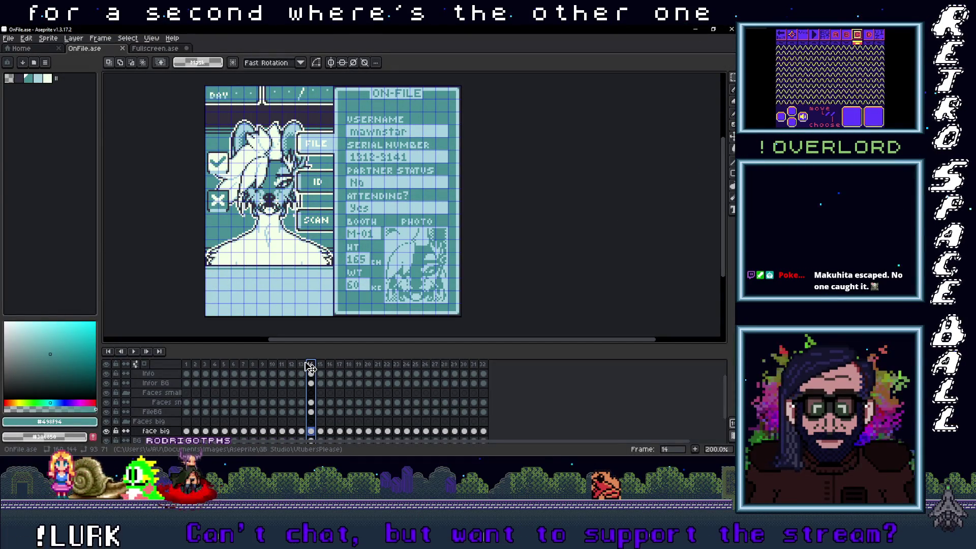
{"action": "left_click", "coordinate": [321, 365]}
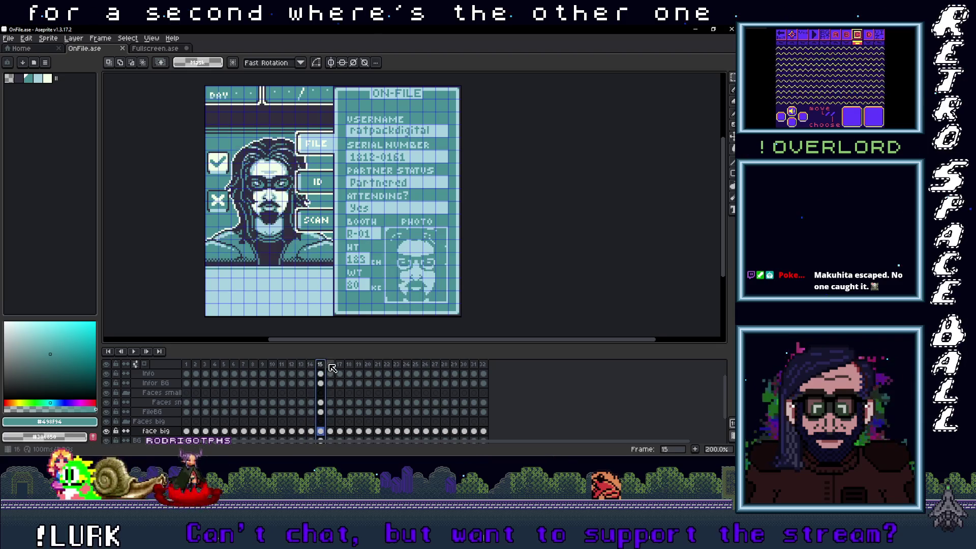
{"action": "left_click", "coordinate": [300, 365]}
{"action": "left_click", "coordinate": [291, 365]}
{"action": "left_click", "coordinate": [283, 365]}
{"action": "left_click", "coordinate": [273, 365]}
{"action": "key", "text": "Right"}
{"action": "key", "text": "Left"}
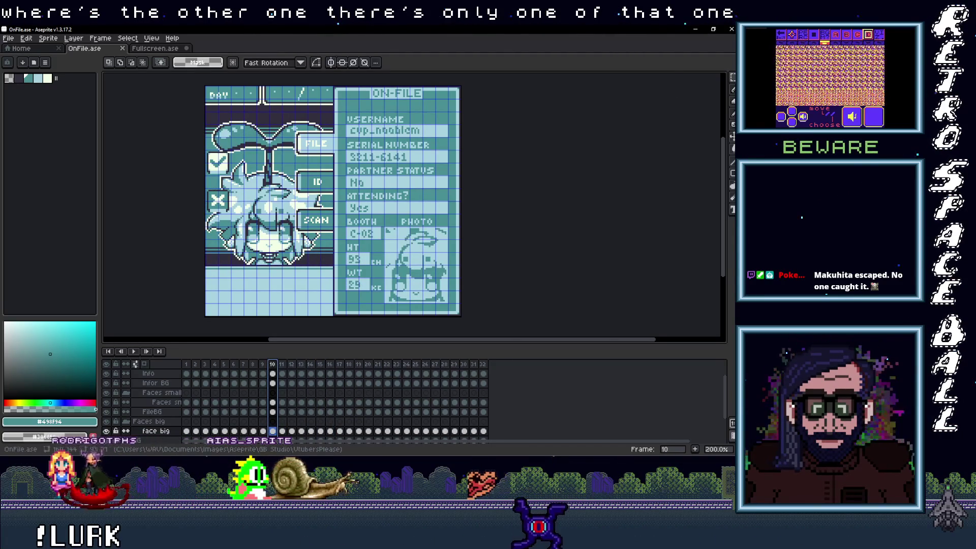
In Fullscreen.ase, find frame 10's character and compare it with frame 11
{"action": "key", "text": "ctrl+Tab"}
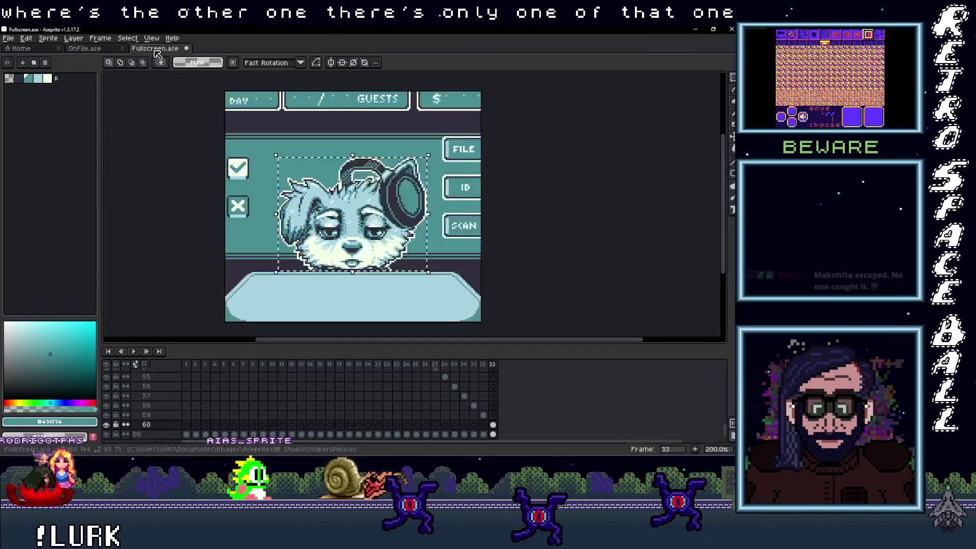
{"action": "scroll", "coordinate": [366, 392], "scroll_direction": "up", "scroll_amount": 3}
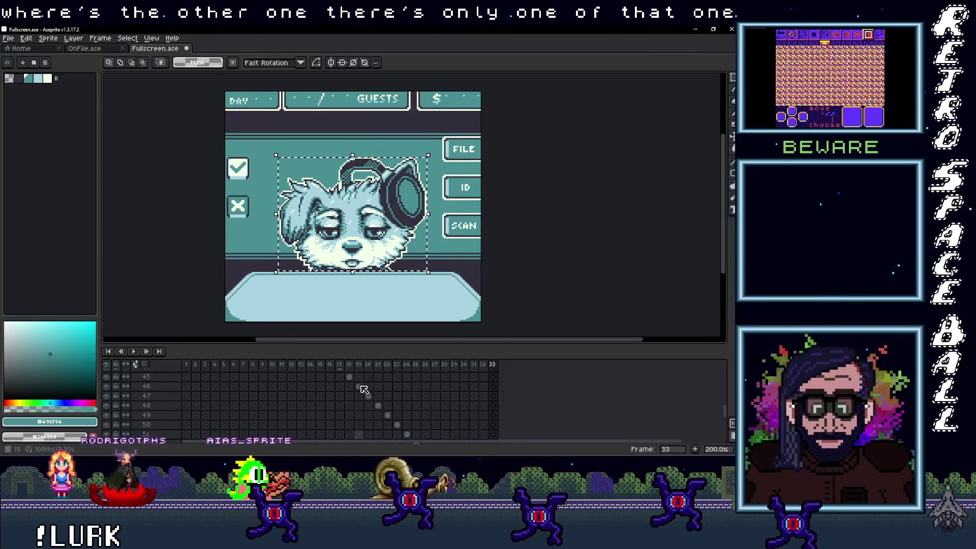
{"action": "left_click_drag", "start_coordinate": [350, 369], "coordinate": [288, 367]}
{"action": "key", "text": "Left"}
{"action": "key", "text": "Left"}
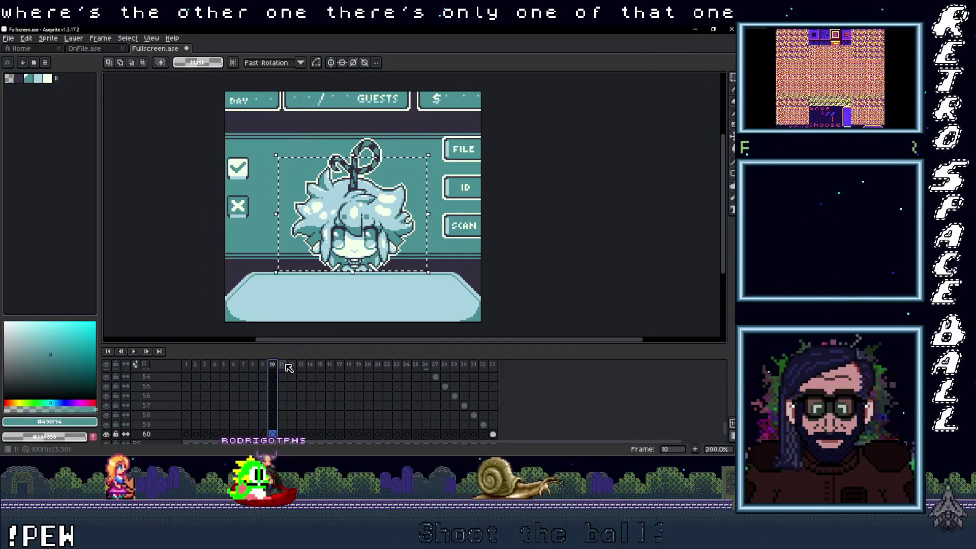
{"action": "key", "text": "Right"}
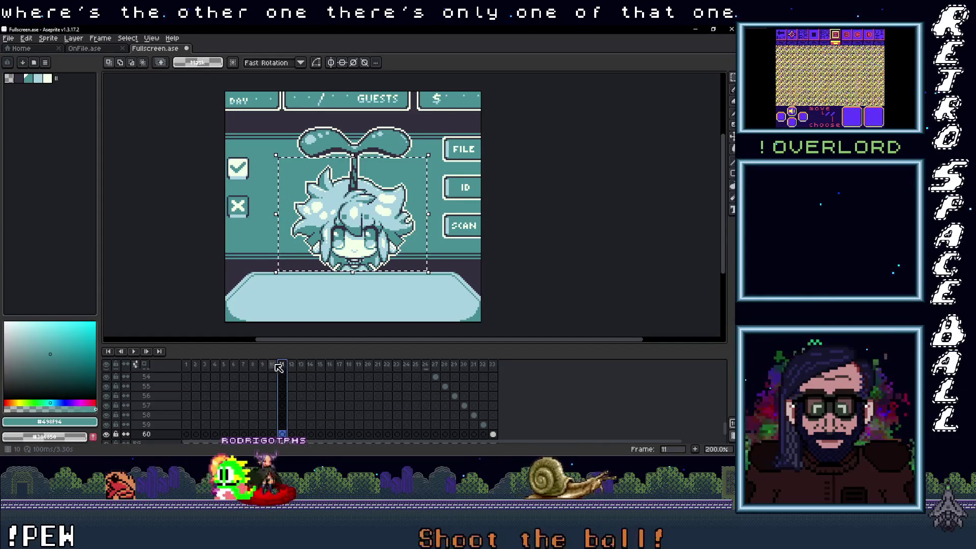
{"action": "key", "text": "Left"}
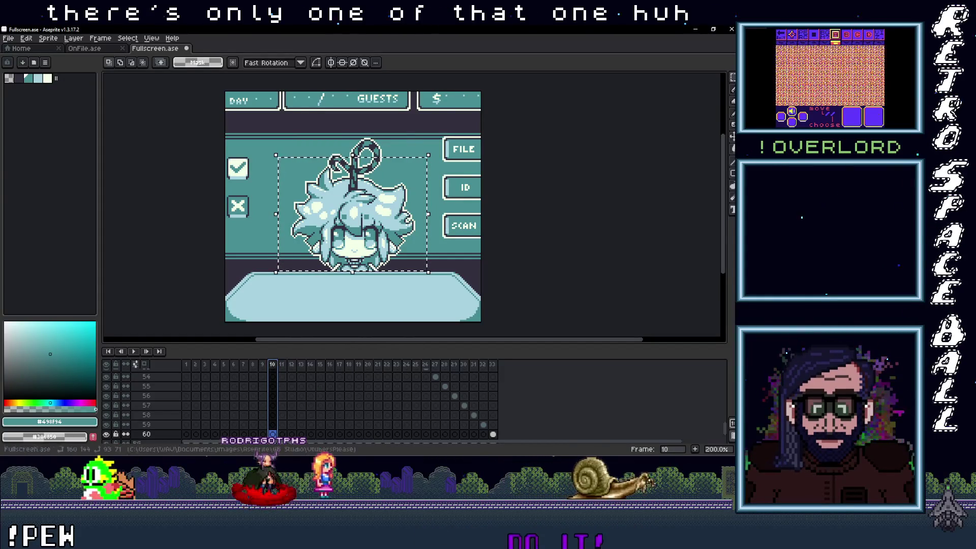
In OnFile.ase, insert a new frame after frame 10 and clear frame 10's big face
{"action": "left_click", "coordinate": [90, 49]}
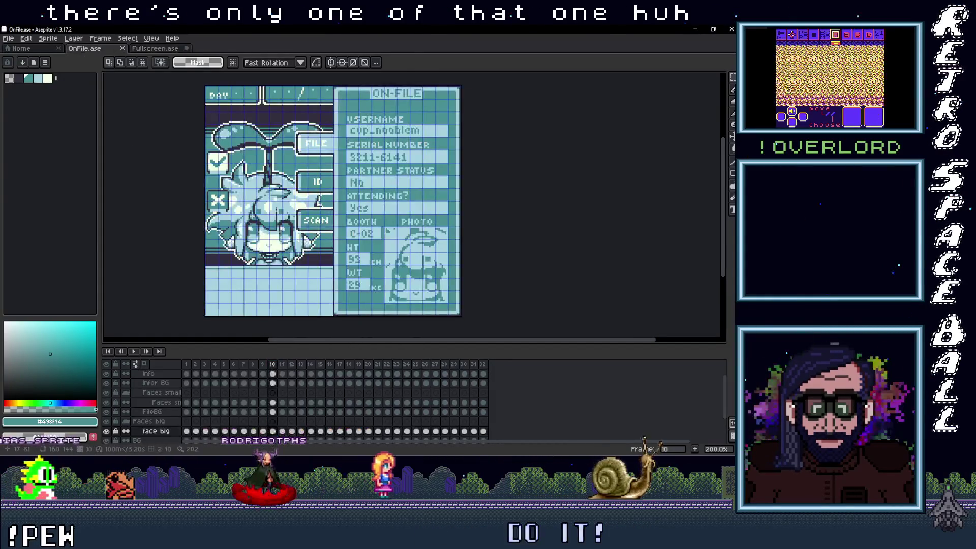
{"action": "left_click", "coordinate": [262, 364]}
{"action": "left_click", "coordinate": [272, 365]}
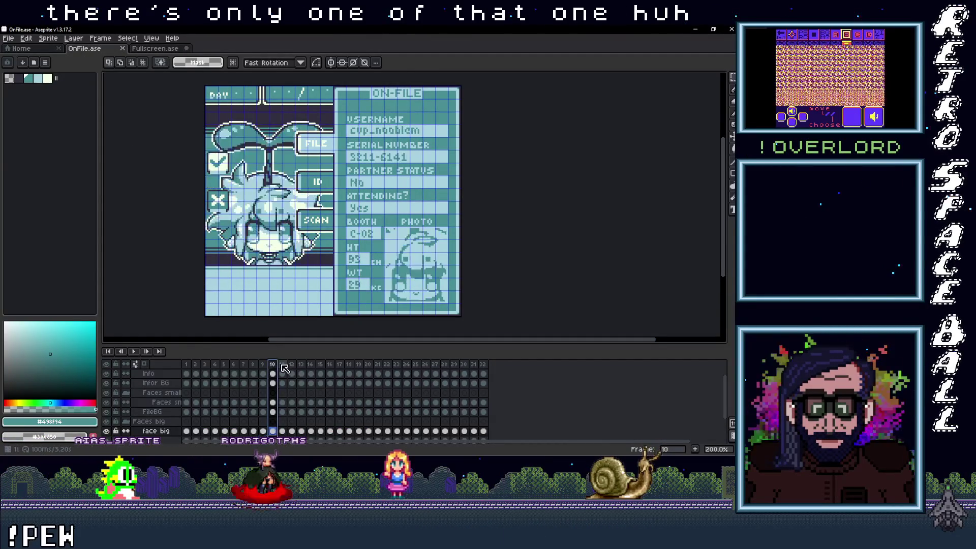
{"action": "left_click", "coordinate": [273, 365]}
{"action": "right_click", "coordinate": [273, 366]}
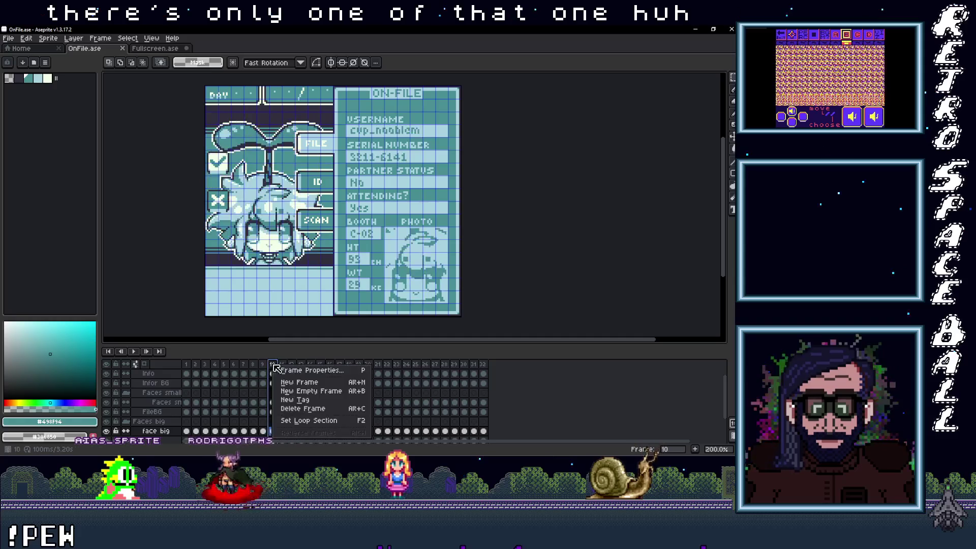
{"action": "left_click", "coordinate": [299, 382]}
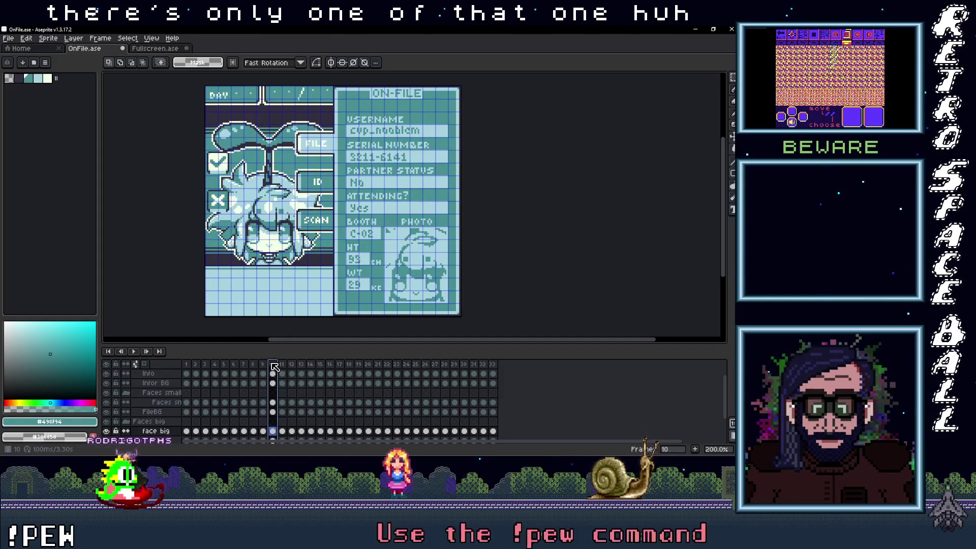
{"action": "scroll", "coordinate": [290, 413], "scroll_direction": "down", "scroll_amount": 2}
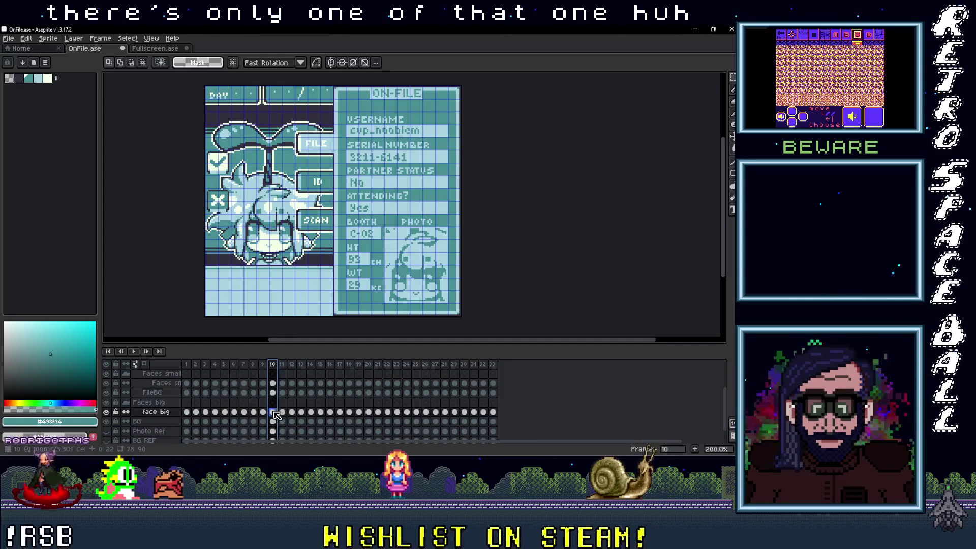
{"action": "key", "text": "Delete"}
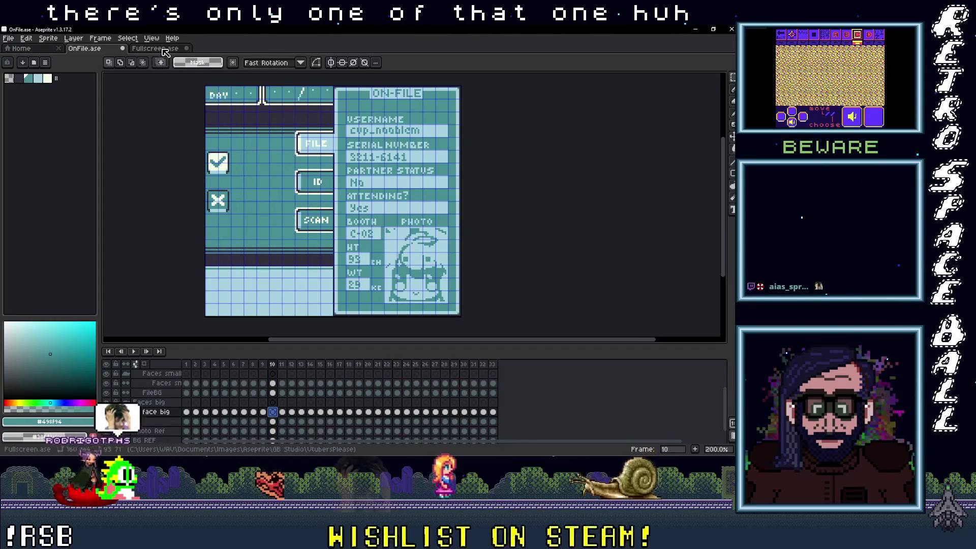
Copy layer 36's face on frame 10 from Fullscreen.ase and return to OnFile.ase
{"action": "left_click", "coordinate": [159, 51]}
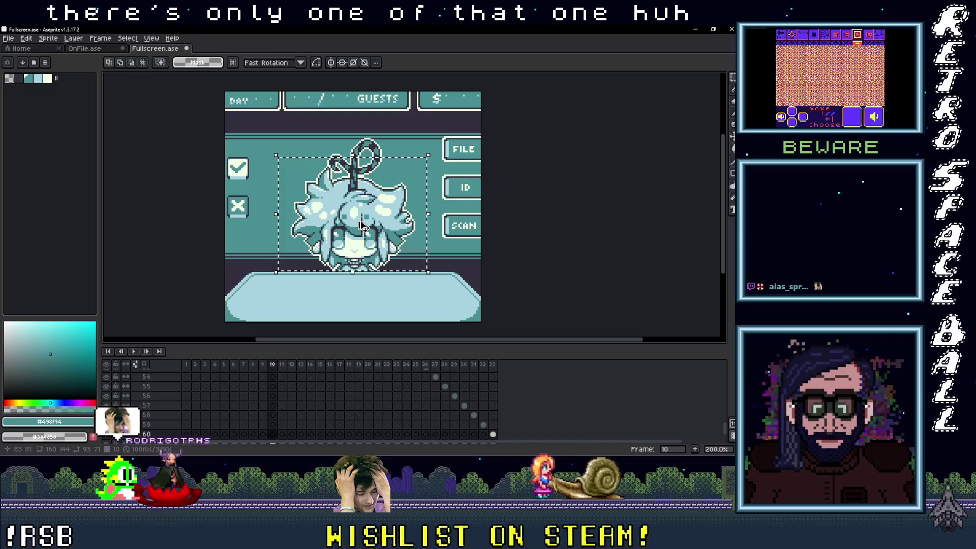
{"action": "scroll", "coordinate": [274, 401], "scroll_direction": "up", "scroll_amount": 6}
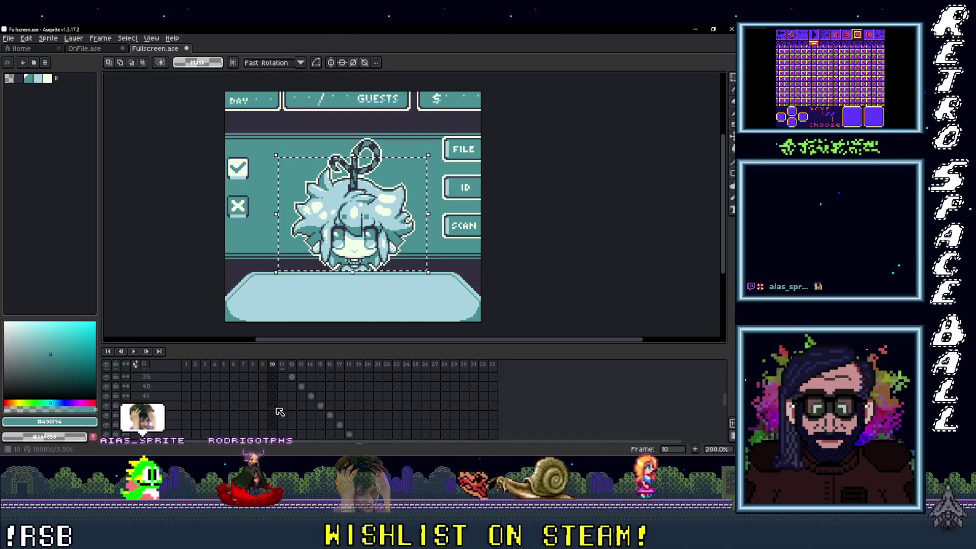
{"action": "left_click", "coordinate": [272, 387]}
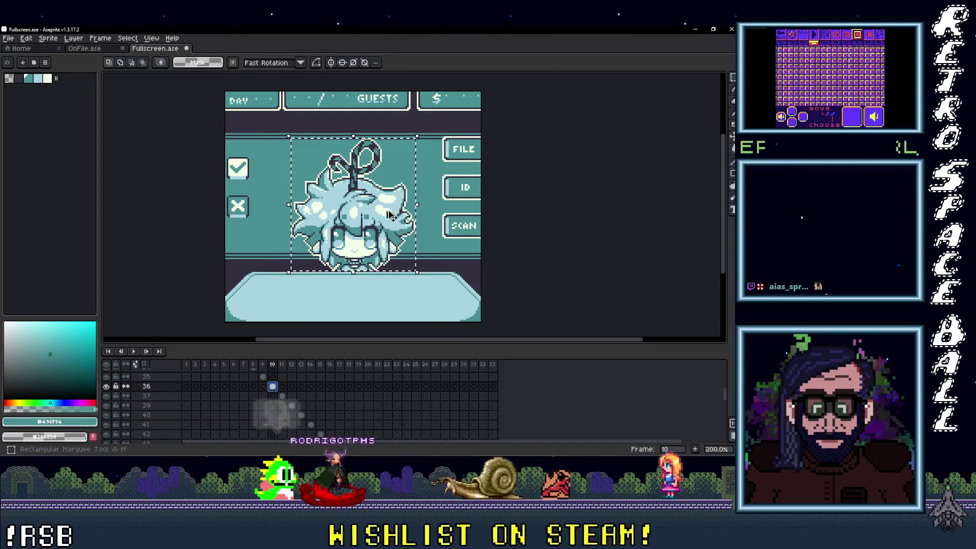
{"action": "left_click", "coordinate": [85, 49]}
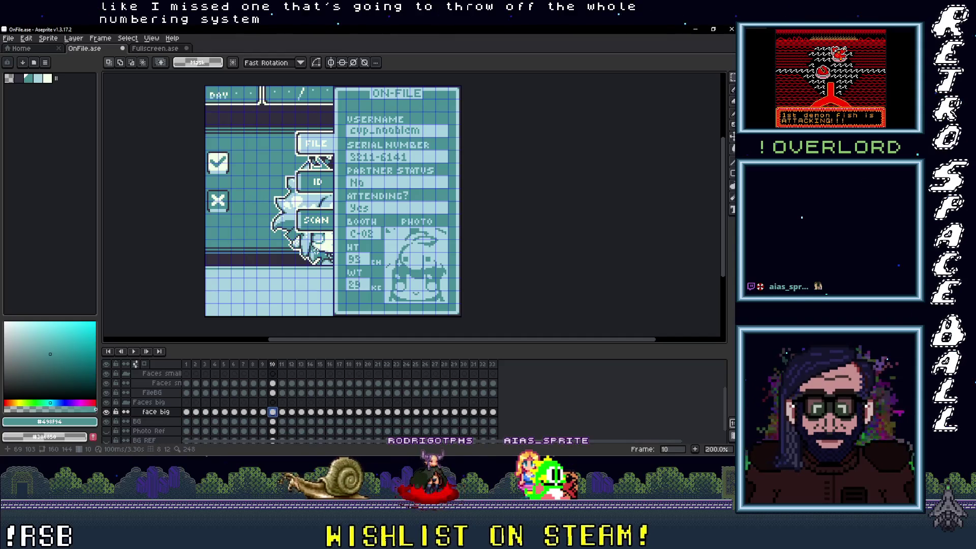
Move the pasted face onto the card's left panel on frame 10, nudging it 2 pixels left
{"action": "key", "text": "v"}
{"action": "left_click_drag", "start_coordinate": [325, 265], "coordinate": [266, 267]}
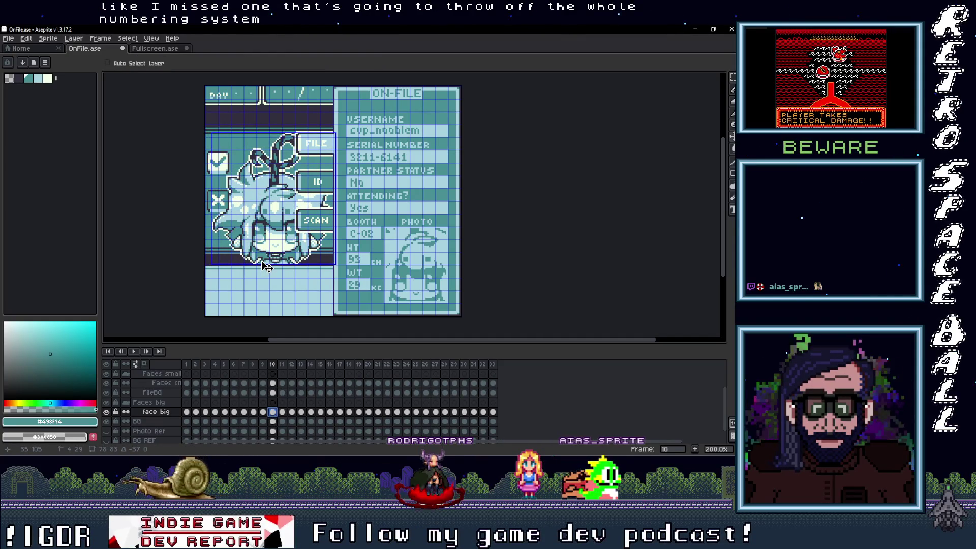
{"action": "left_click", "coordinate": [263, 365]}
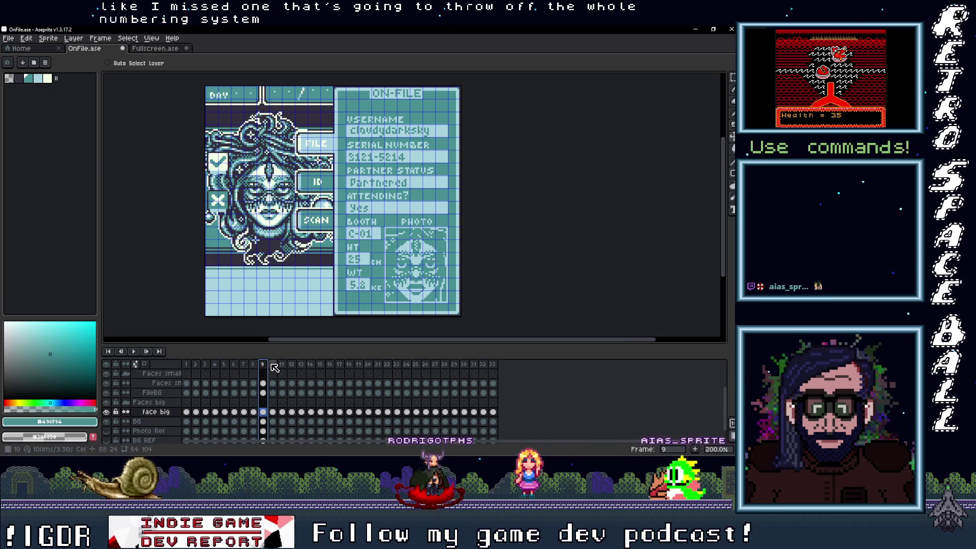
{"action": "left_click", "coordinate": [272, 364]}
{"action": "left_click", "coordinate": [282, 364]}
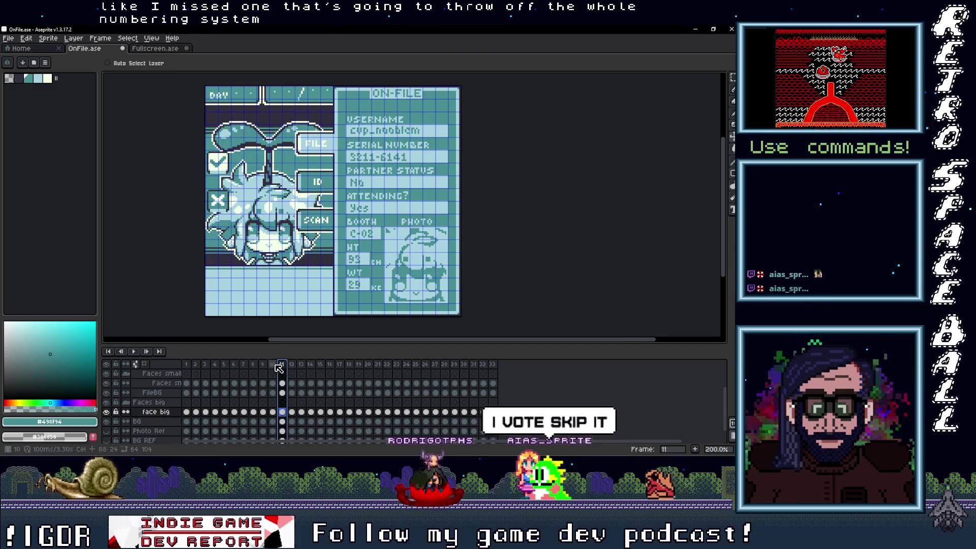
{"action": "left_click", "coordinate": [273, 364]}
{"action": "left_click_drag", "start_coordinate": [284, 257], "coordinate": [287, 259]}
{"action": "key", "text": "ctrl+z"}
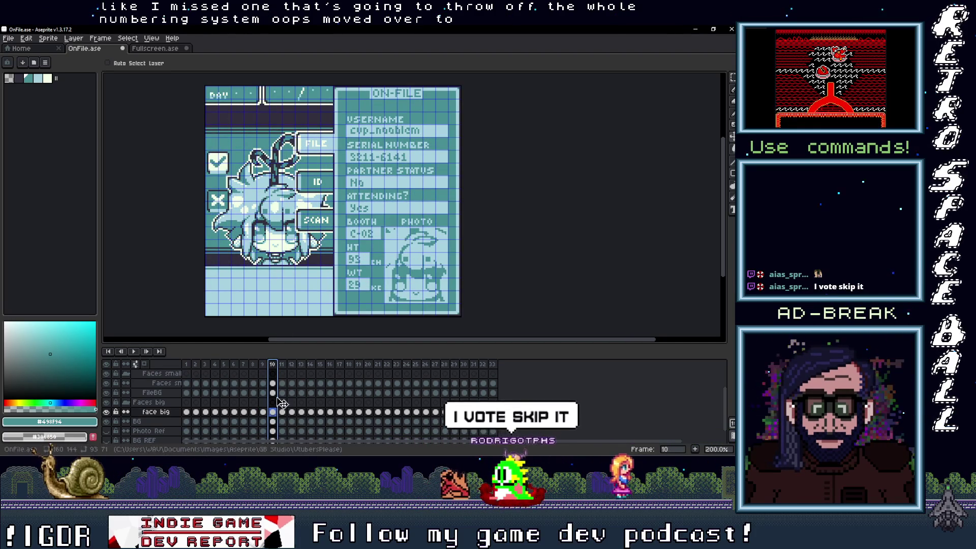
{"action": "left_click_drag", "start_coordinate": [279, 249], "coordinate": [277, 249]}
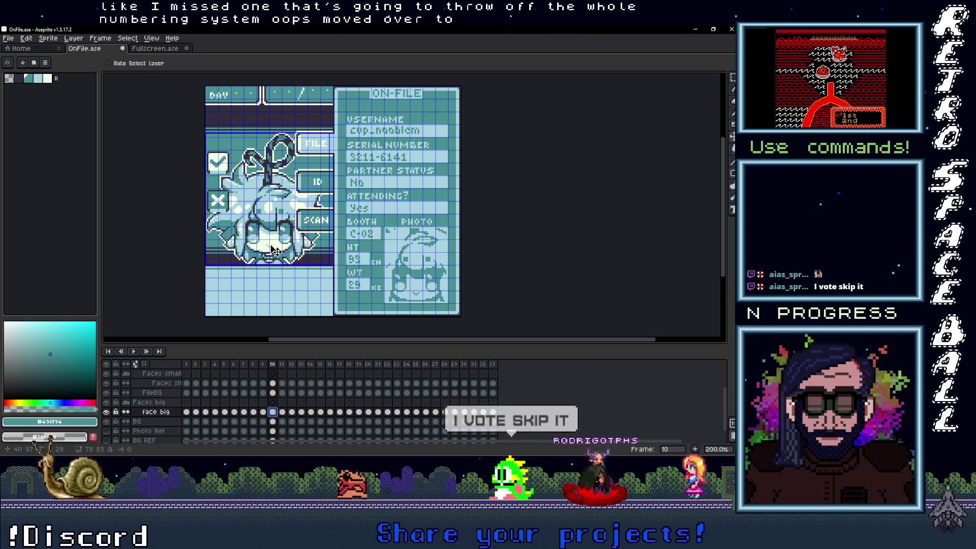
{"action": "left_click", "coordinate": [282, 365]}
{"action": "left_click", "coordinate": [273, 365]}
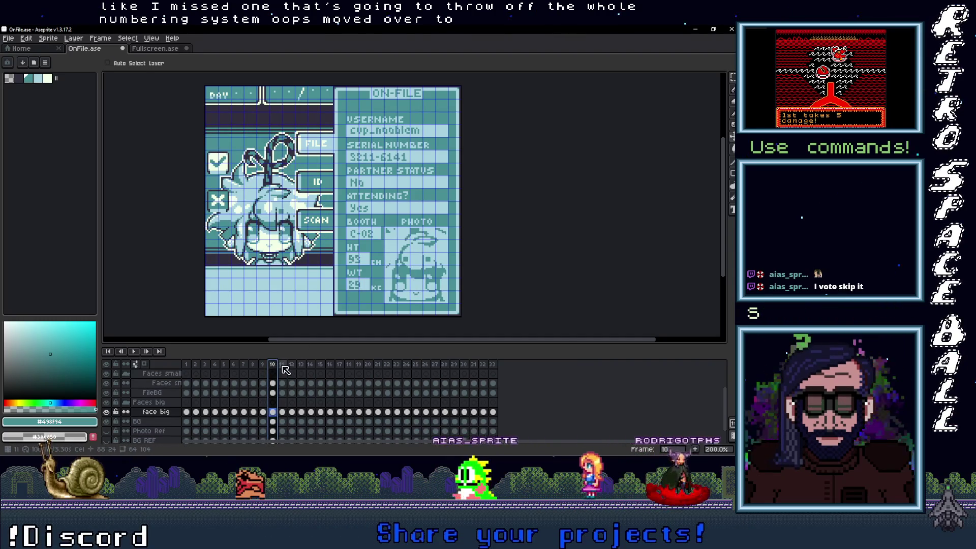
Flip between frames 10 and 11 to compare the faces, then zoom in
{"action": "left_click", "coordinate": [282, 365]}
{"action": "left_click", "coordinate": [273, 365]}
{"action": "left_click", "coordinate": [282, 365]}
{"action": "left_click", "coordinate": [273, 365]}
{"action": "left_click", "coordinate": [285, 366]}
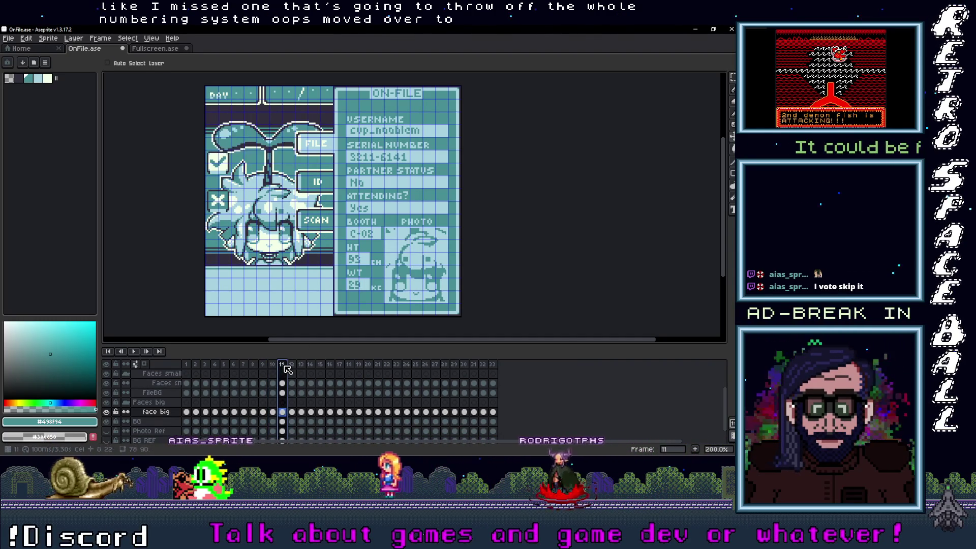
{"action": "left_click", "coordinate": [273, 365]}
{"action": "left_click", "coordinate": [281, 364]}
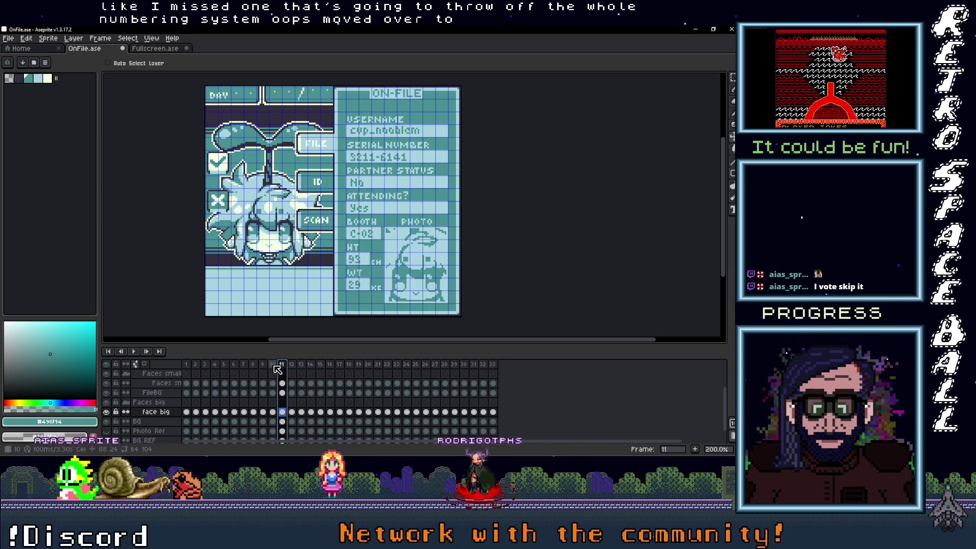
{"action": "scroll", "coordinate": [279, 277], "scroll_direction": "up", "scroll_amount": 4}
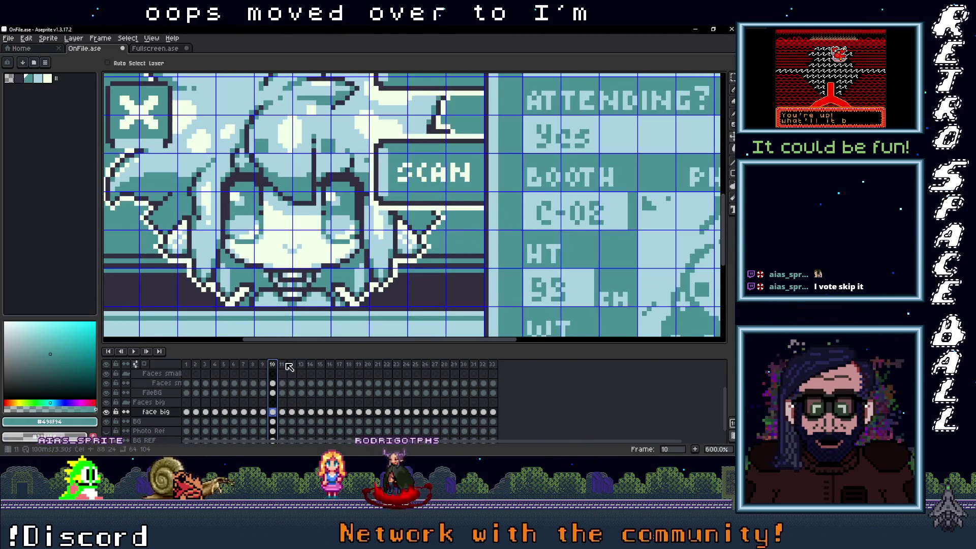
{"action": "left_click", "coordinate": [282, 365]}
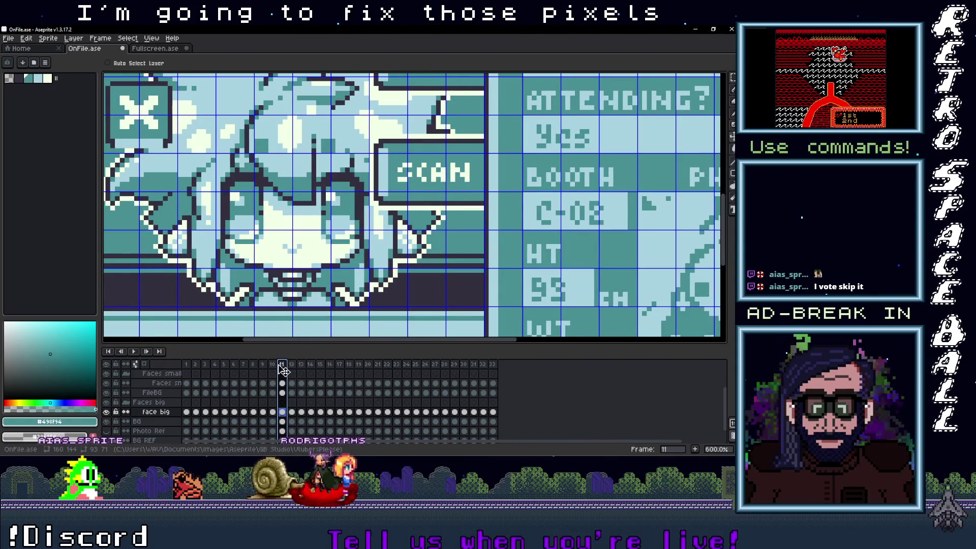
{"action": "left_click", "coordinate": [273, 365]}
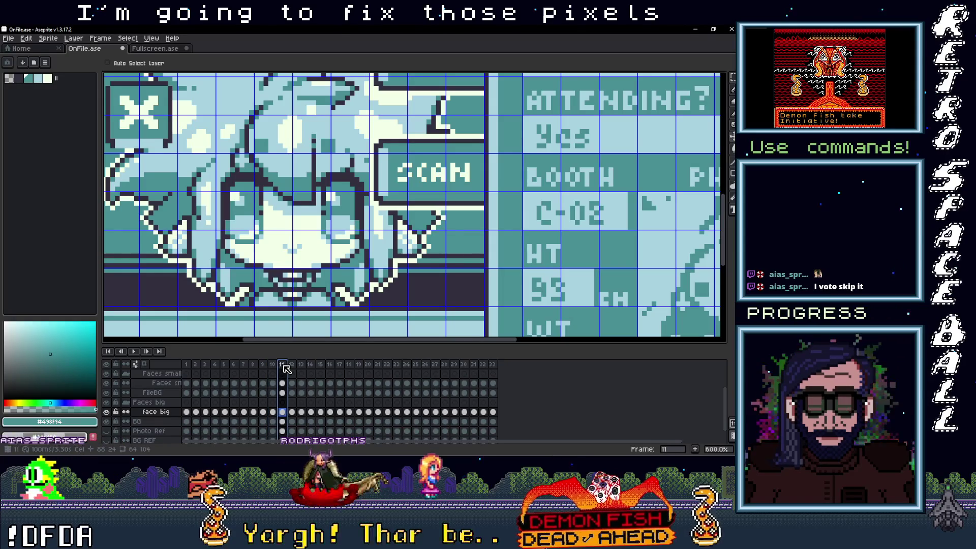
{"action": "key", "text": "i"}
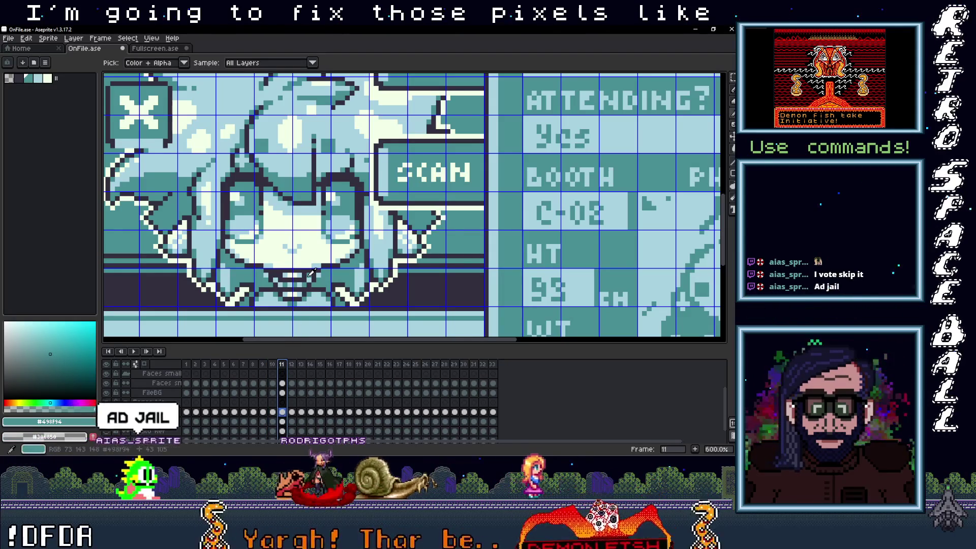
{"action": "key", "text": "b"}
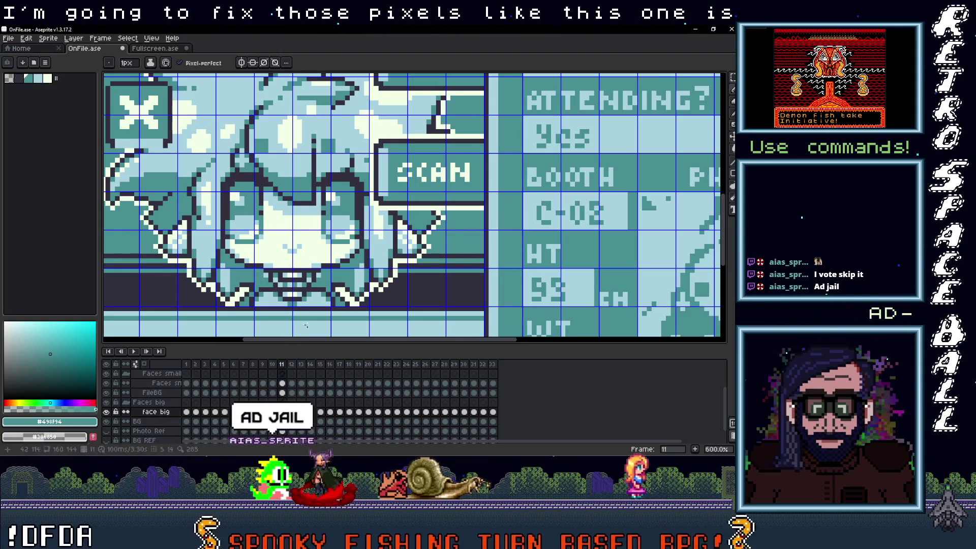
{"action": "left_click", "coordinate": [273, 364]}
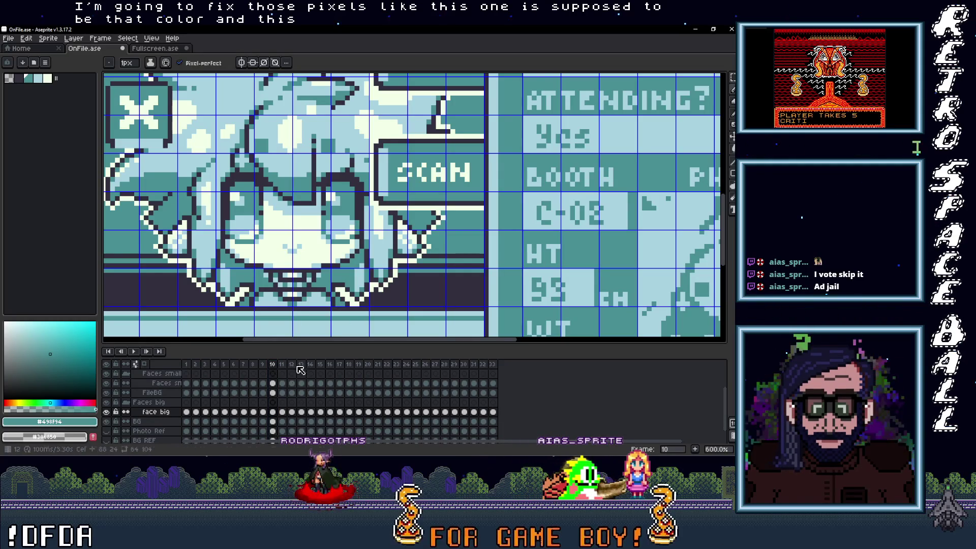
{"action": "left_click", "coordinate": [287, 364]}
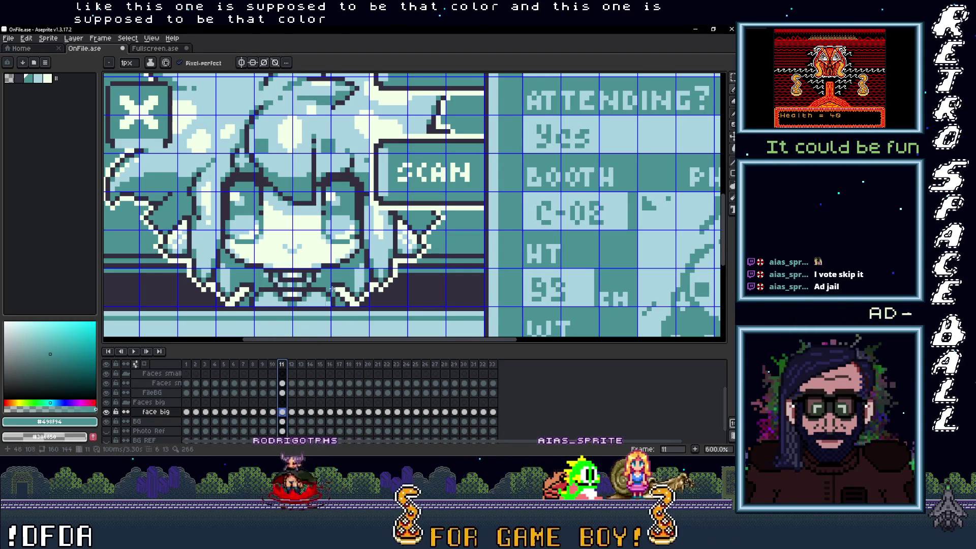
{"action": "key", "text": "minus"}
{"action": "key", "text": "minus"}
{"action": "key", "text": "minus"}
{"action": "key", "text": "Left"}
{"action": "key", "text": "Right"}
{"action": "key", "text": "Left"}
{"action": "key", "text": "Right"}
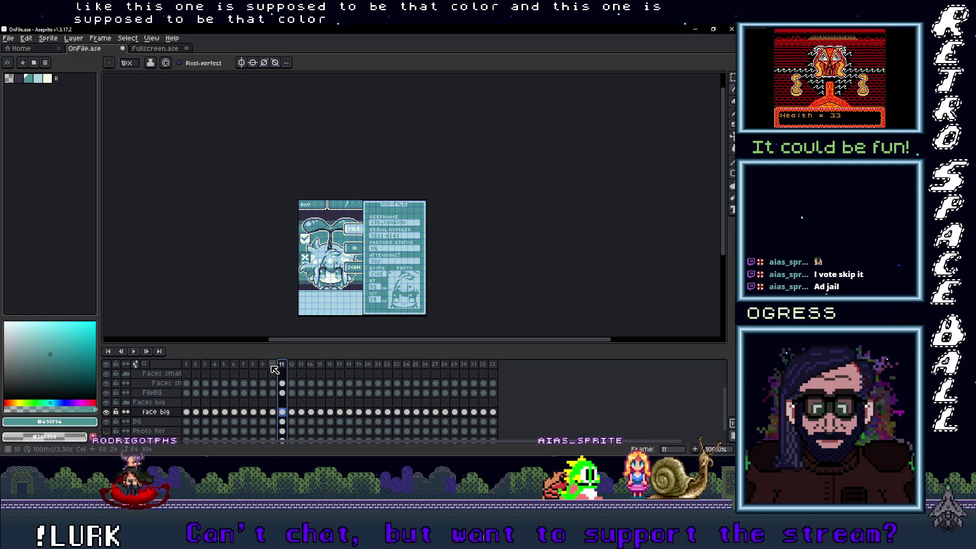
{"action": "left_click_drag", "start_coordinate": [366, 304], "coordinate": [298, 297]}
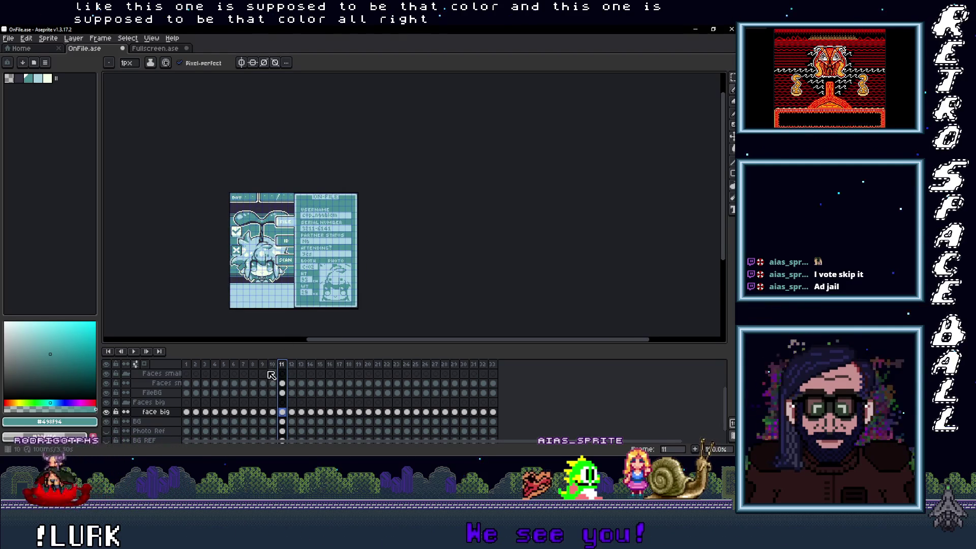
Export only the selected frame 10 as OnFile.png without layers, then minimize Aseprite
{"action": "left_click", "coordinate": [9, 40]}
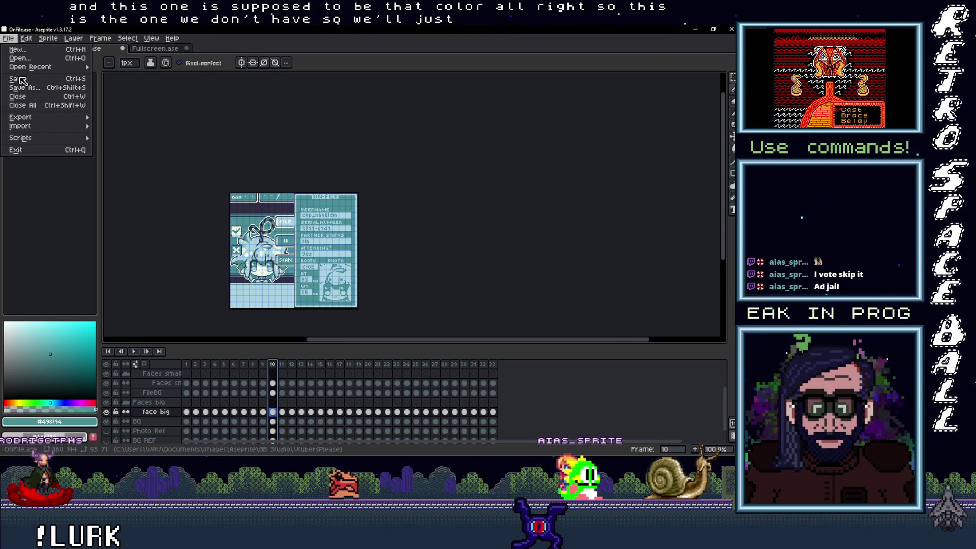
{"action": "mouse_move", "coordinate": [32, 116]}
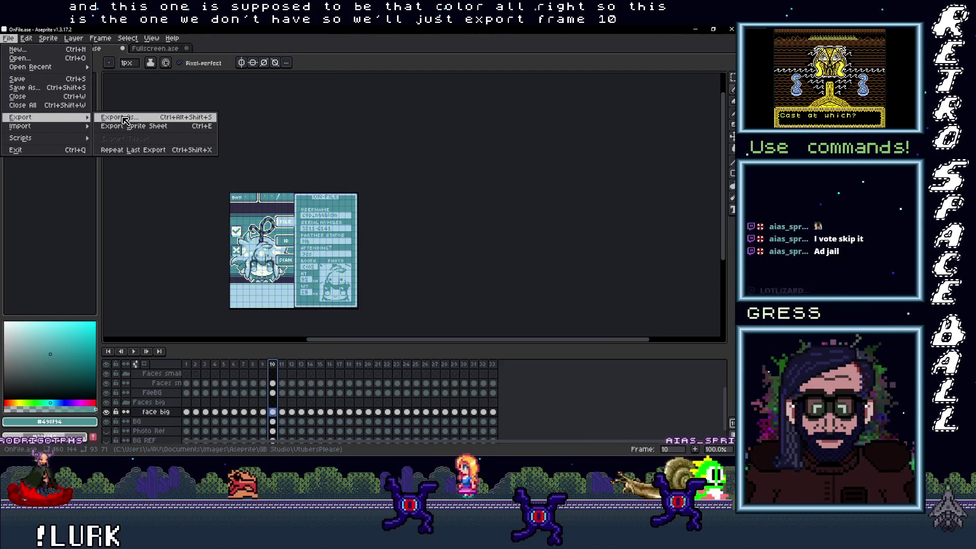
{"action": "left_click", "coordinate": [122, 120]}
{"action": "left_click", "coordinate": [400, 244]}
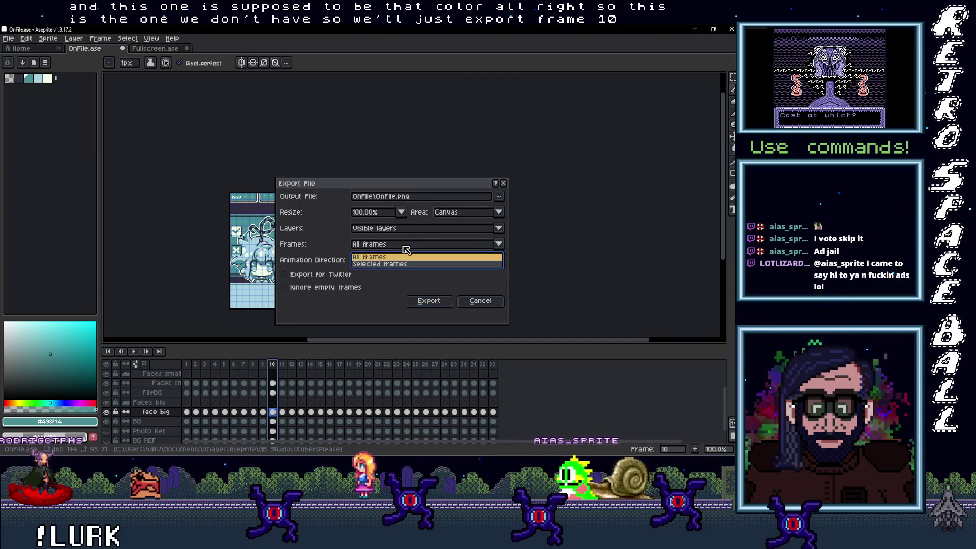
{"action": "left_click", "coordinate": [399, 264]}
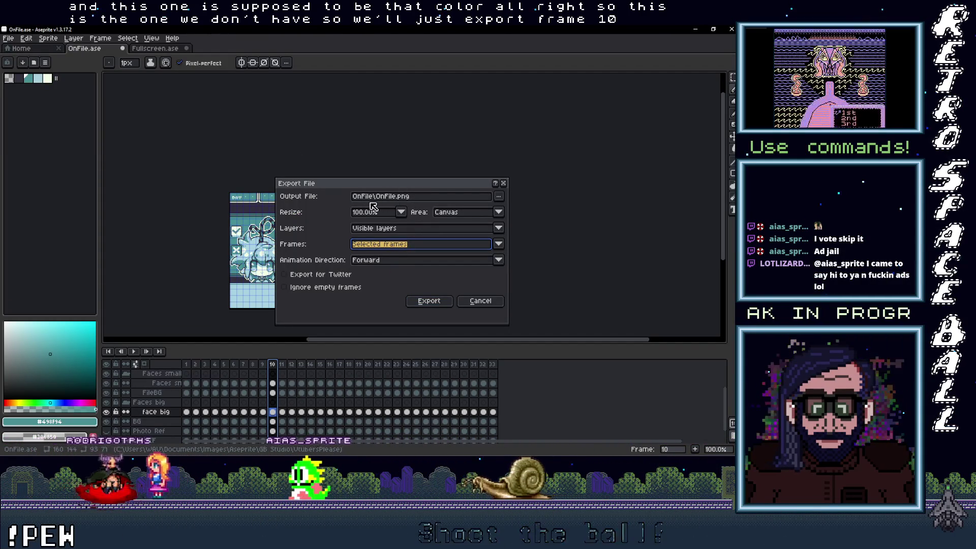
{"action": "left_click", "coordinate": [429, 302]}
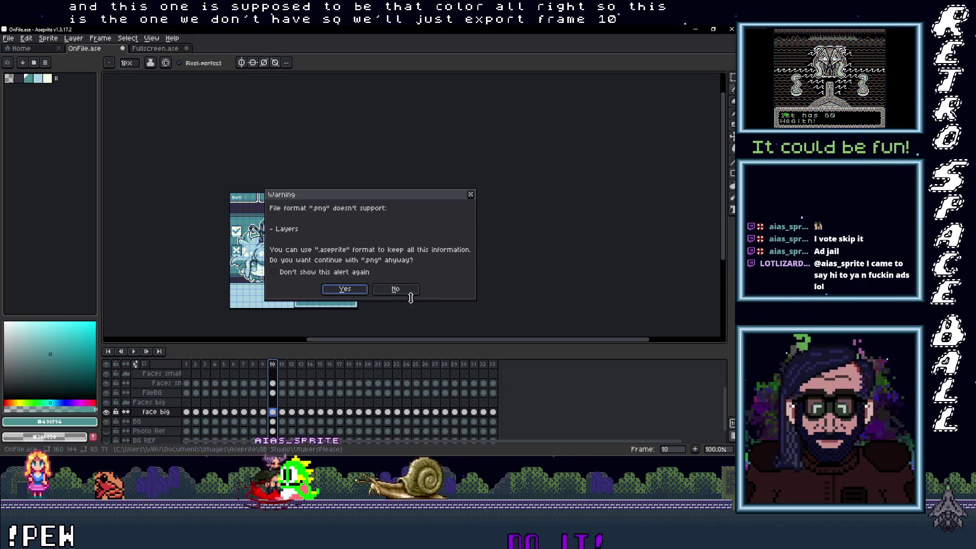
{"action": "left_click", "coordinate": [357, 291]}
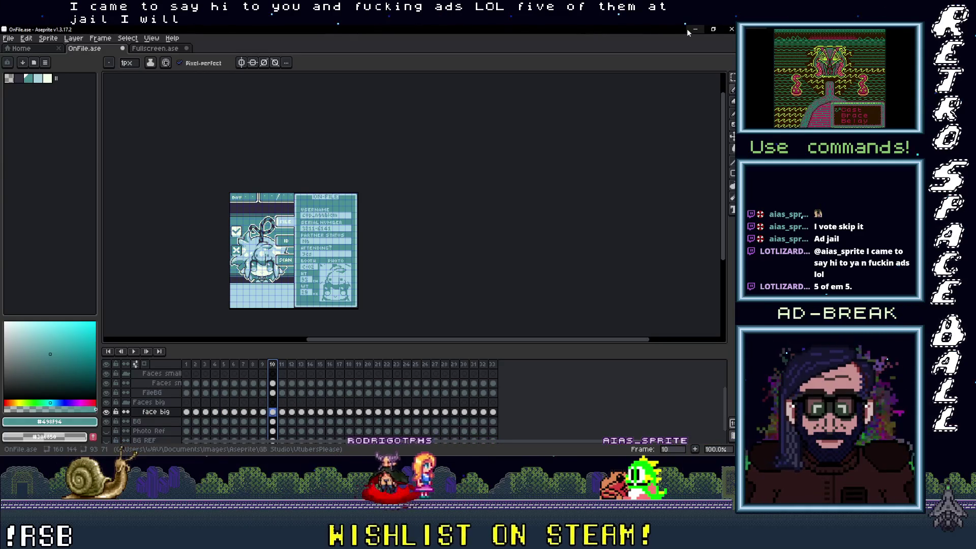
{"action": "left_click", "coordinate": [697, 31]}
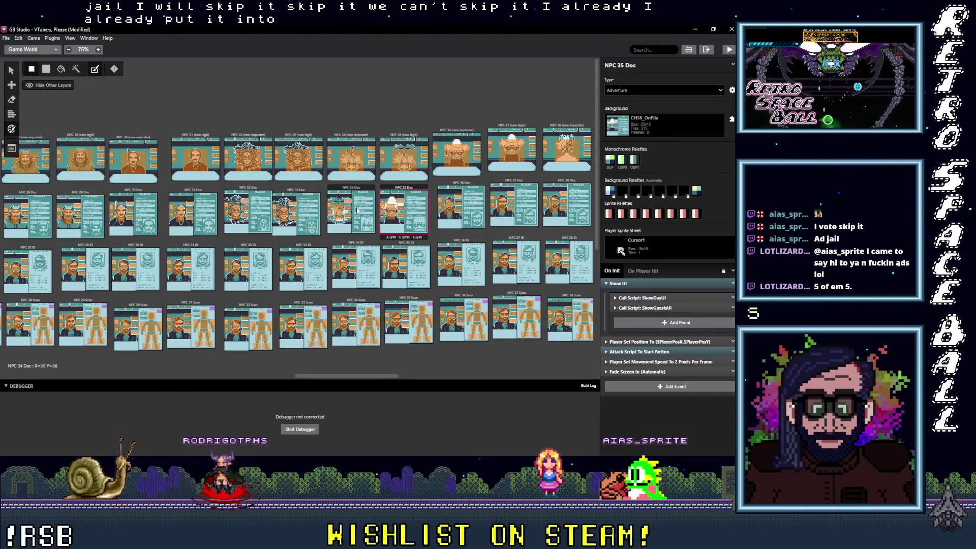
Scroll GB Studio's world view and bring up the portraits folder window
{"action": "scroll", "coordinate": [443, 240], "scroll_direction": "right", "scroll_amount": 3}
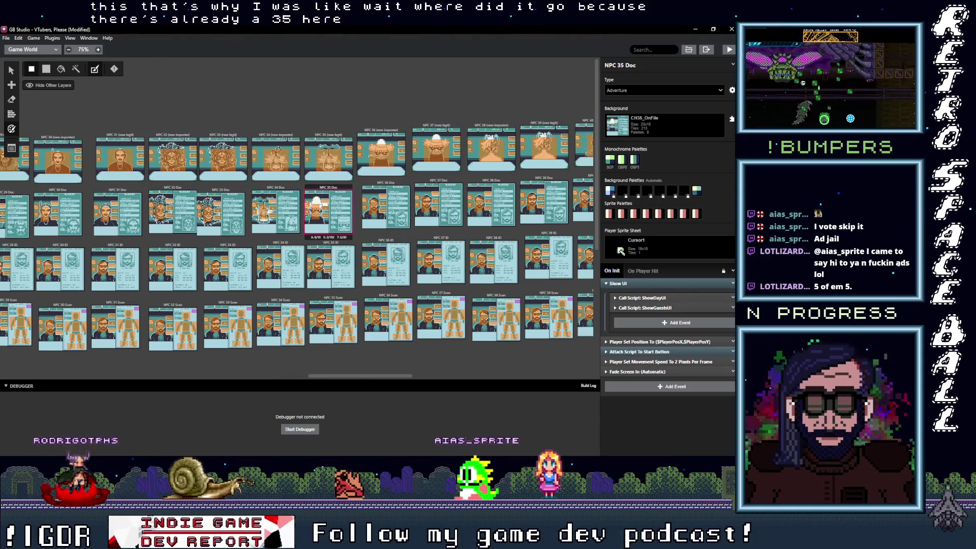
{"action": "mouse_move", "coordinate": [712, 91]}
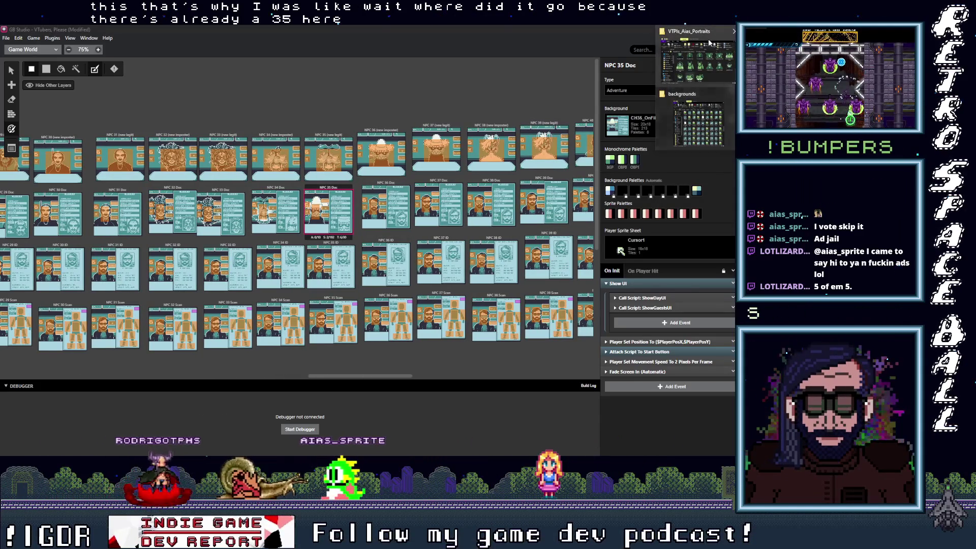
{"action": "left_click", "coordinate": [696, 58]}
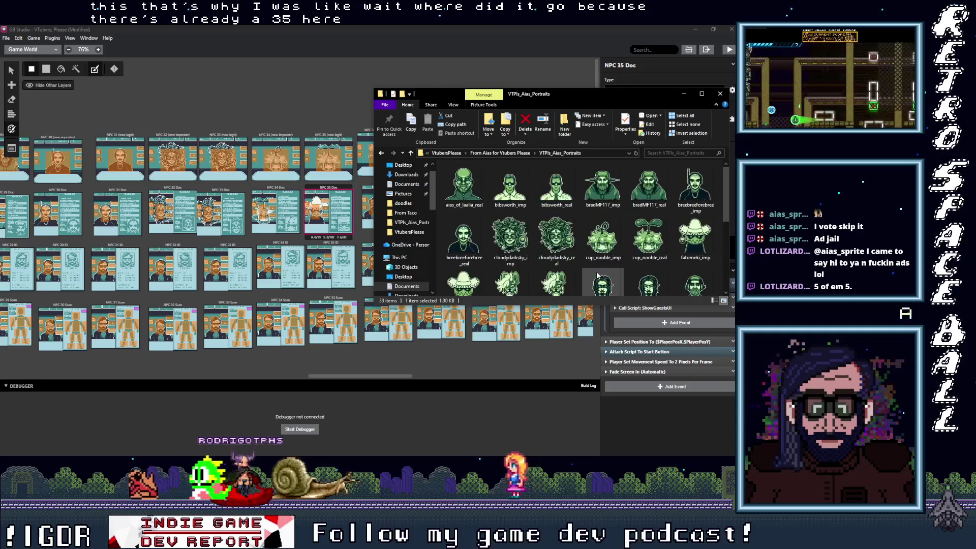
Navigate up to the VtubersPlease OnFile folder and locate the CH34 and CH35 images
{"action": "scroll", "coordinate": [596, 271], "scroll_direction": "up", "scroll_amount": 3}
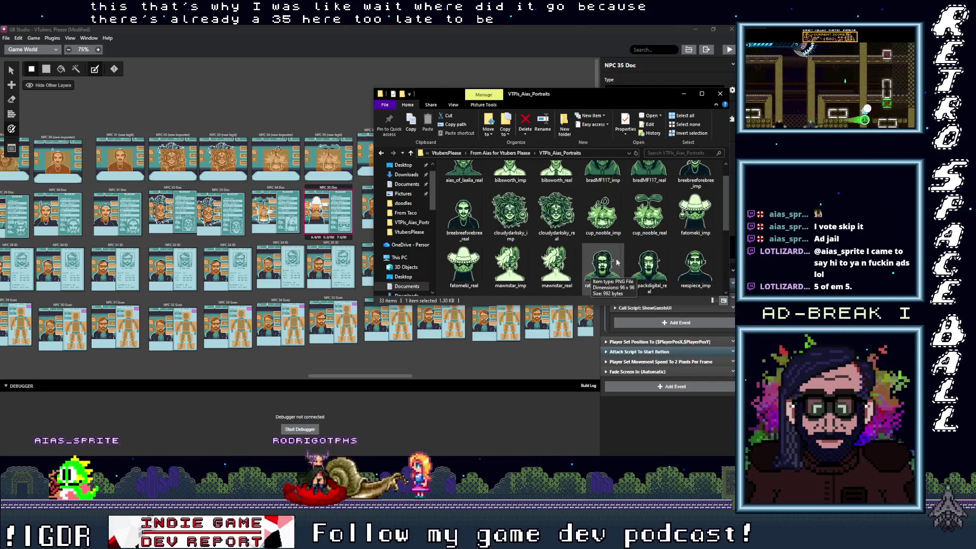
{"action": "left_click", "coordinate": [412, 154]}
{"action": "left_click", "coordinate": [411, 153]}
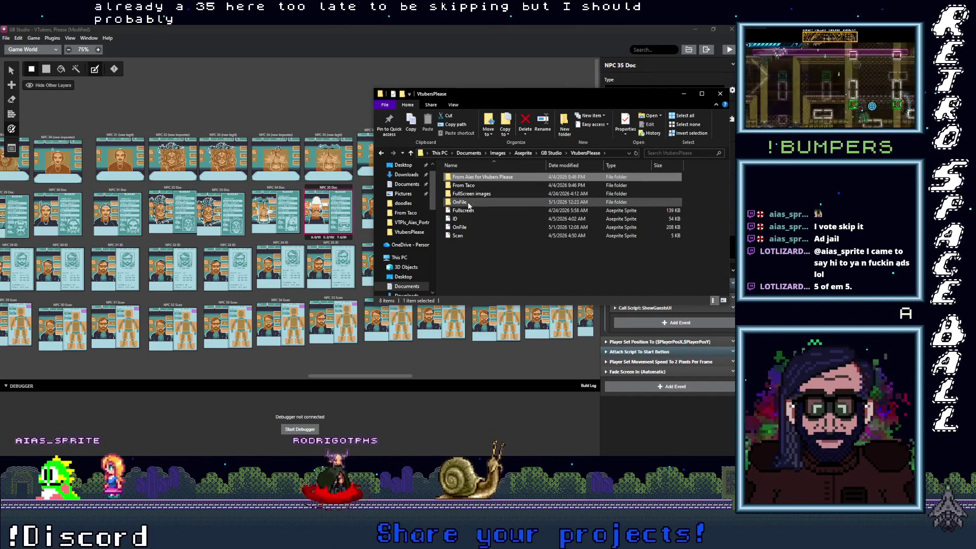
{"action": "double_click", "coordinate": [466, 202]}
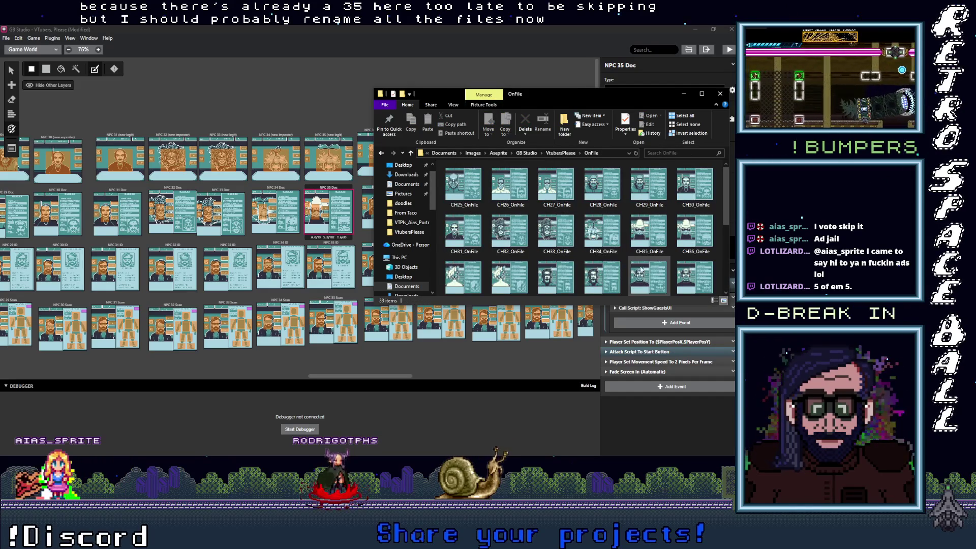
{"action": "left_click", "coordinate": [645, 255]}
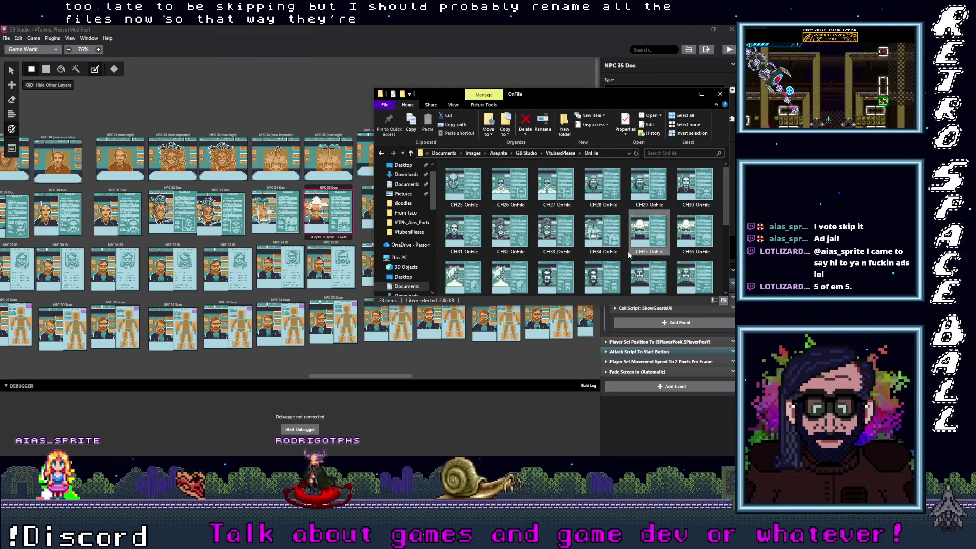
{"action": "scroll", "coordinate": [628, 251], "scroll_direction": "down", "scroll_amount": 3}
{"action": "scroll", "coordinate": [608, 270], "scroll_direction": "up", "scroll_amount": 3}
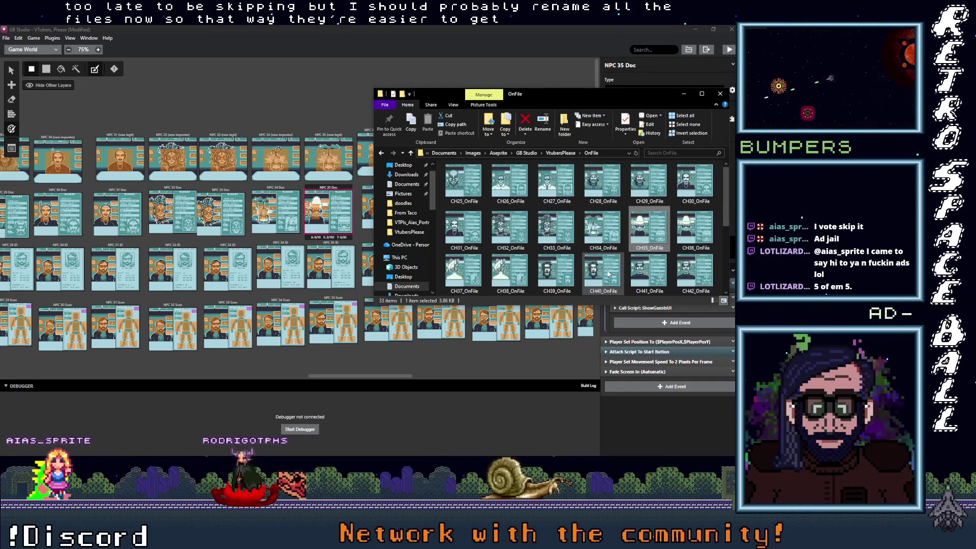
{"action": "left_click", "coordinate": [602, 249]}
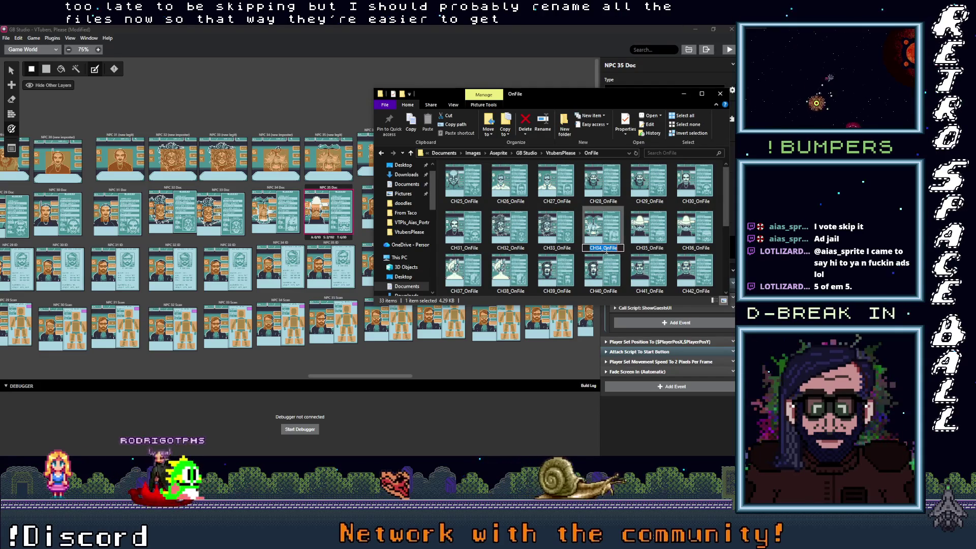
{"action": "scroll", "coordinate": [597, 256], "scroll_direction": "down", "scroll_amount": 3}
Rename CH345_OnFile to CH35_OnFile and check its new sorted position
{"action": "left_click", "coordinate": [554, 293]}
{"action": "key", "text": "F2"}
{"action": "key", "text": "Home"}
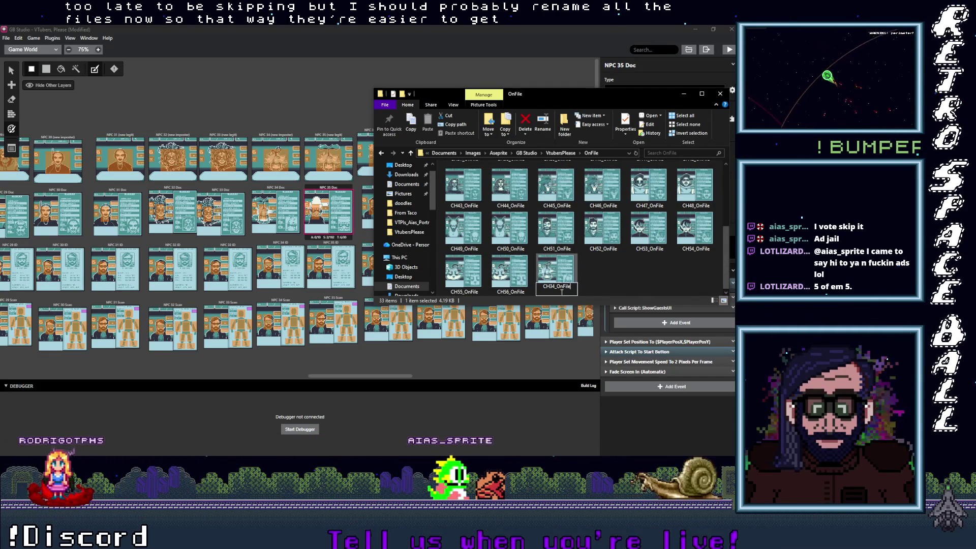
{"action": "type", "text": "CH34_"}
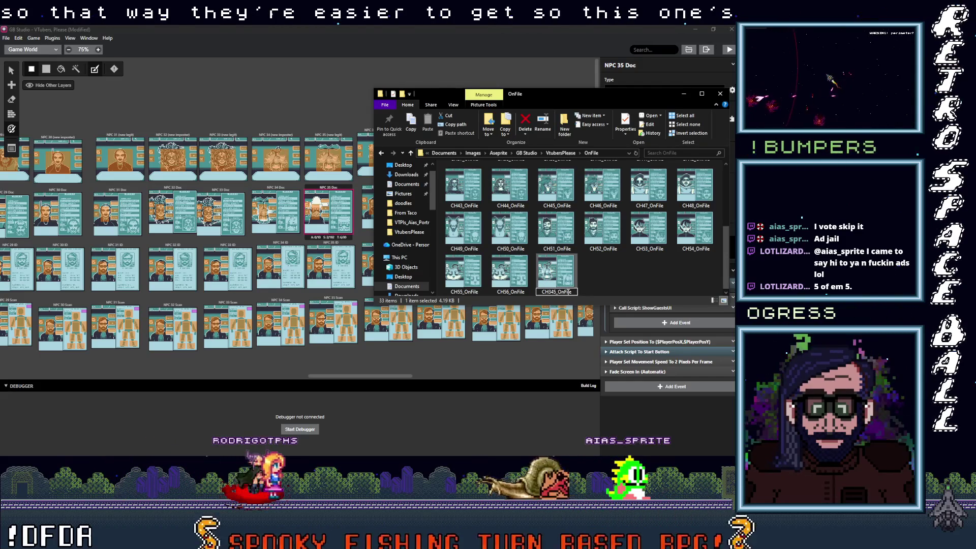
{"action": "key", "text": "BackSpace"}
{"action": "key", "text": "BackSpace"}
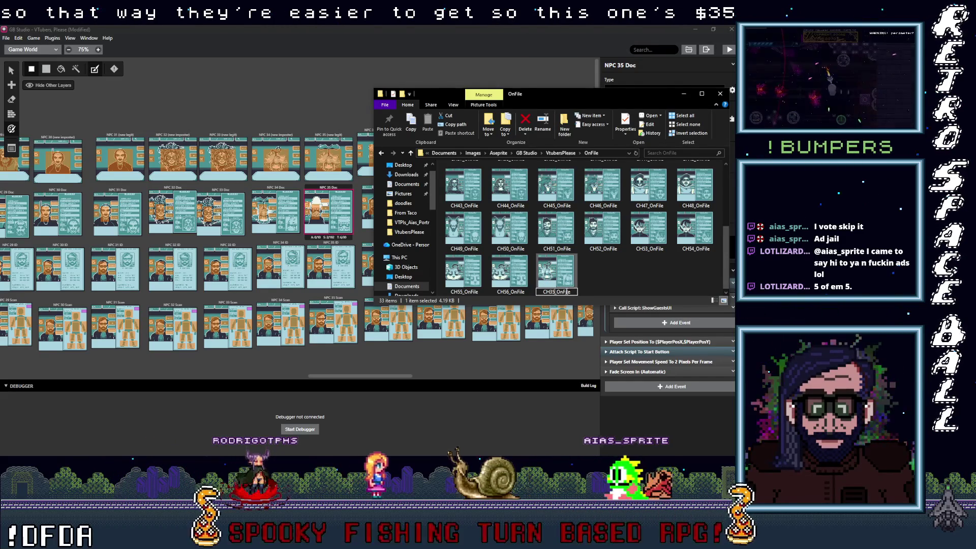
{"action": "key", "text": "Return"}
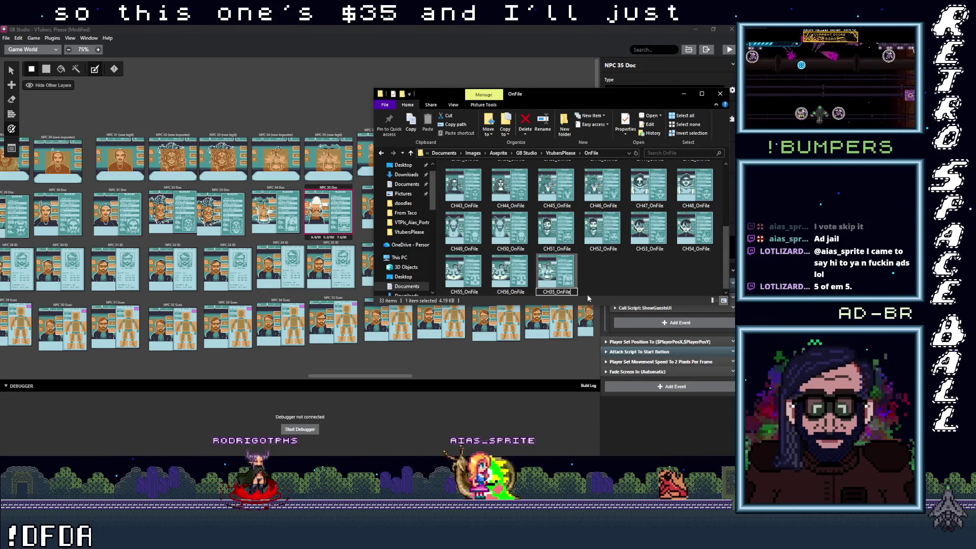
{"action": "type", "text": "_"}
{"action": "left_click", "coordinate": [644, 271]}
{"action": "scroll", "coordinate": [626, 273], "scroll_direction": "up", "scroll_amount": 3}
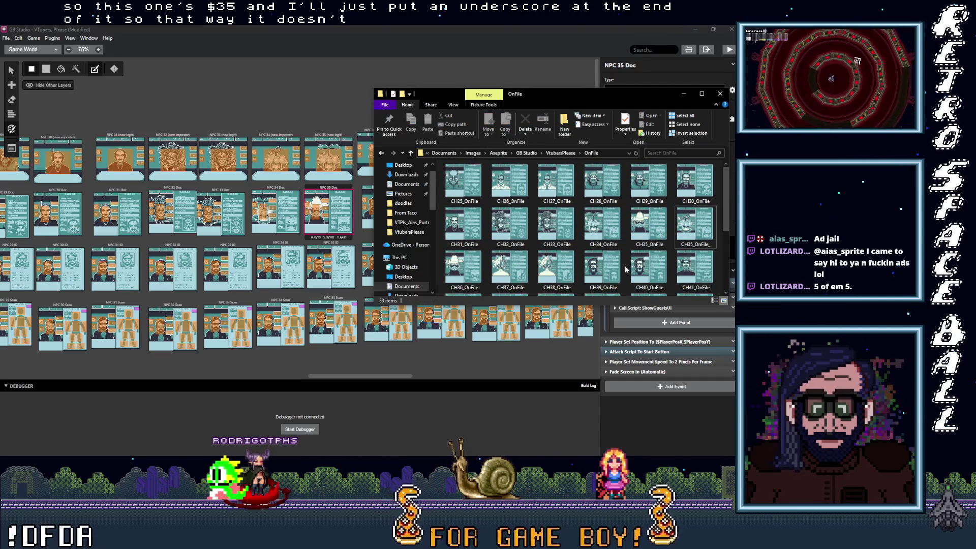
{"action": "left_click", "coordinate": [653, 239]}
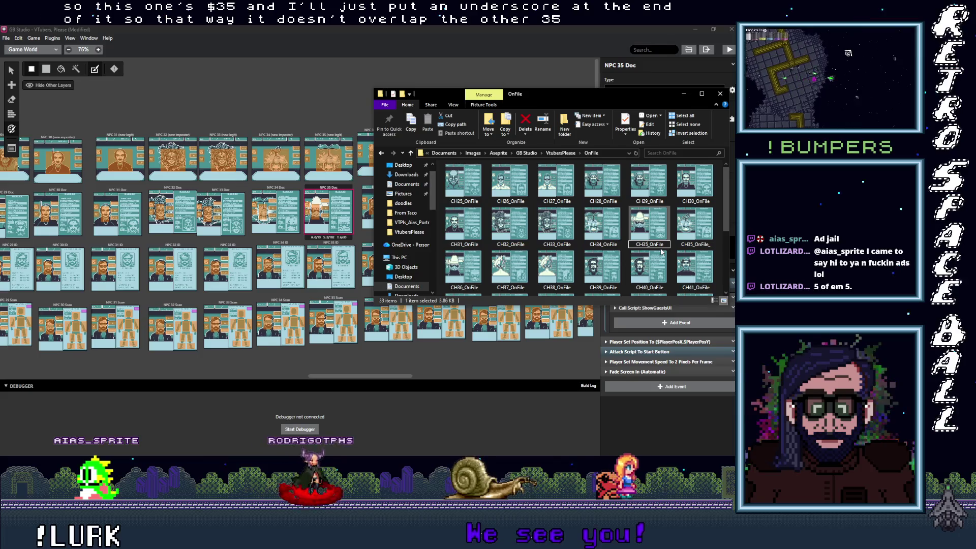
{"action": "scroll", "coordinate": [661, 251], "scroll_direction": "down", "scroll_amount": 3}
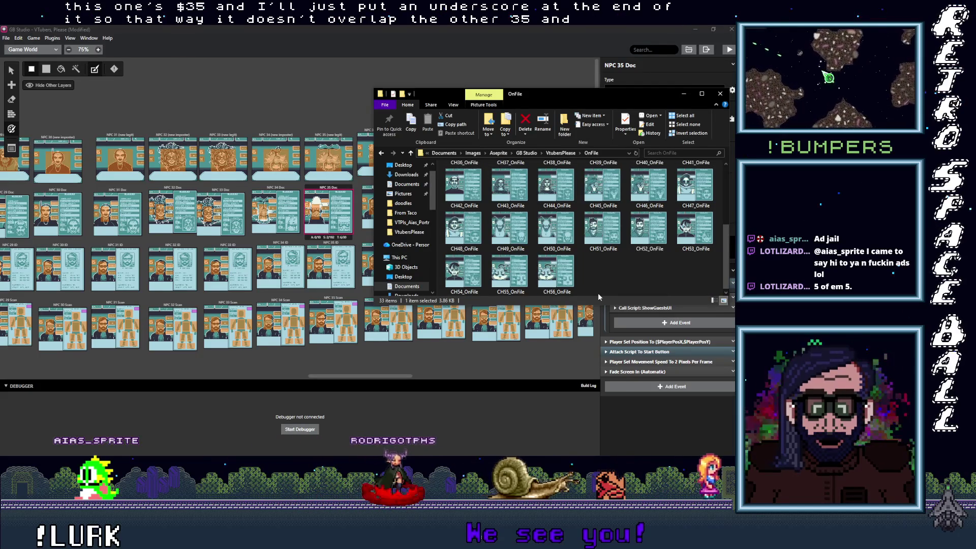
Renumber CH56, CH55 and CH54_OnFile to CH57, CH56 and CH55_OnFile
{"action": "left_click", "coordinate": [554, 294]}
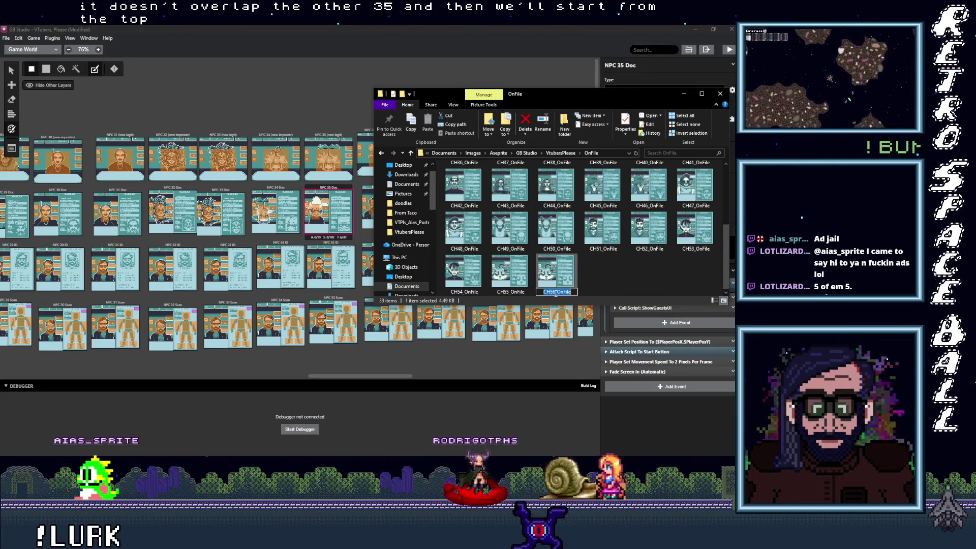
{"action": "key", "text": "BackSpace"}
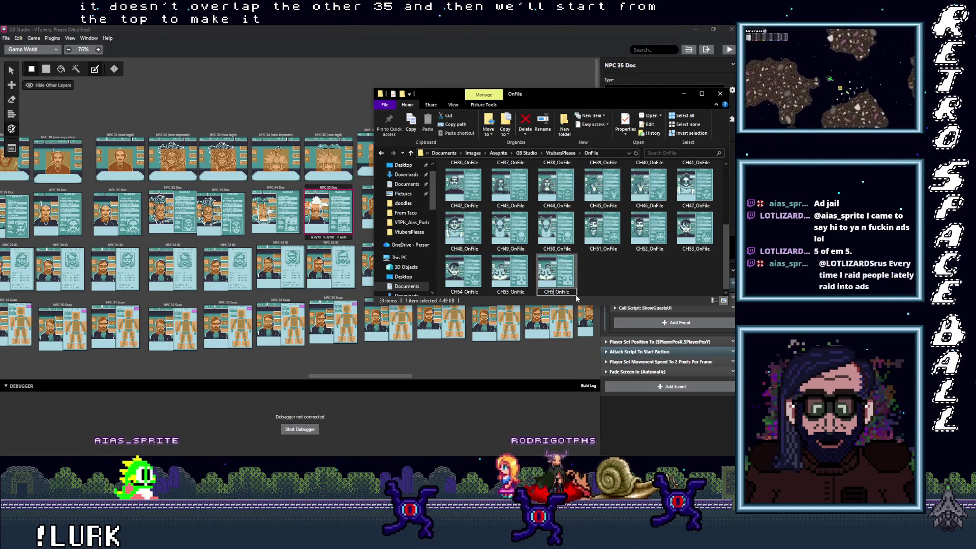
{"action": "type", "text": "7"}
{"action": "left_click", "coordinate": [507, 291]}
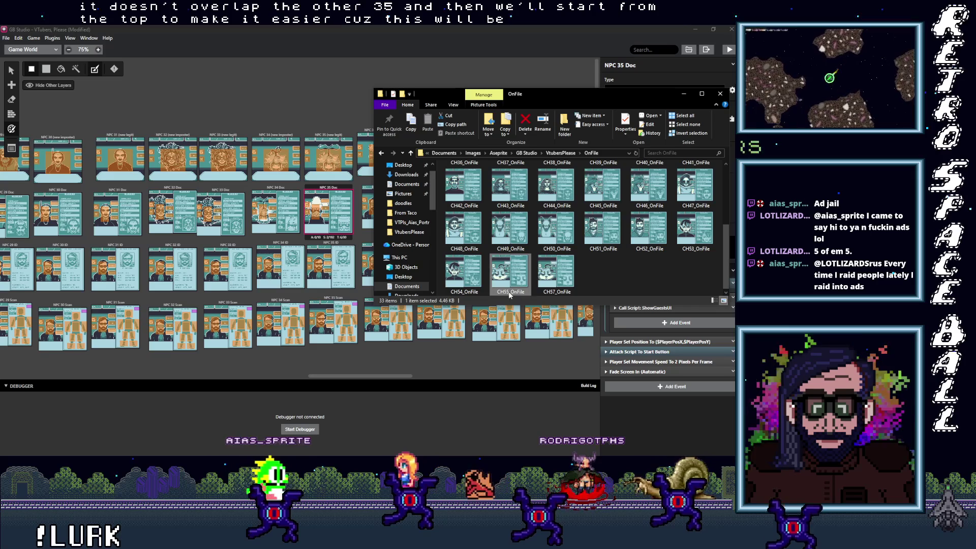
{"action": "left_click", "coordinate": [508, 292]}
{"action": "type", "text": "6"}
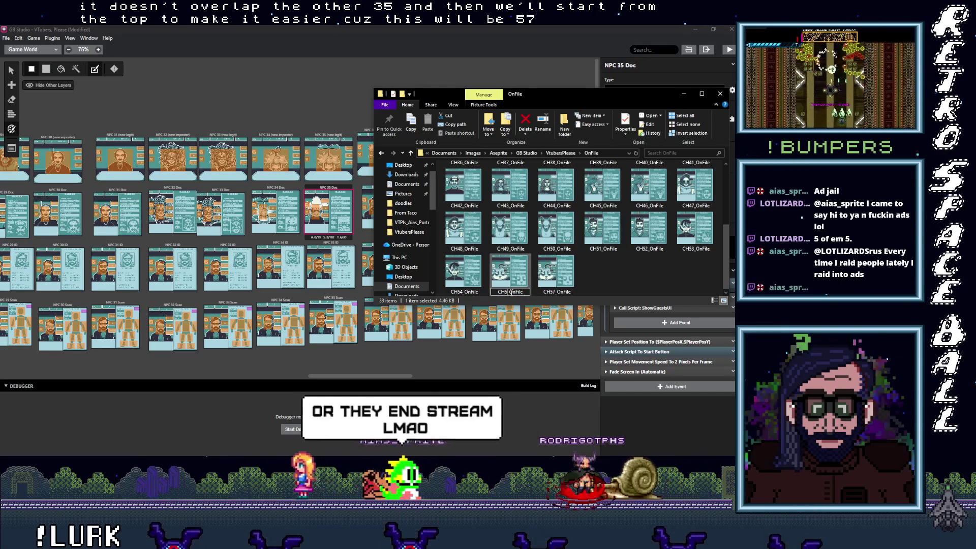
{"action": "left_click", "coordinate": [463, 292]}
{"action": "left_click", "coordinate": [463, 293]}
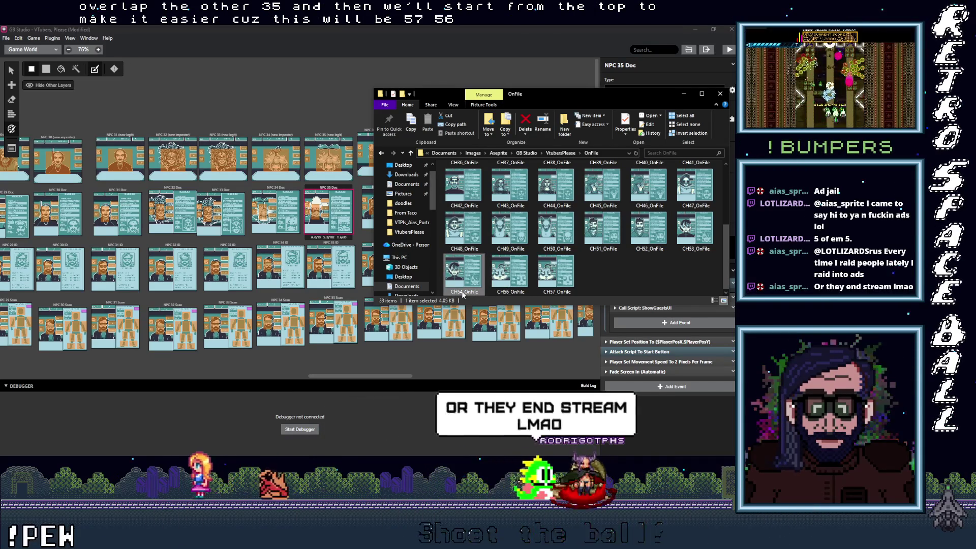
{"action": "type", "text": "5"}
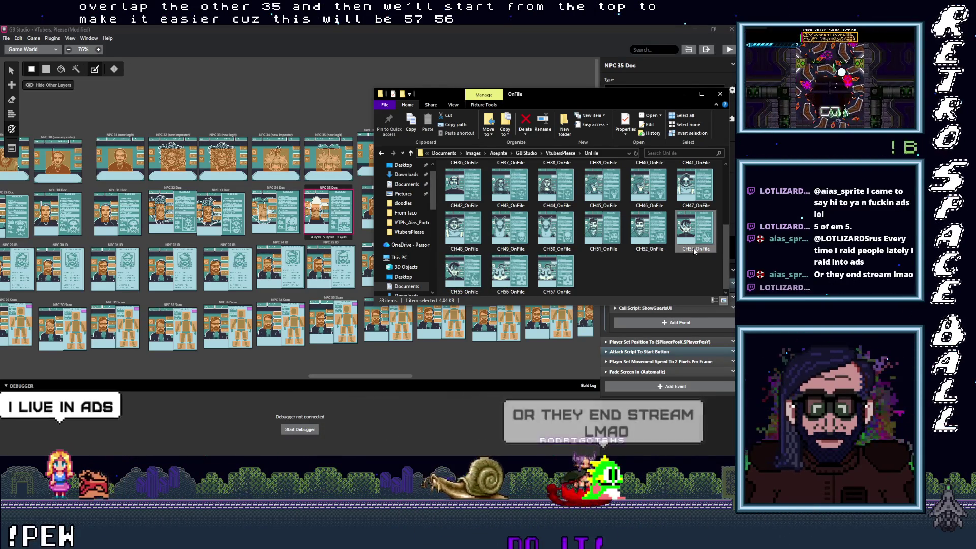
{"action": "type", "text": "4"}
{"action": "left_click", "coordinate": [648, 248]}
Start renaming CH52_OnFile, leave it unchanged, then delete the 2 from its name
{"action": "left_click", "coordinate": [648, 249]}
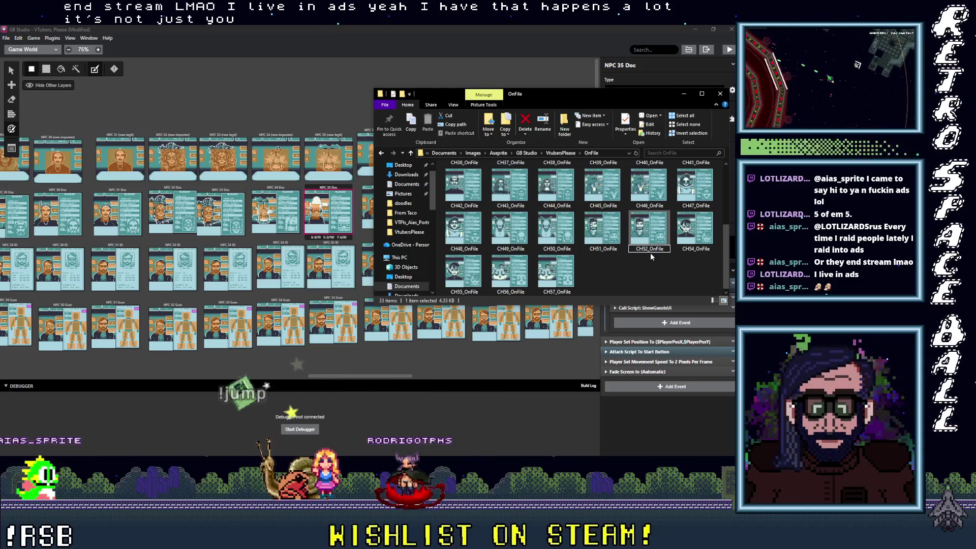
{"action": "key", "text": "Return"}
{"action": "key", "text": "BackSpace"}
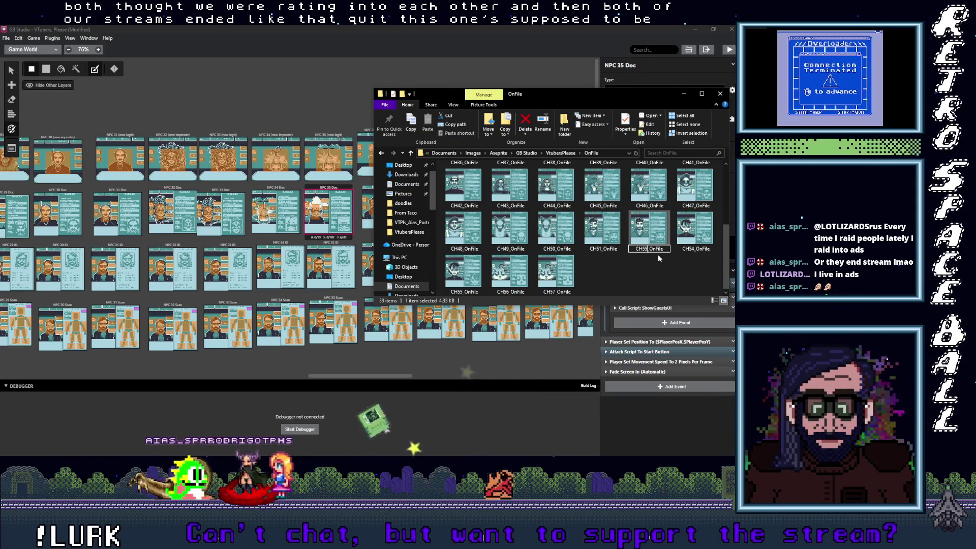
{"action": "type", "text": "3"}
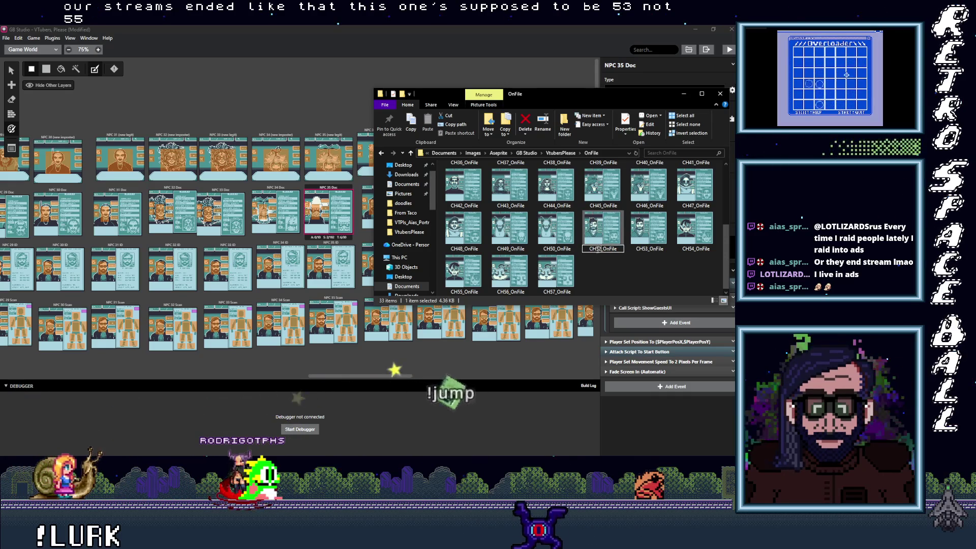
{"action": "left_click", "coordinate": [559, 248]}
{"action": "left_click", "coordinate": [555, 249]}
{"action": "type", "text": "1"}
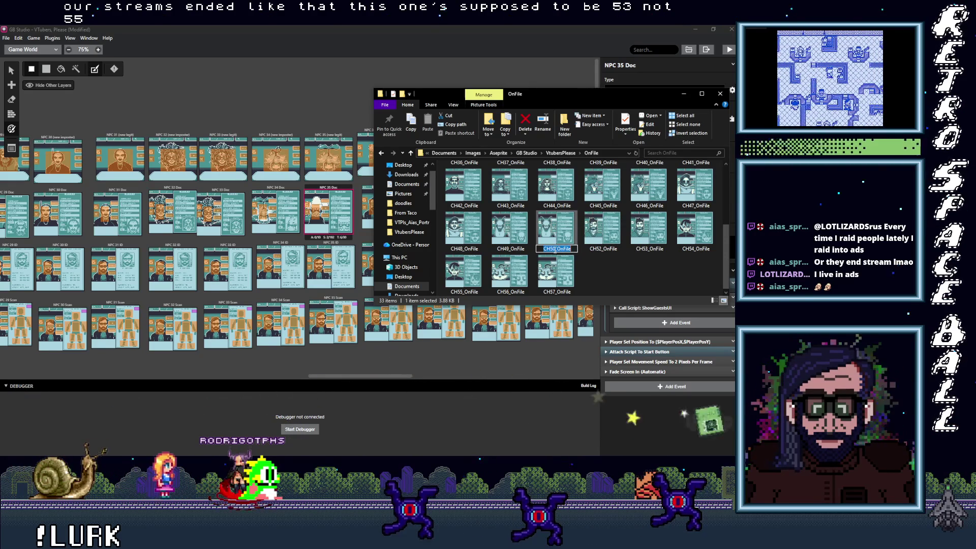
{"action": "left_click", "coordinate": [505, 249]}
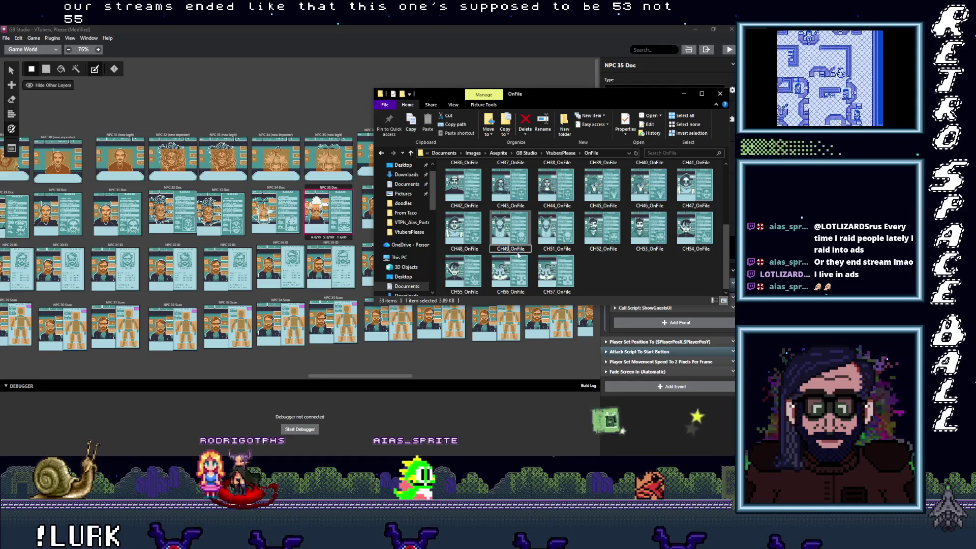
{"action": "key", "text": "Escape"}
{"action": "left_click", "coordinate": [463, 250]}
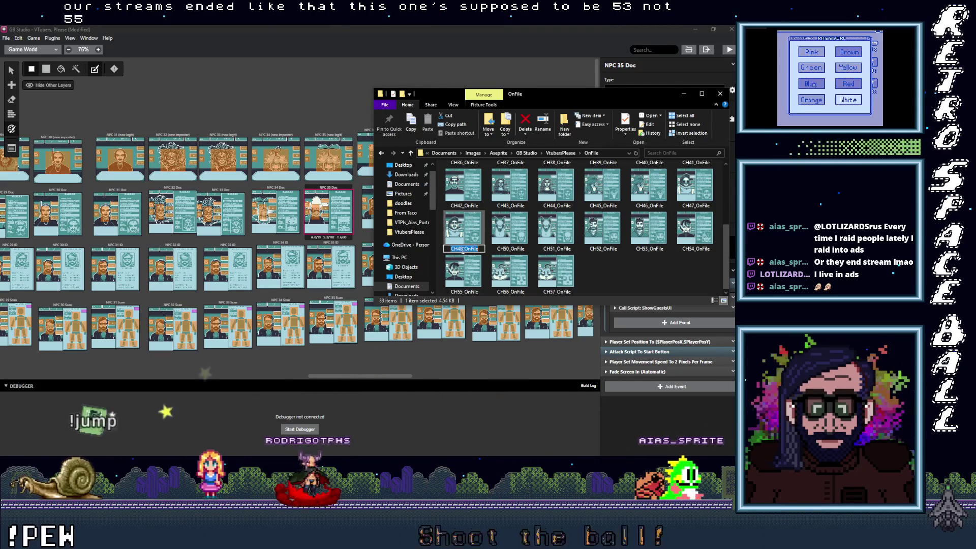
{"action": "key", "text": "Escape"}
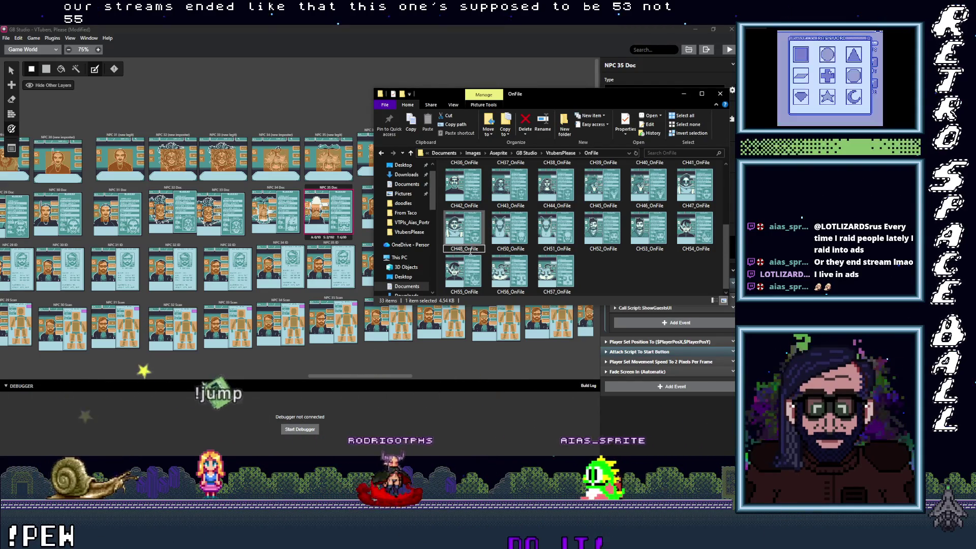
{"action": "key", "text": "F2"}
{"action": "type", "text": "CH49_OnFile"}
{"action": "key", "text": "Return"}
{"action": "left_click", "coordinate": [696, 204]}
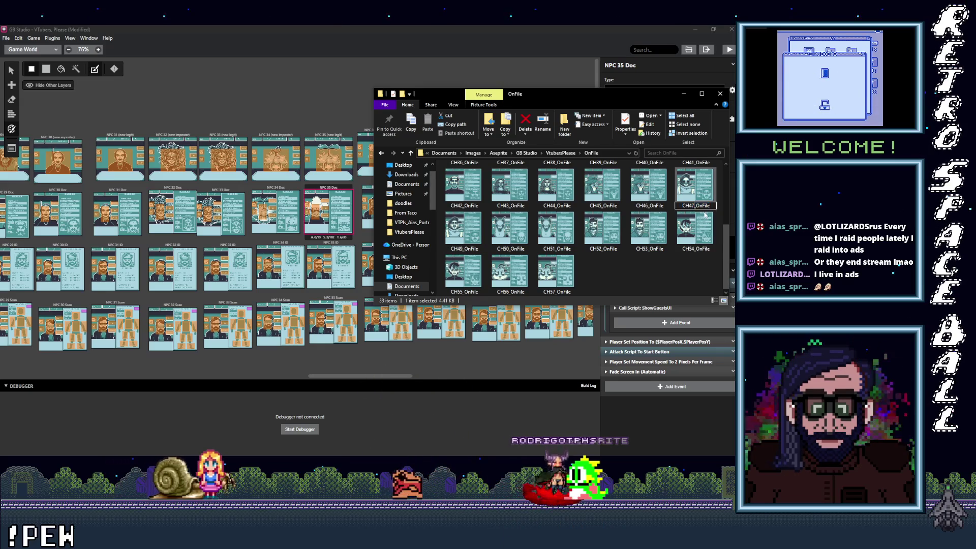
{"action": "key", "text": "BackSpace"}
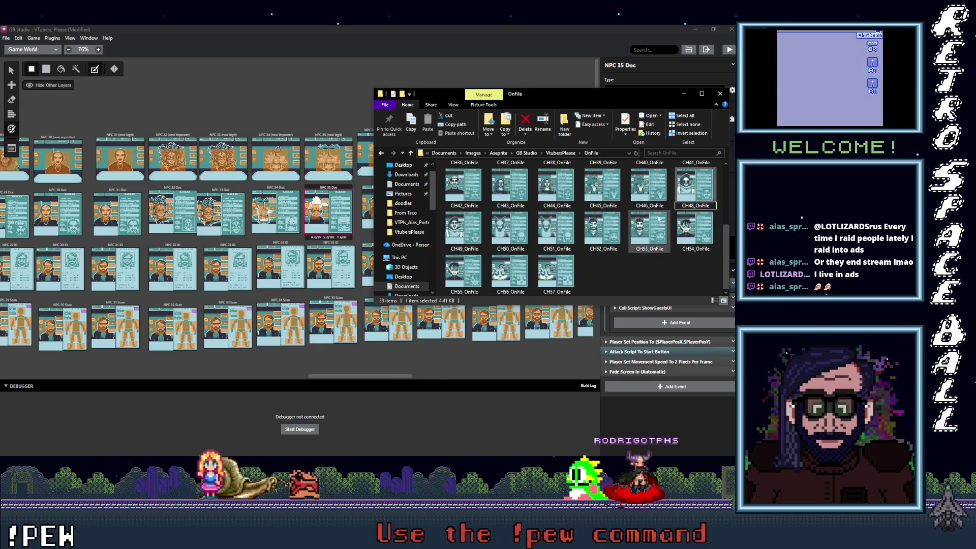
{"action": "left_click", "coordinate": [649, 200]}
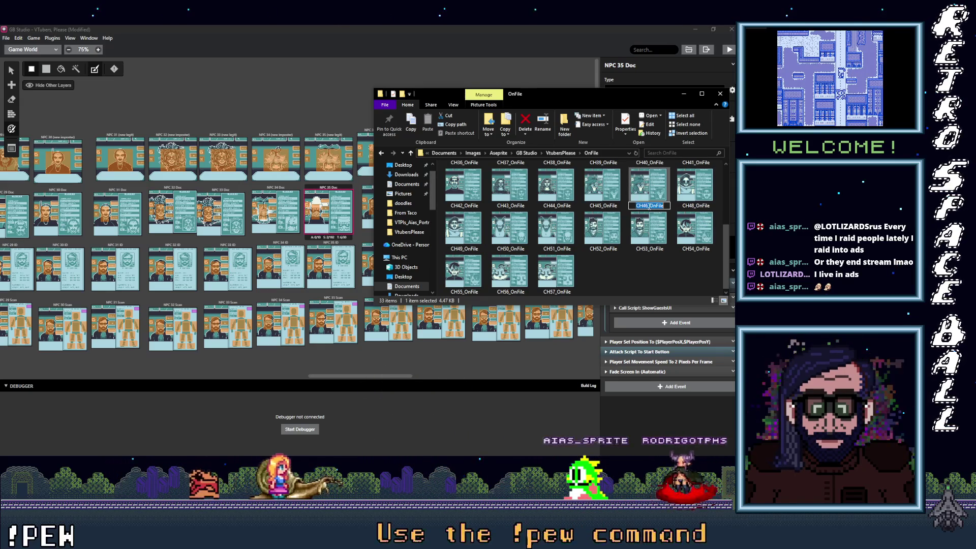
{"action": "key", "text": "BackSpace"}
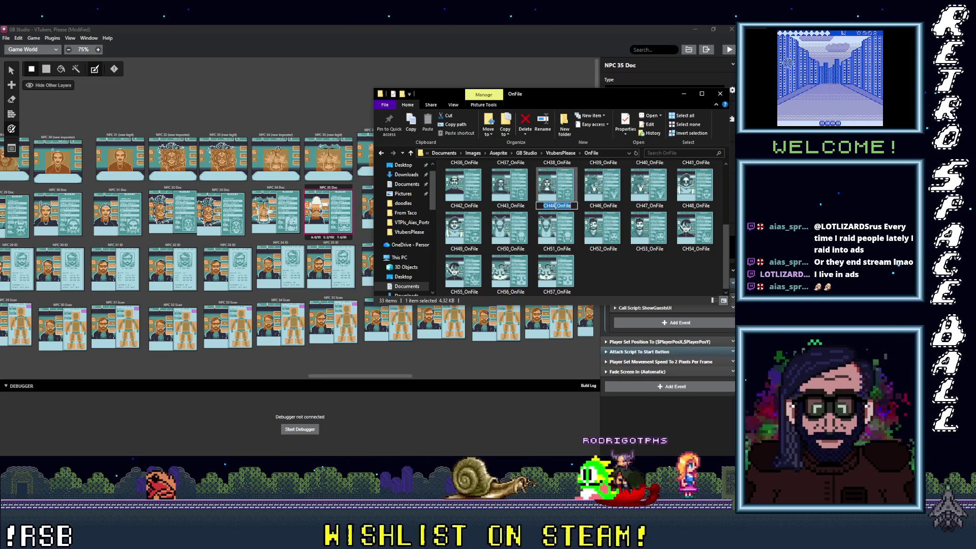
{"action": "type", "text": "5"}
{"action": "left_click", "coordinate": [509, 208]}
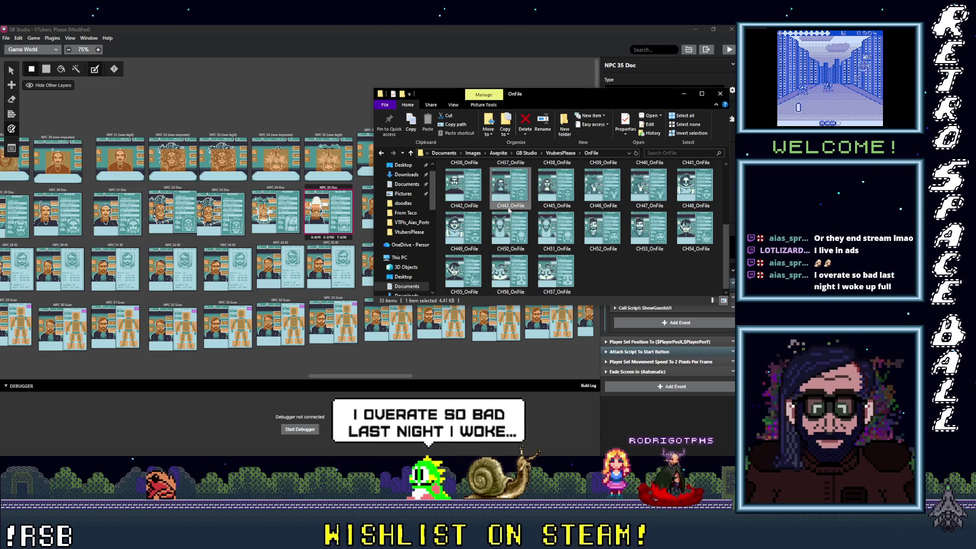
{"action": "key", "text": "BackSpace"}
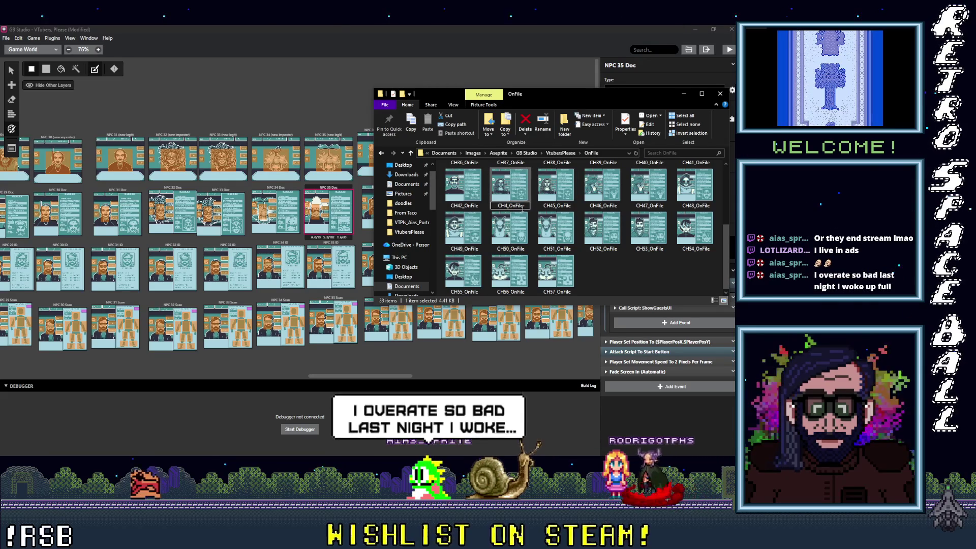
{"action": "type", "text": "4"}
{"action": "left_click", "coordinate": [463, 209]}
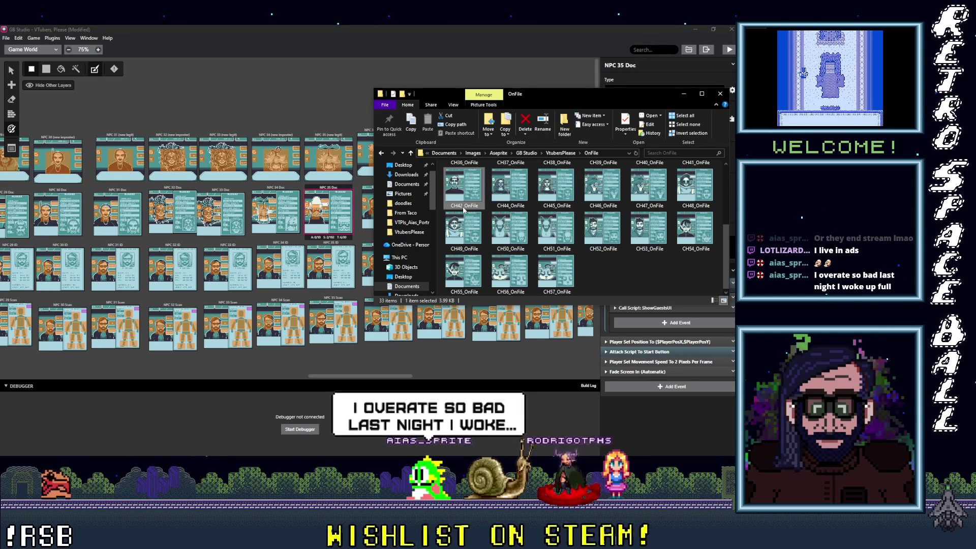
{"action": "left_click", "coordinate": [463, 206]}
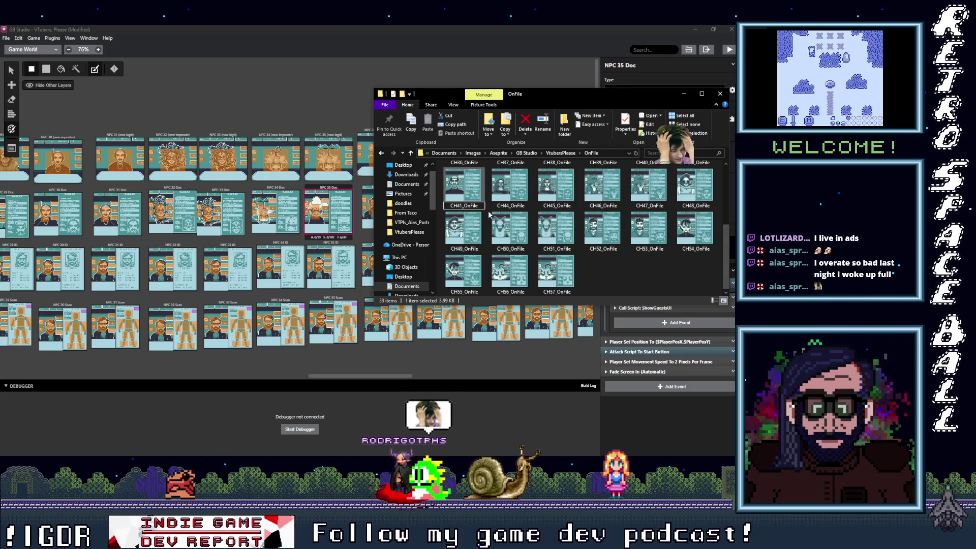
{"action": "type", "text": "3"}
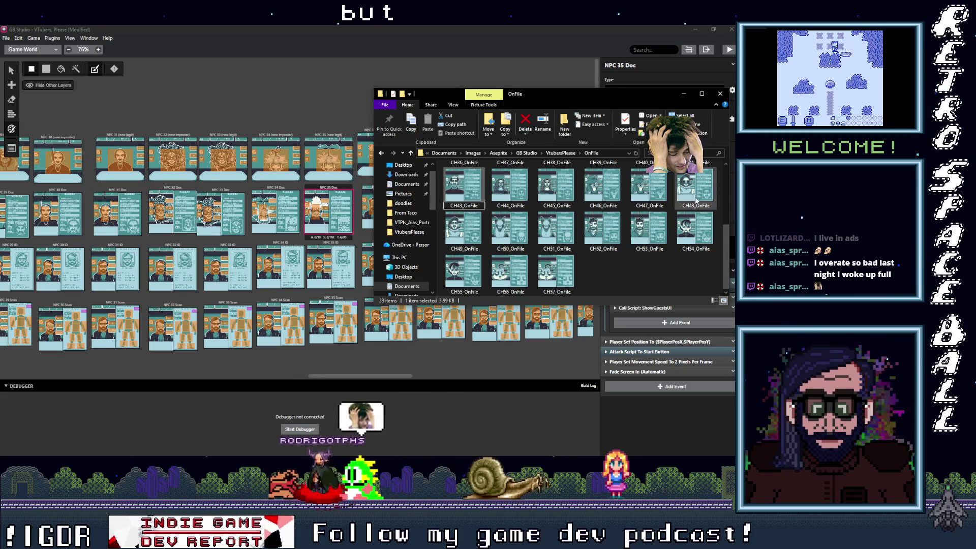
{"action": "scroll", "coordinate": [692, 224], "scroll_direction": "up", "scroll_amount": 3}
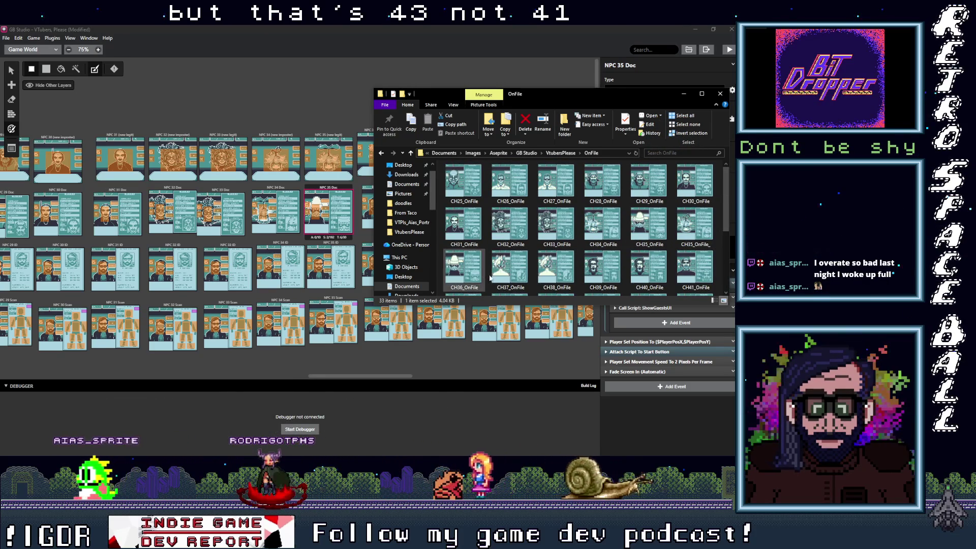
{"action": "scroll", "coordinate": [513, 279], "scroll_direction": "down", "scroll_amount": 2}
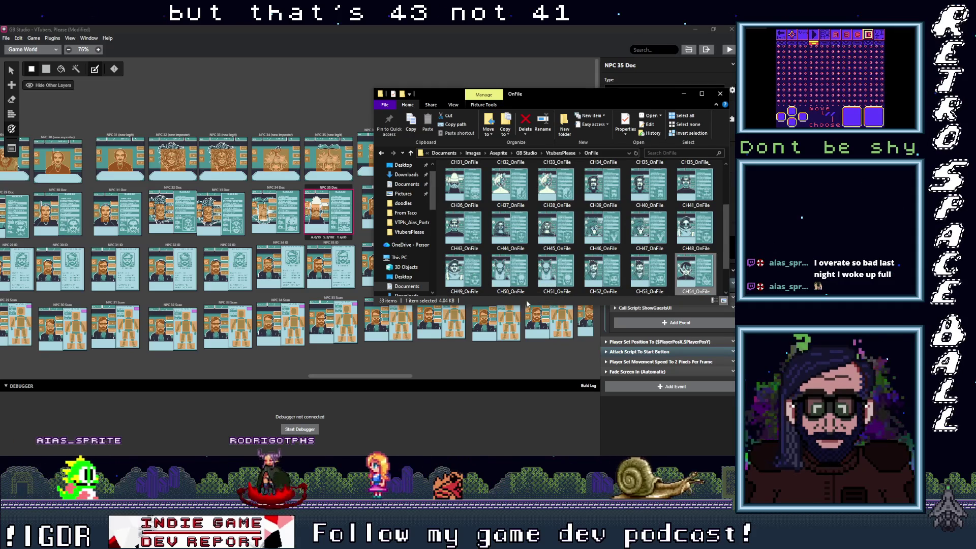
{"action": "left_click_drag", "start_coordinate": [530, 305], "coordinate": [536, 386]}
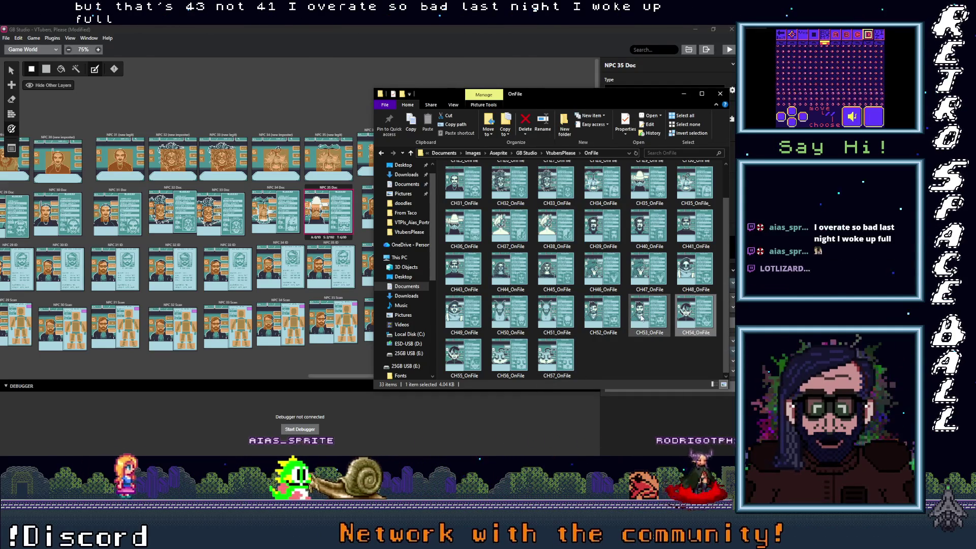
Rename CH41_OnFile to CH42_OnFile by changing its 1 to 2
{"action": "left_click", "coordinate": [694, 248]}
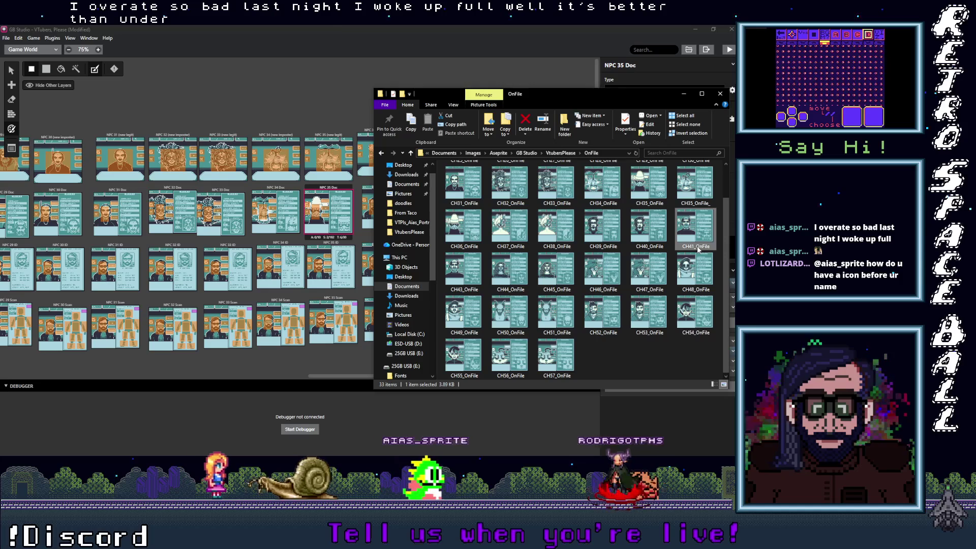
{"action": "left_click", "coordinate": [694, 247]}
{"action": "key", "text": "BackSpace"}
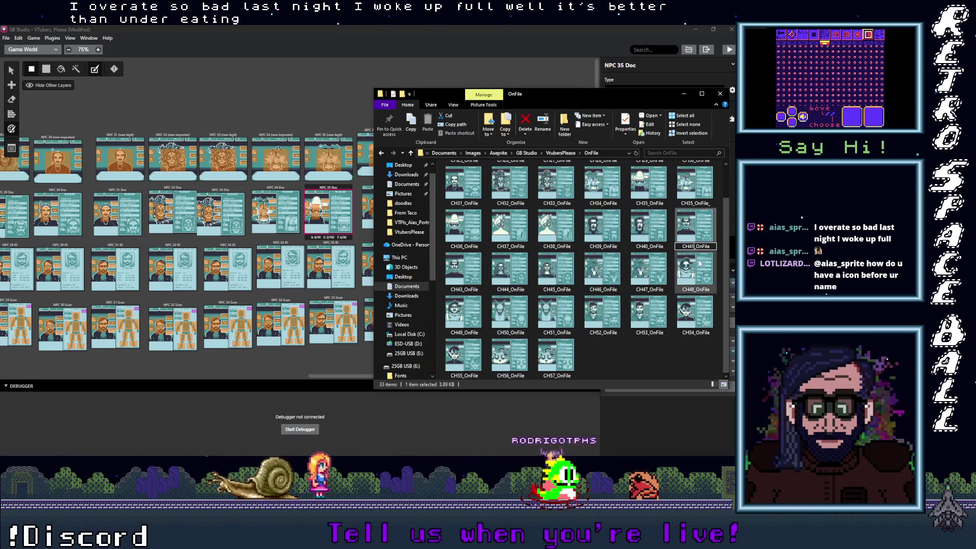
{"action": "type", "text": "2"}
{"action": "left_click", "coordinate": [649, 248]}
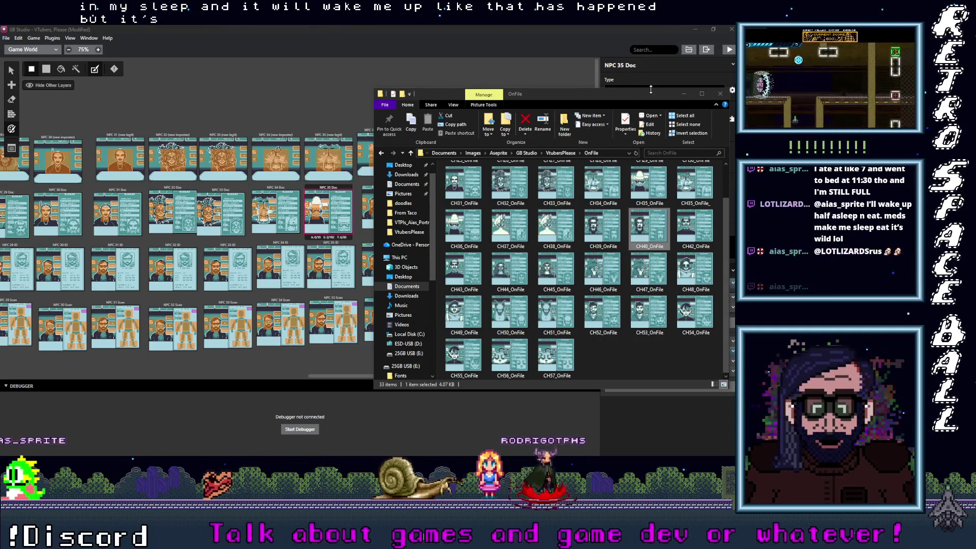
Move the OnFile window left and rename CH40_OnFile to CH41_OnFile
{"action": "left_click_drag", "start_coordinate": [642, 95], "coordinate": [547, 94]}
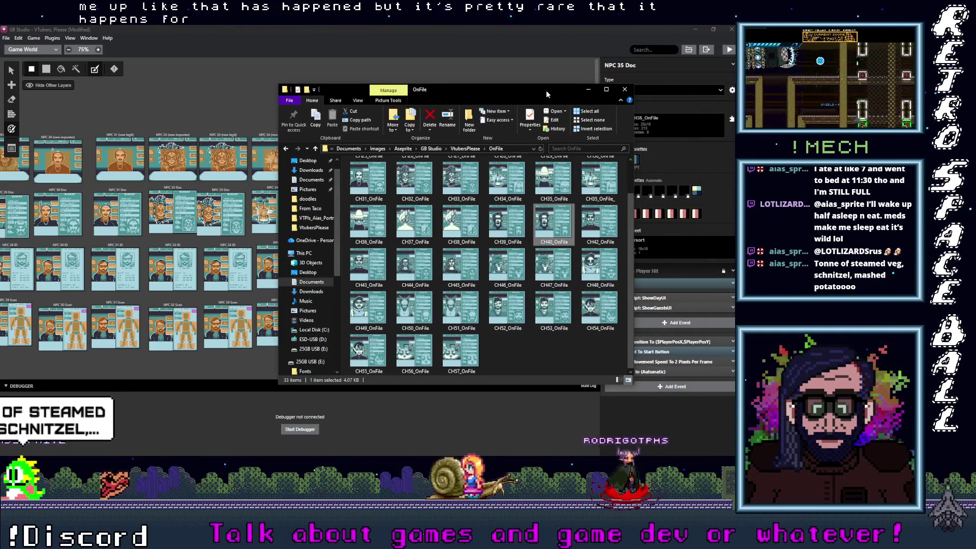
{"action": "left_click", "coordinate": [548, 244]}
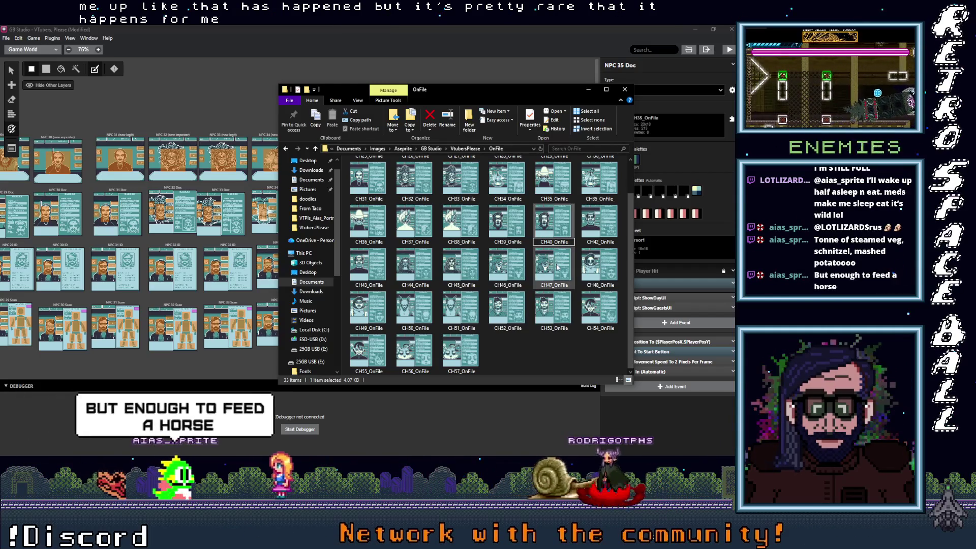
{"action": "type", "text": "1"}
{"action": "left_click", "coordinate": [507, 239]}
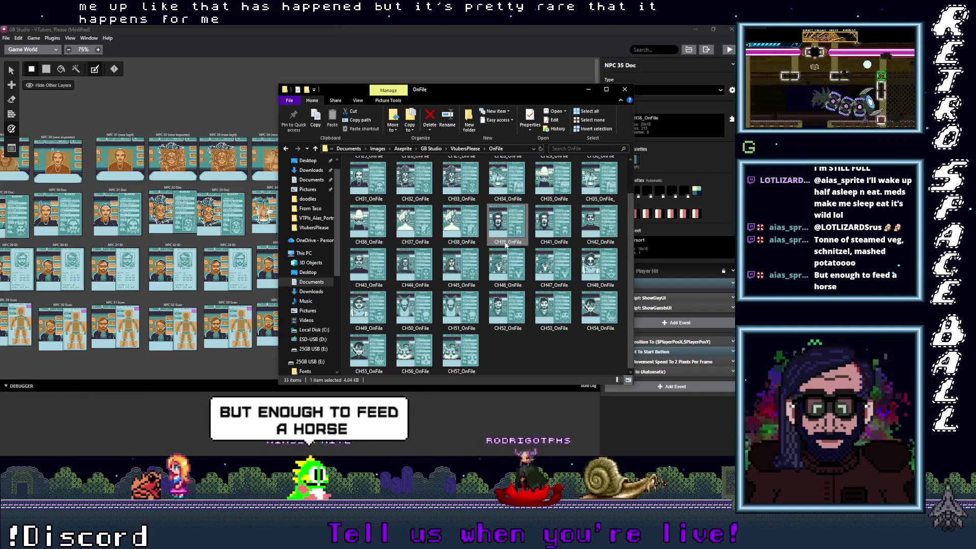
Rename CH39_OnFile to CH40_OnFile, CH38 to CH39, and CH37 to CH38
{"action": "left_click", "coordinate": [507, 242]}
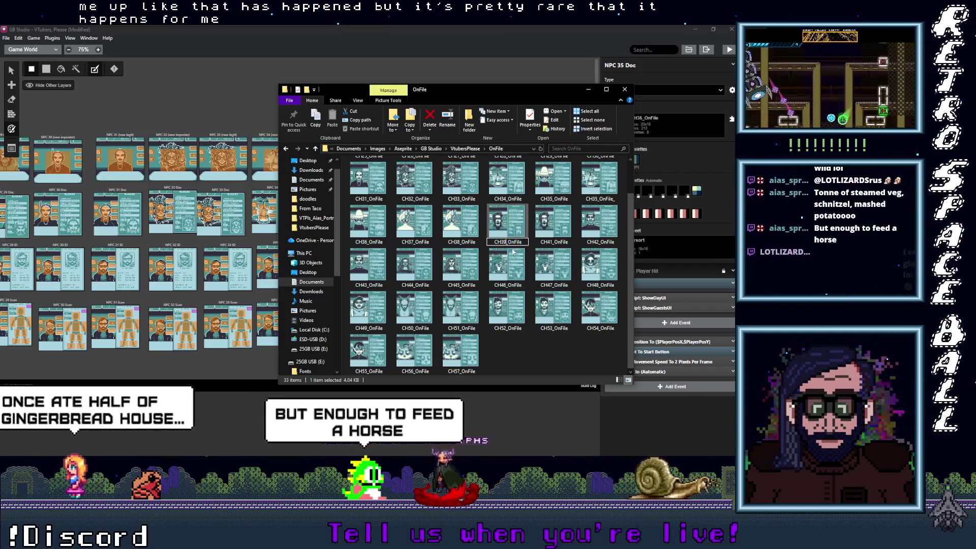
{"action": "key", "text": "BackSpace"}
{"action": "type", "text": "40"}
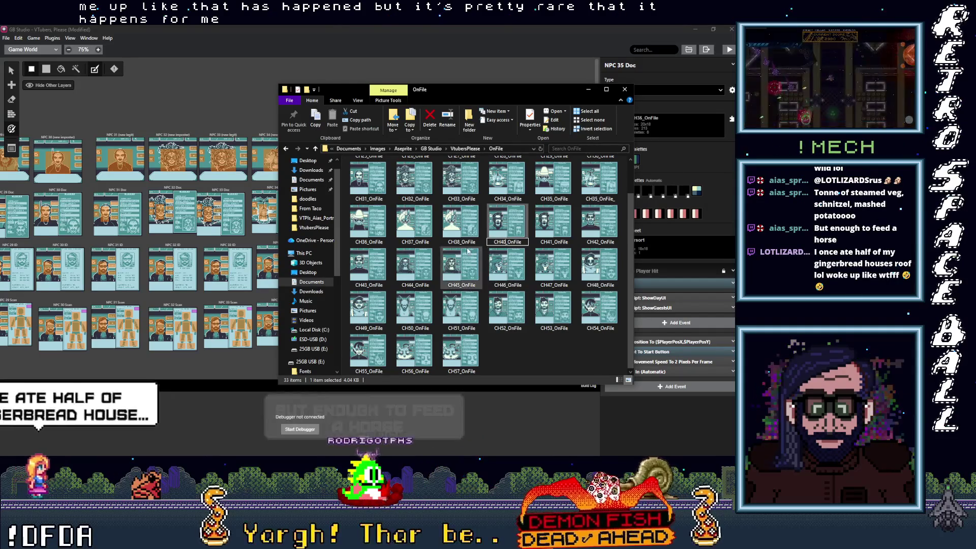
{"action": "left_click", "coordinate": [459, 239]}
{"action": "left_click", "coordinate": [460, 243]}
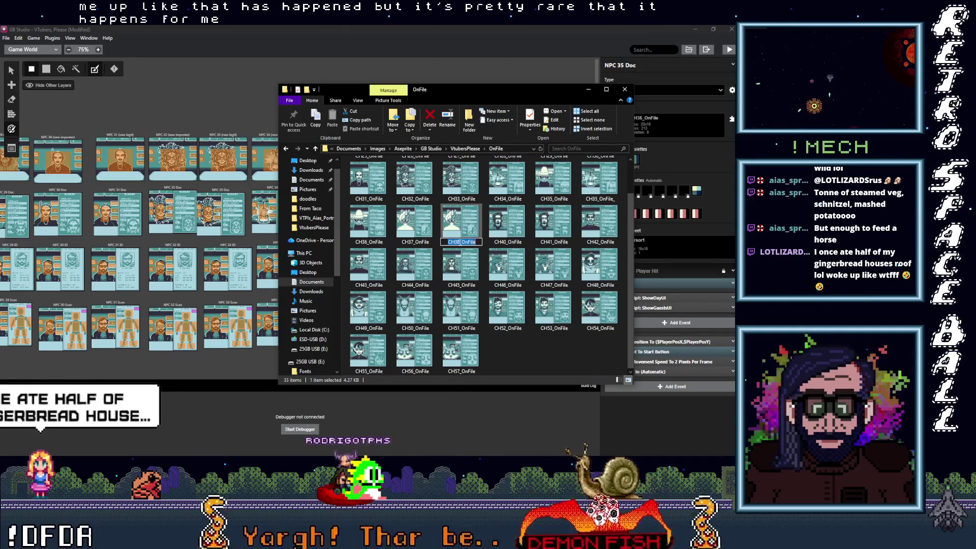
{"action": "key", "text": "BackSpace"}
{"action": "type", "text": "9"}
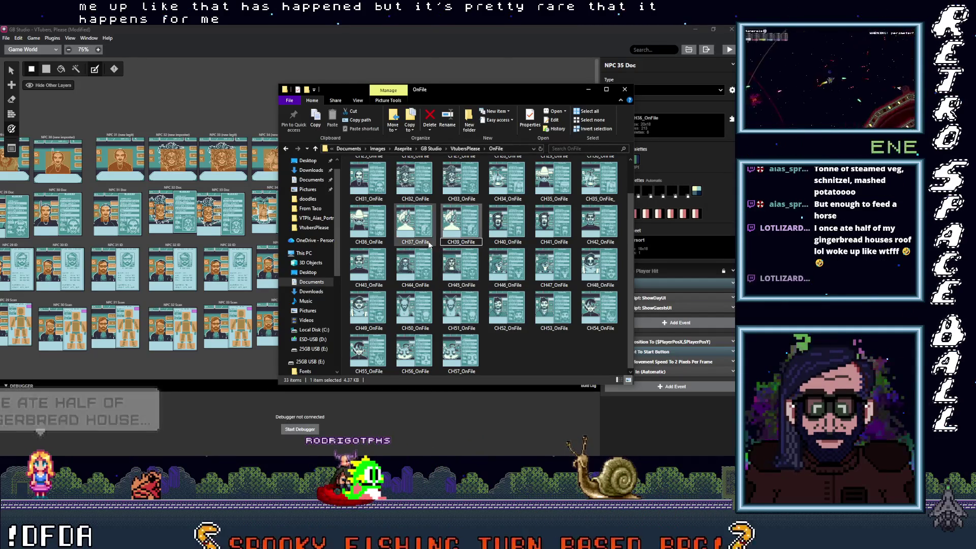
{"action": "left_click", "coordinate": [419, 243]}
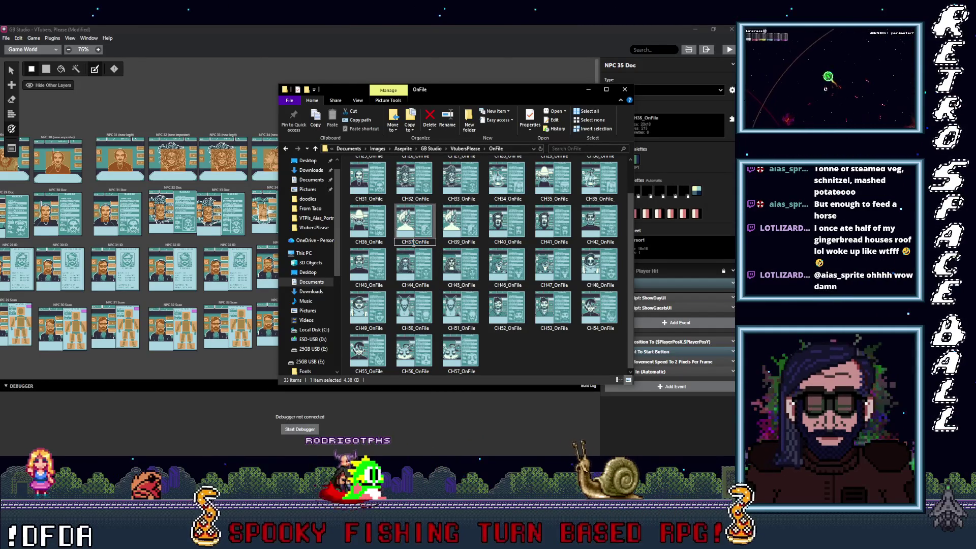
{"action": "type", "text": "8"}
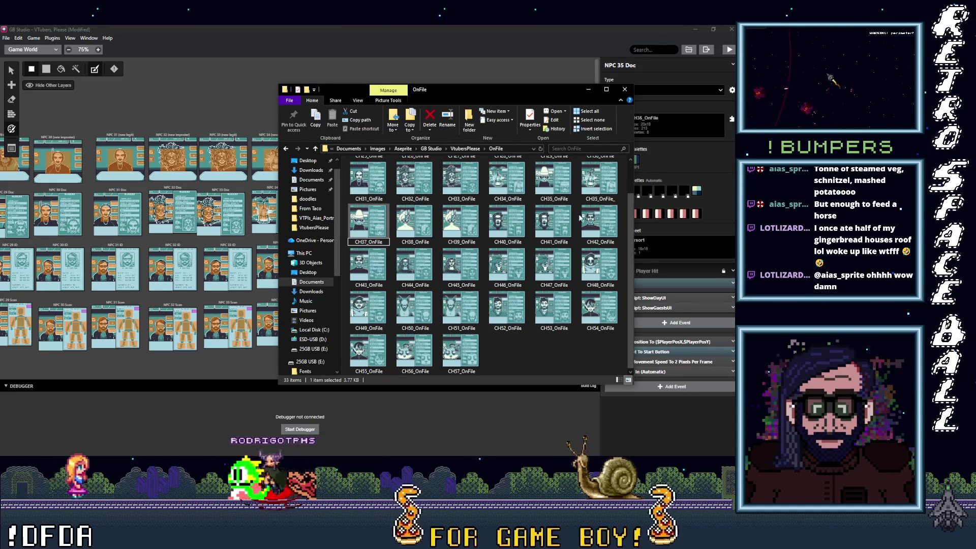
{"action": "left_click", "coordinate": [598, 203]}
Rename CH35_OnFile to CH36_OnFile and strip the trailing underscore from CH35_OnFile_, then return to GB Studio
{"action": "left_click", "coordinate": [598, 203]}
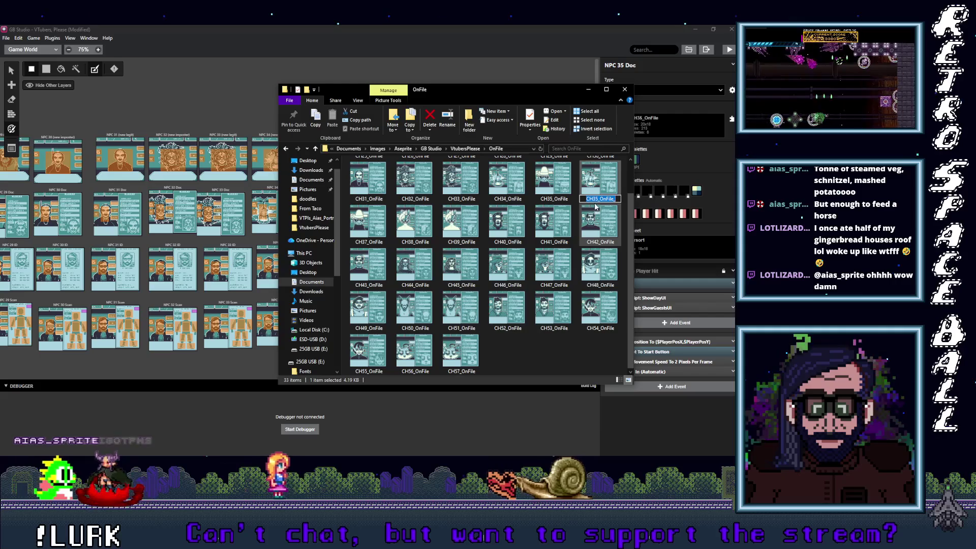
{"action": "left_click", "coordinate": [552, 201]}
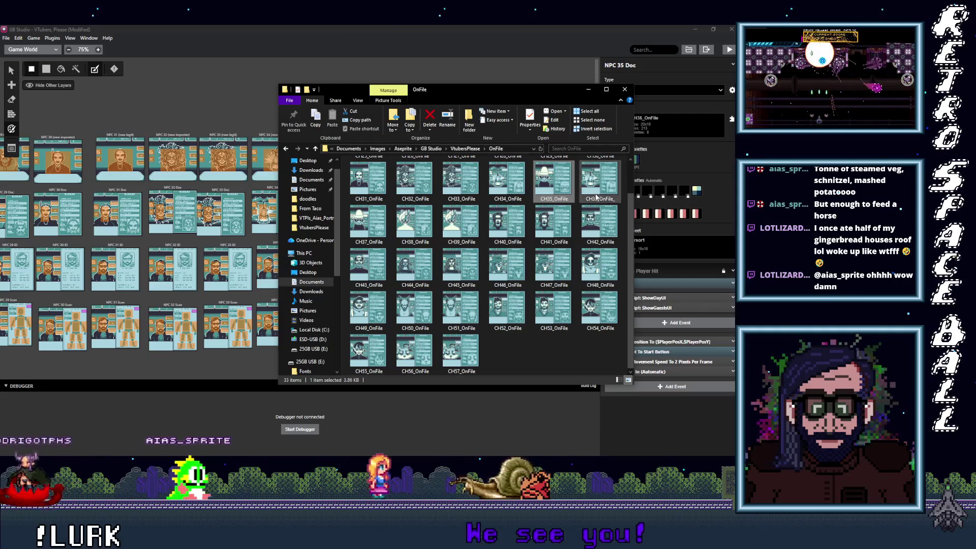
{"action": "left_click", "coordinate": [553, 200]}
{"action": "key", "text": "BackSpace"}
{"action": "type", "text": "6"}
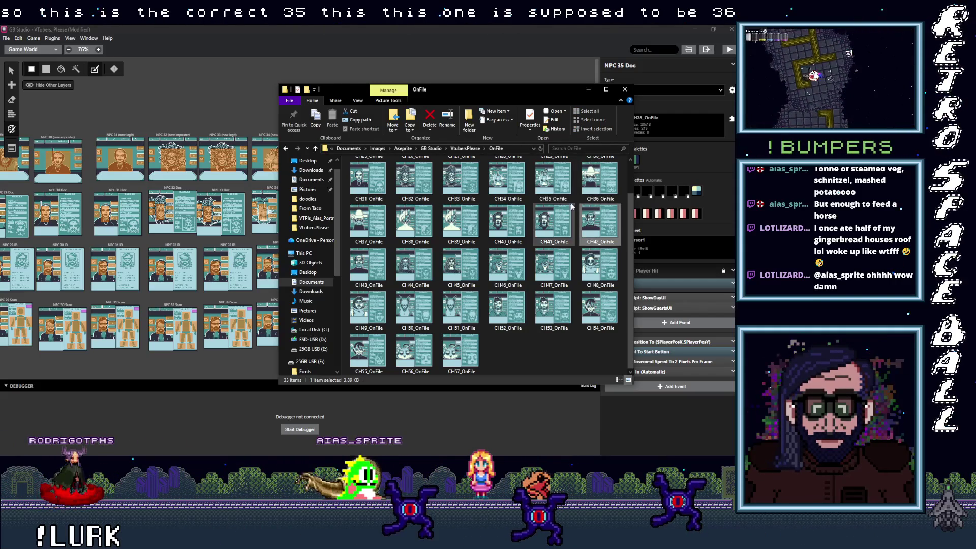
{"action": "left_click", "coordinate": [570, 199]}
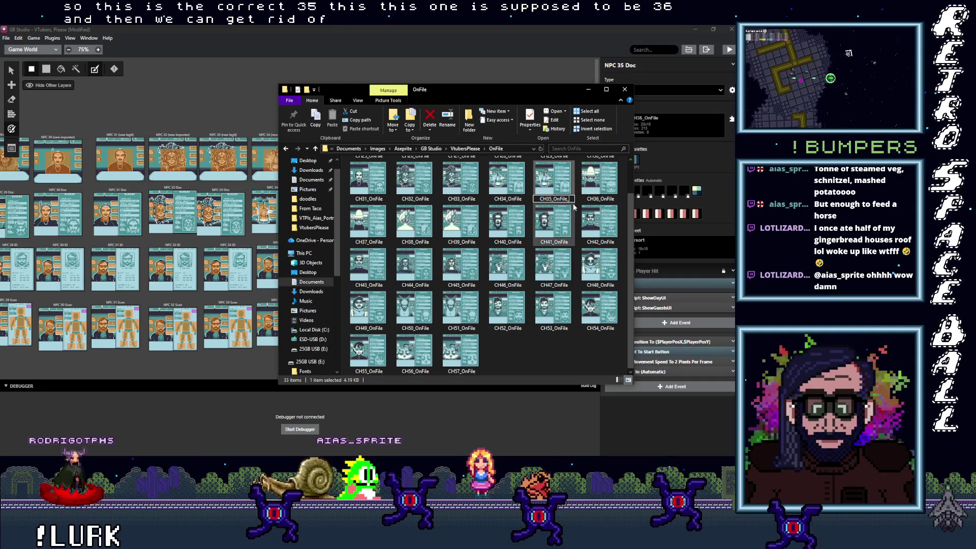
{"action": "key", "text": "BackSpace"}
{"action": "left_click", "coordinate": [568, 343]}
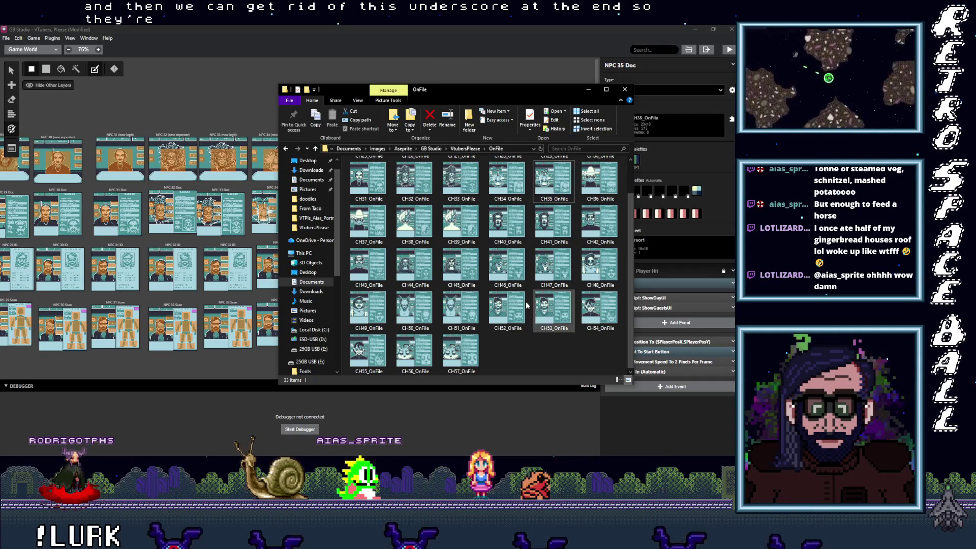
{"action": "left_click", "coordinate": [585, 89]}
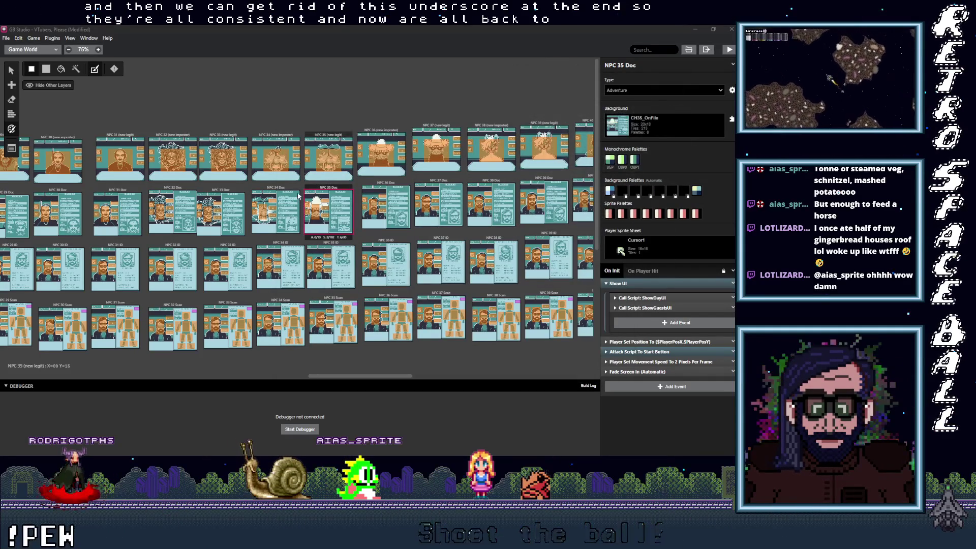
Check NPC 35 Doc's Background list, then bring up the project's backgrounds folder window
{"action": "left_click", "coordinate": [662, 118]}
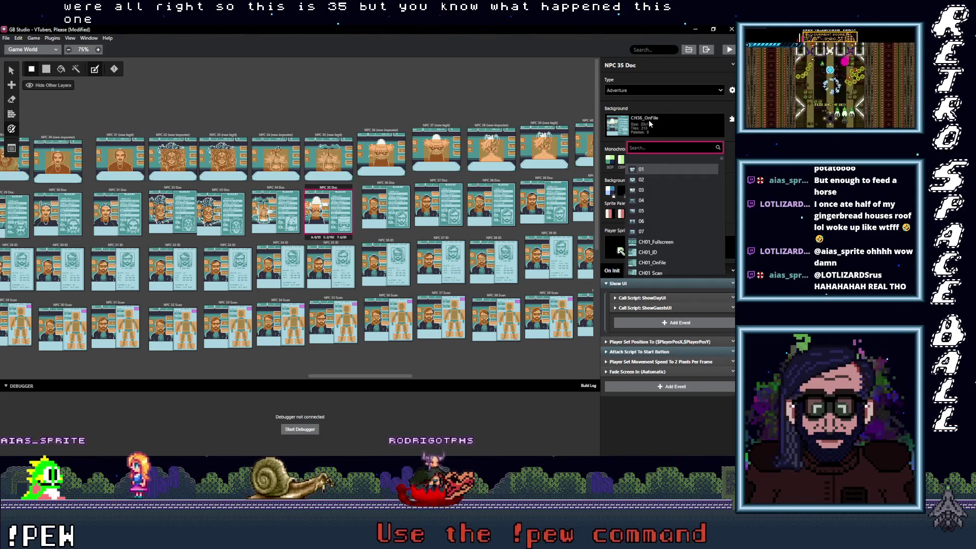
{"action": "mouse_move", "coordinate": [707, 133]}
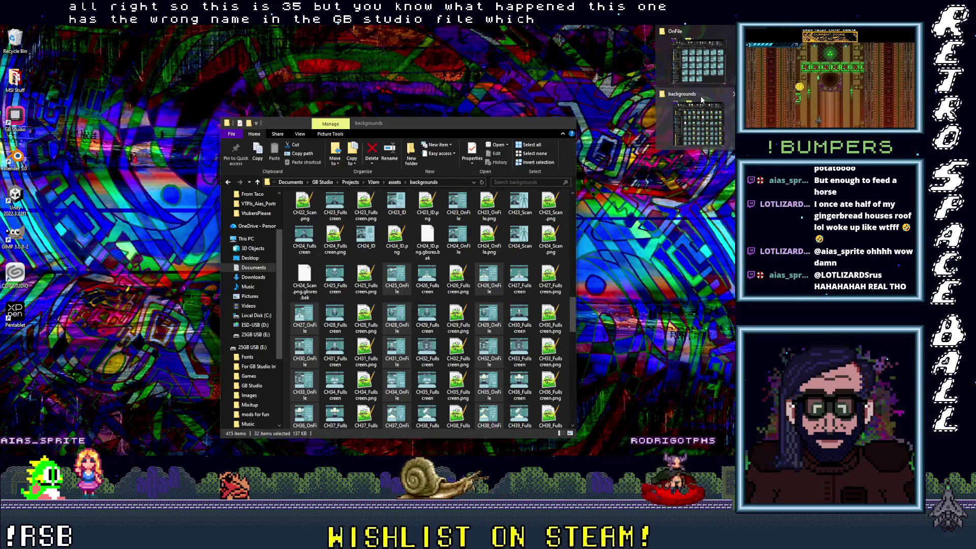
Switch to the OnFile folder window and select CH35_OnFile and CH36_OnFile
{"action": "left_click", "coordinate": [701, 95]}
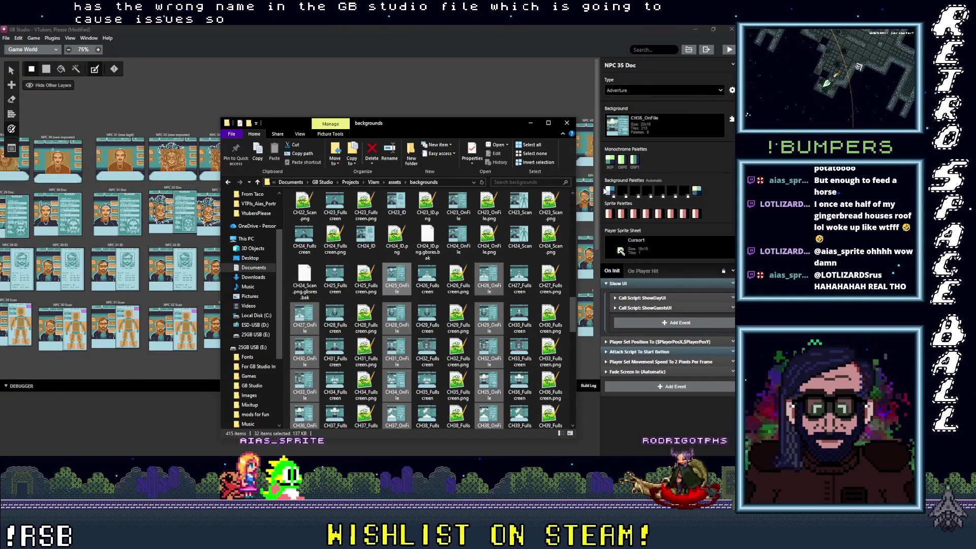
{"action": "key", "text": "alt+Tab"}
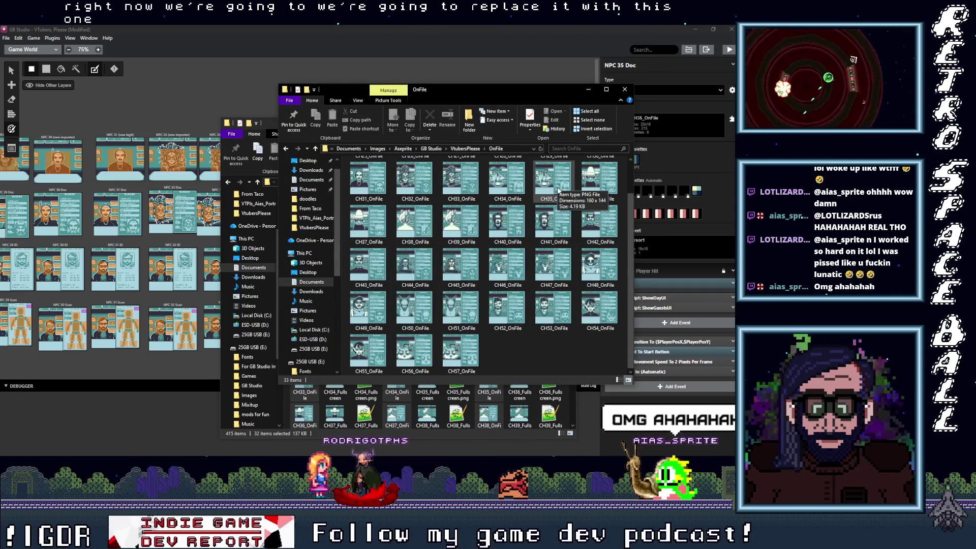
{"action": "left_click", "coordinate": [553, 180]}
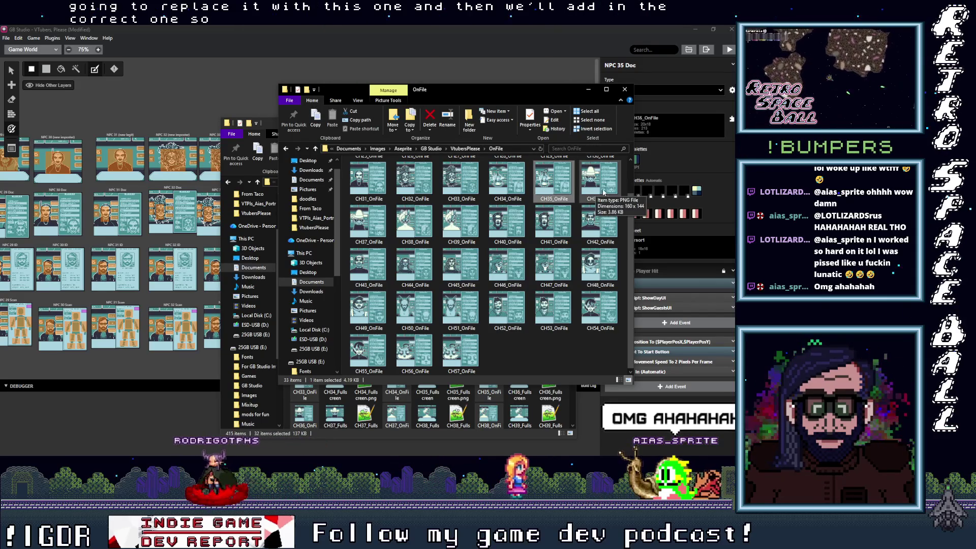
{"action": "right_click", "coordinate": [556, 195]}
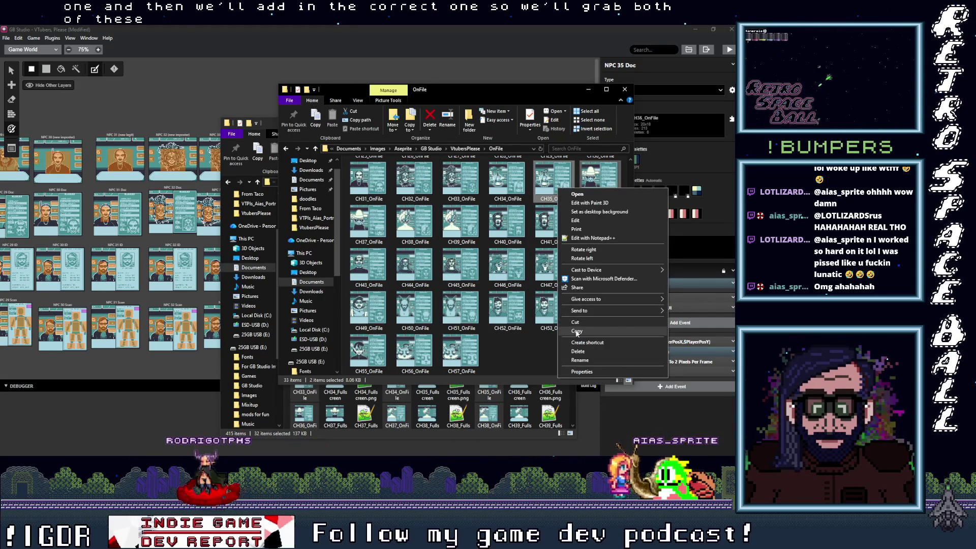
Paste CH35_OnFile and CH36_OnFile into backgrounds, skipping the two same-named file conflicts
{"action": "left_click", "coordinate": [577, 332]}
{"action": "left_click", "coordinate": [267, 122]}
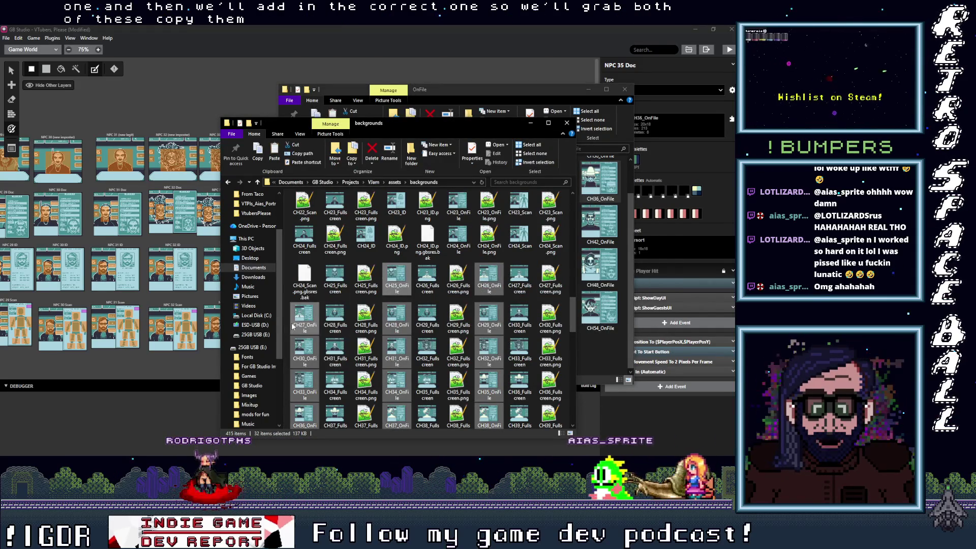
{"action": "right_click", "coordinate": [285, 323]}
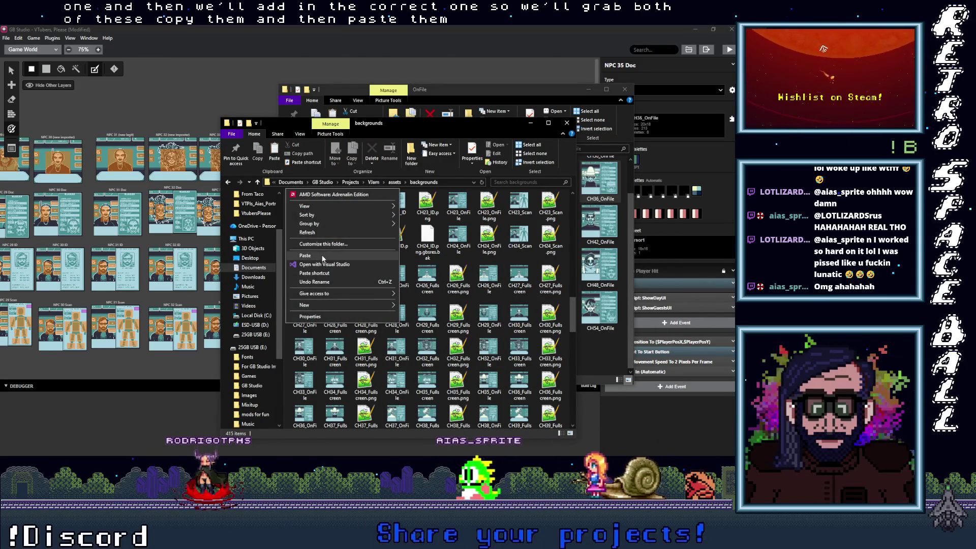
{"action": "left_click", "coordinate": [323, 256]}
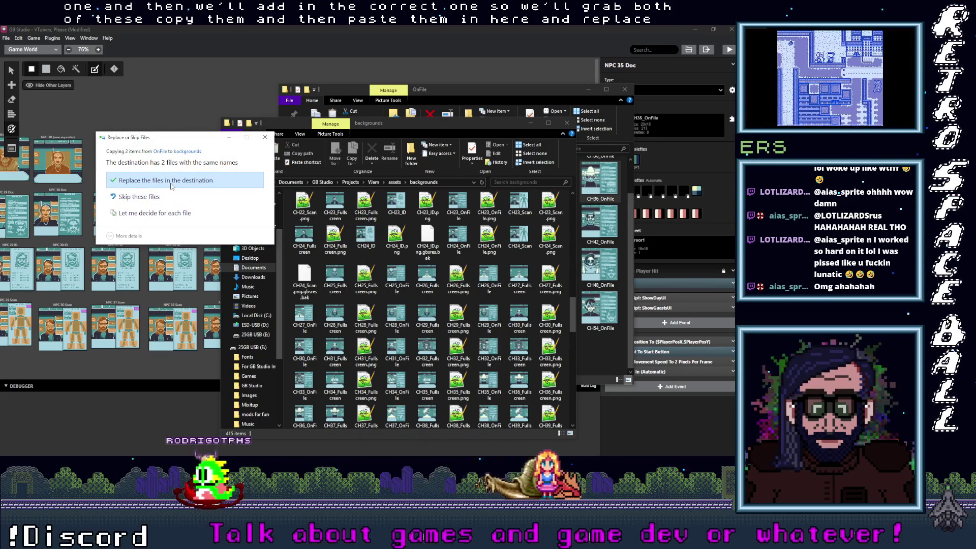
{"action": "left_click", "coordinate": [265, 137]}
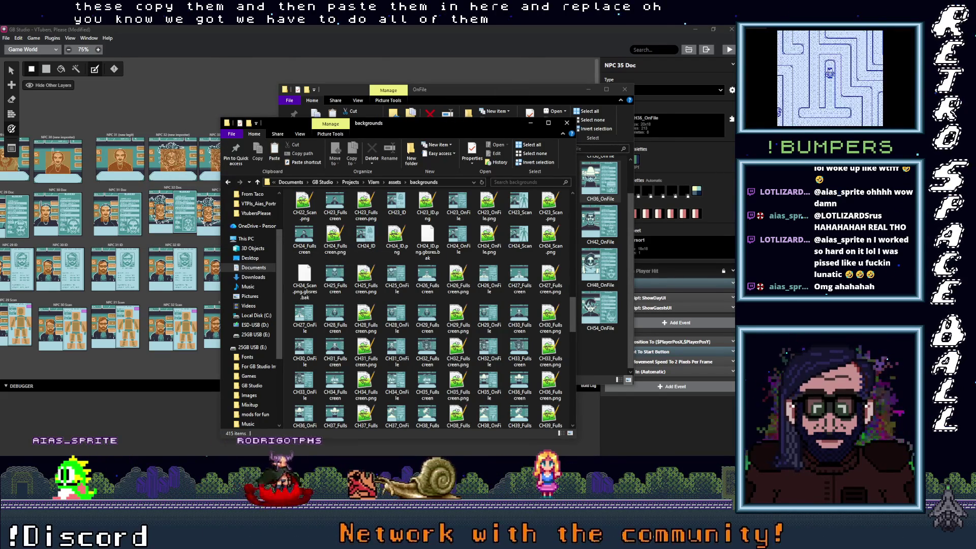
{"action": "mouse_move", "coordinate": [734, 122]}
{"action": "left_click", "coordinate": [699, 158]}
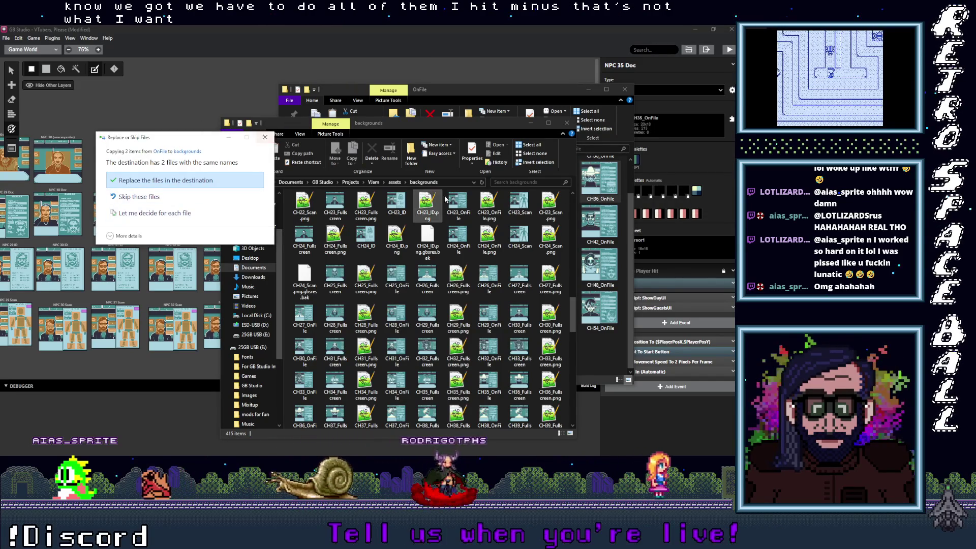
{"action": "left_click", "coordinate": [192, 194]}
Copy CH35 through CH57_OnFile into backgrounds, replacing existing files, and return to GB Studio
{"action": "left_click", "coordinate": [578, 177]}
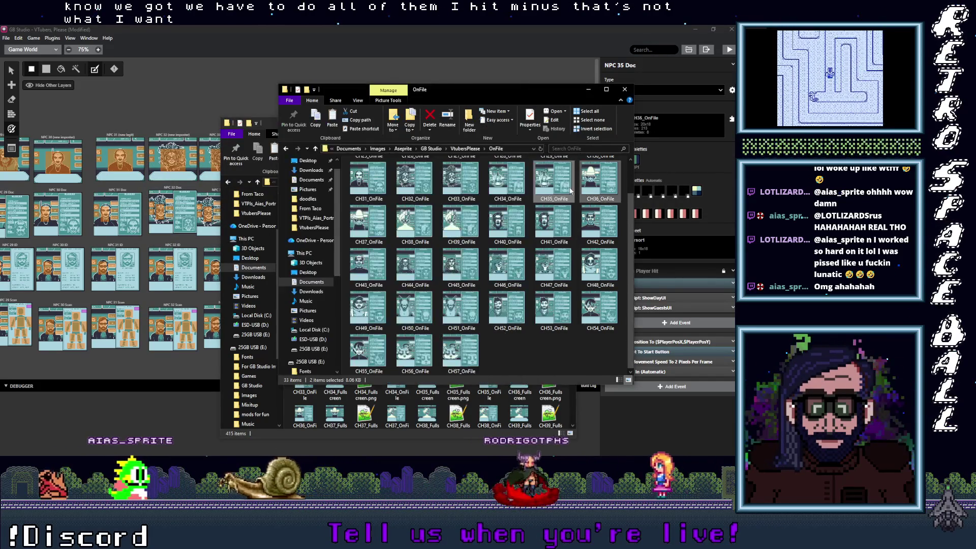
{"action": "left_click", "coordinate": [463, 342], "text": "shift"}
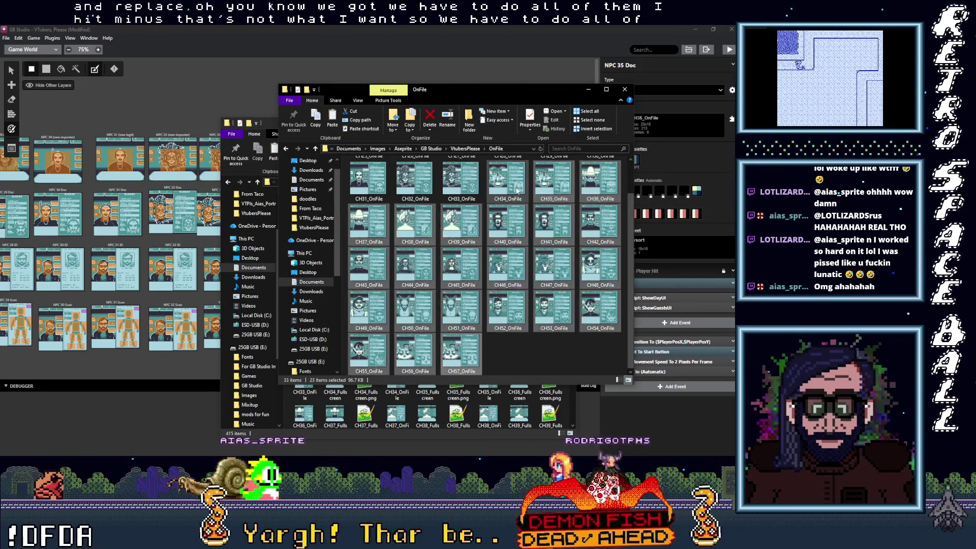
{"action": "right_click", "coordinate": [552, 178]}
{"action": "left_click", "coordinate": [570, 293]}
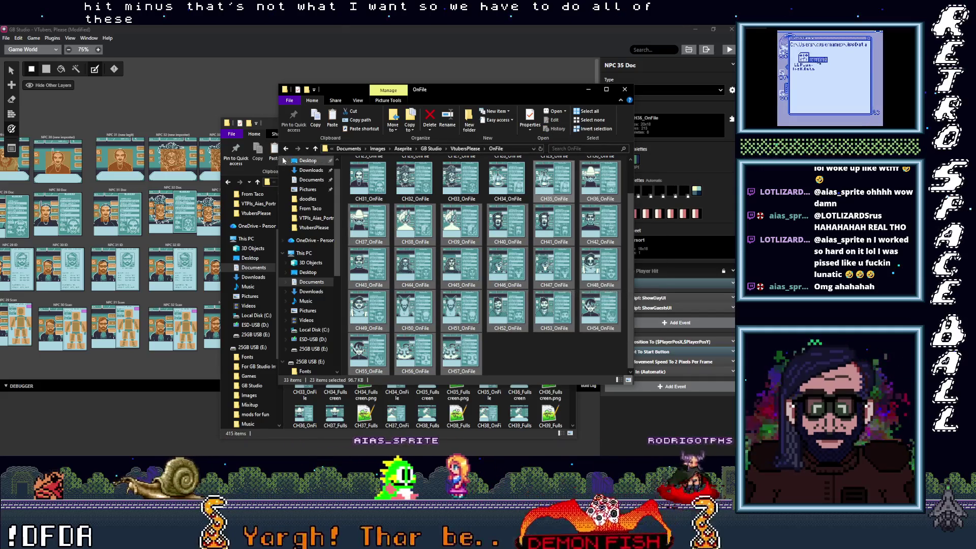
{"action": "left_click", "coordinate": [276, 239]}
{"action": "right_click", "coordinate": [287, 241]}
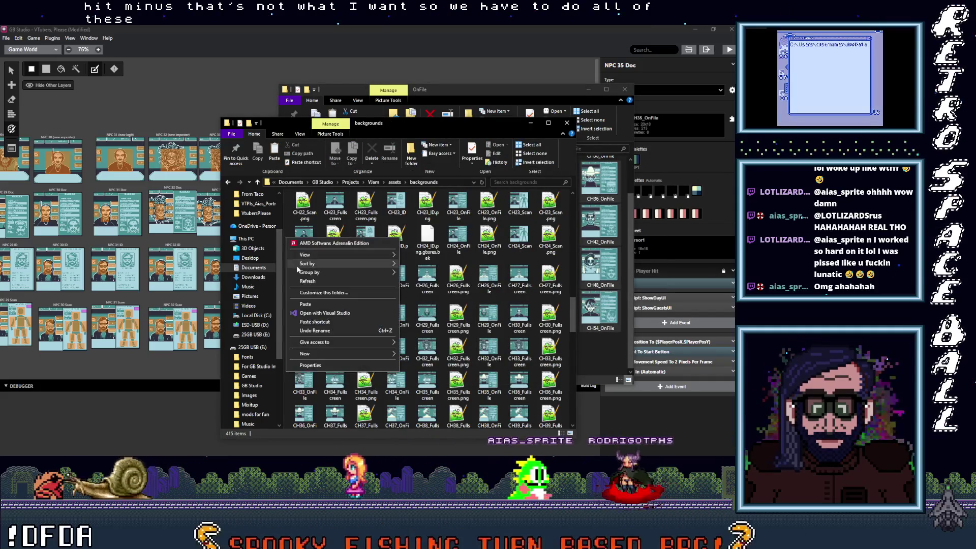
{"action": "left_click", "coordinate": [315, 304]}
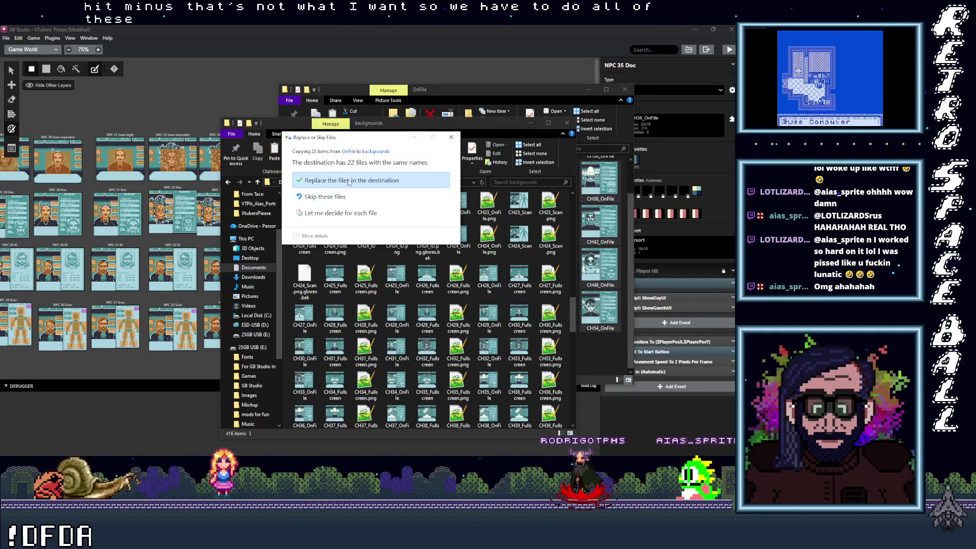
{"action": "left_click", "coordinate": [404, 184]}
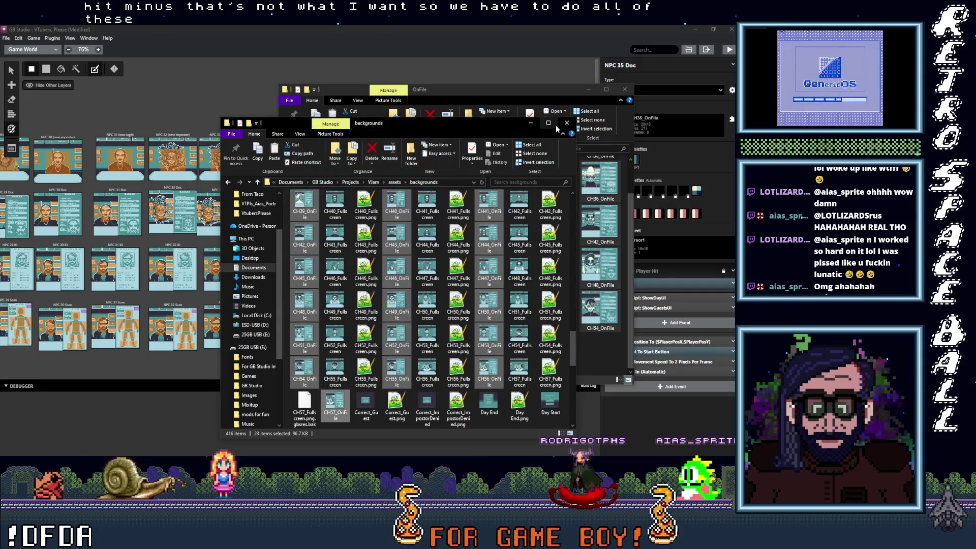
{"action": "left_click", "coordinate": [530, 126]}
{"action": "left_click", "coordinate": [552, 123]}
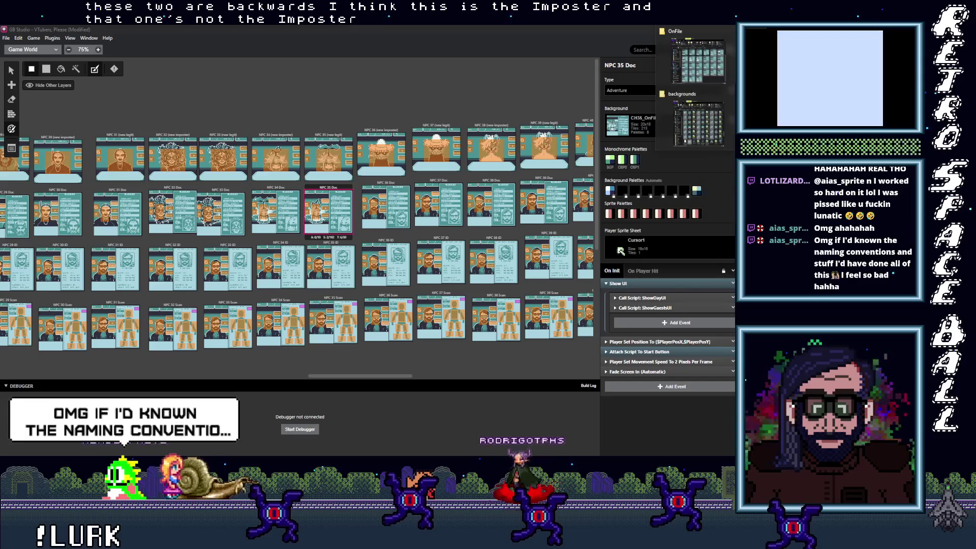
Browse into From Aias for Vtubers Please > VTPIs_Aias_Portraits, then close and minimize the Explorer windows
{"action": "left_click", "coordinate": [697, 95]}
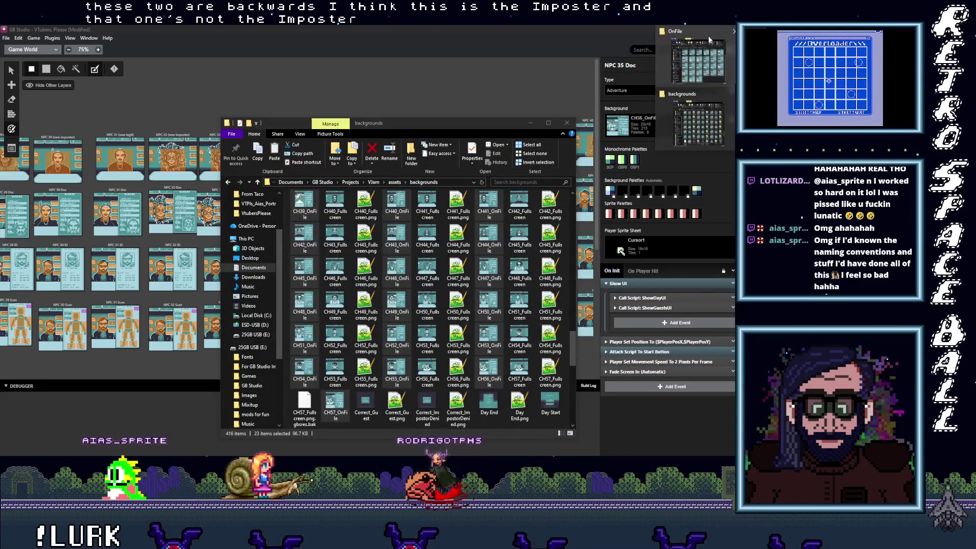
{"action": "left_click", "coordinate": [711, 42]}
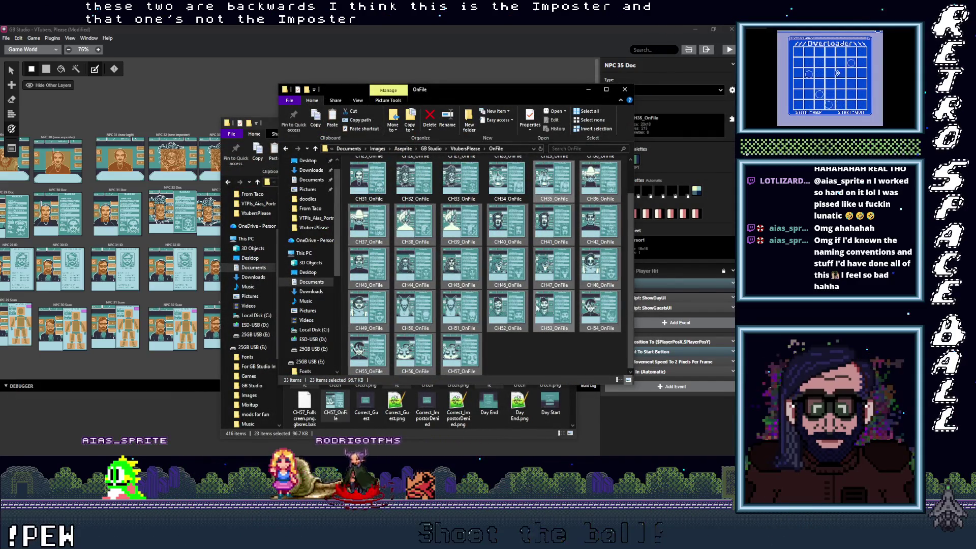
{"action": "left_click", "coordinate": [315, 150]}
{"action": "double_click", "coordinate": [384, 172]}
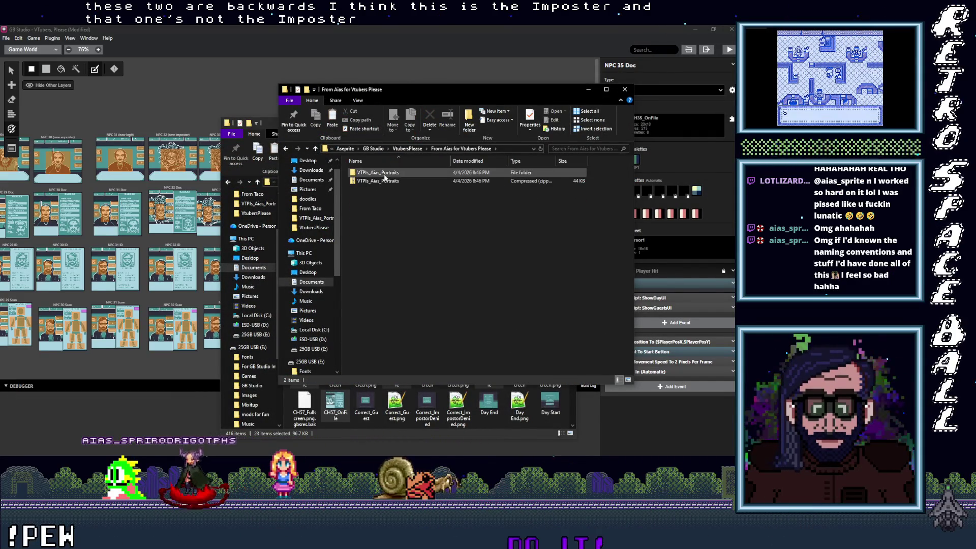
{"action": "double_click", "coordinate": [385, 173]}
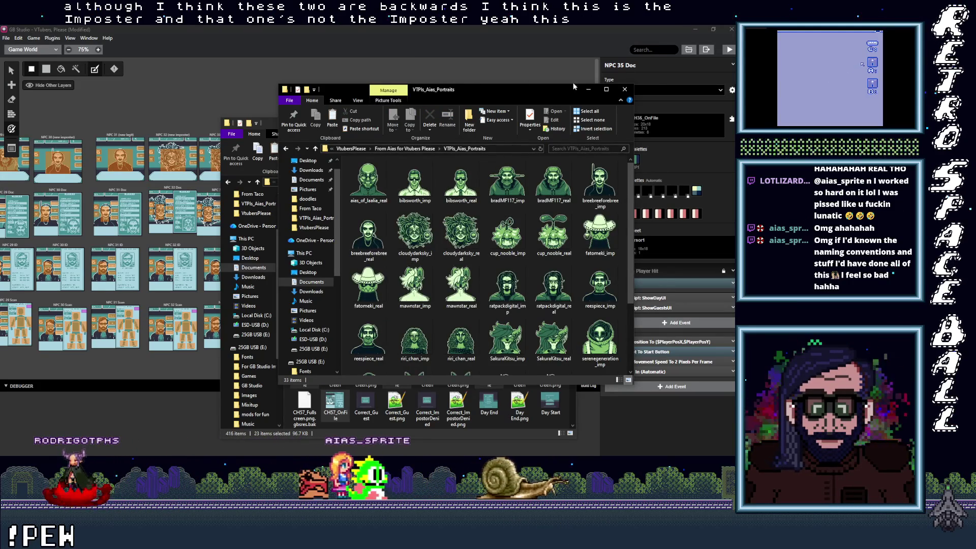
{"action": "left_click", "coordinate": [588, 89]}
{"action": "left_click", "coordinate": [537, 127]}
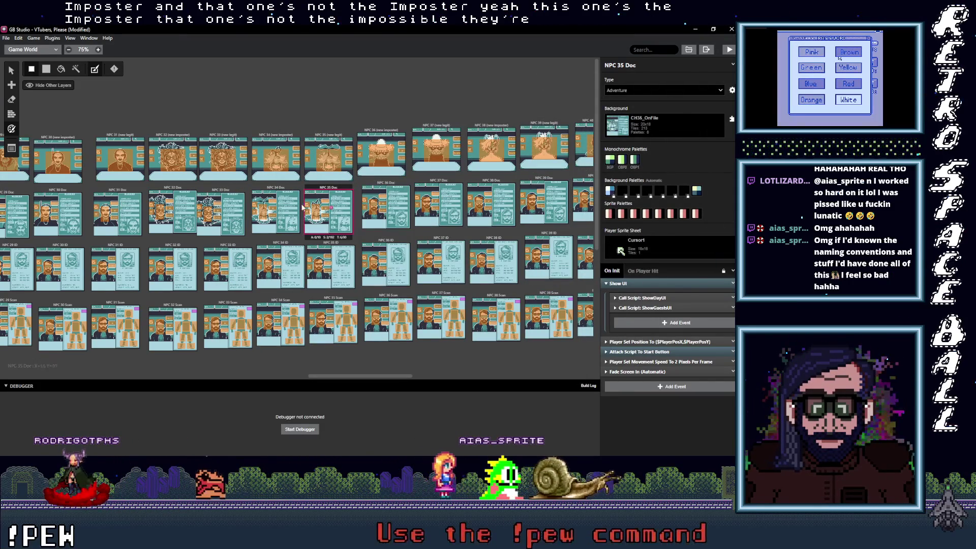
Set NPC 34 Doc's background to CH35_OnFile
{"action": "left_click", "coordinate": [274, 189]}
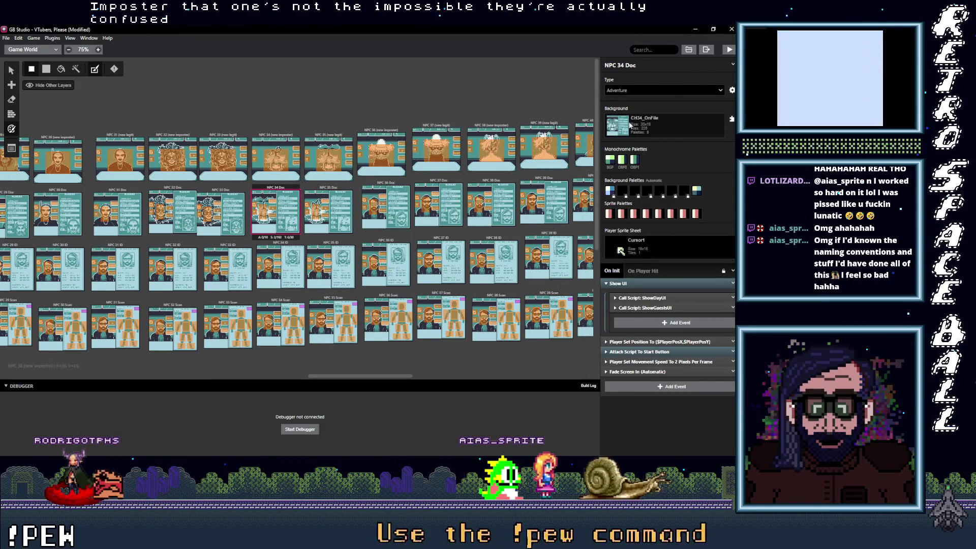
{"action": "left_click", "coordinate": [671, 126]}
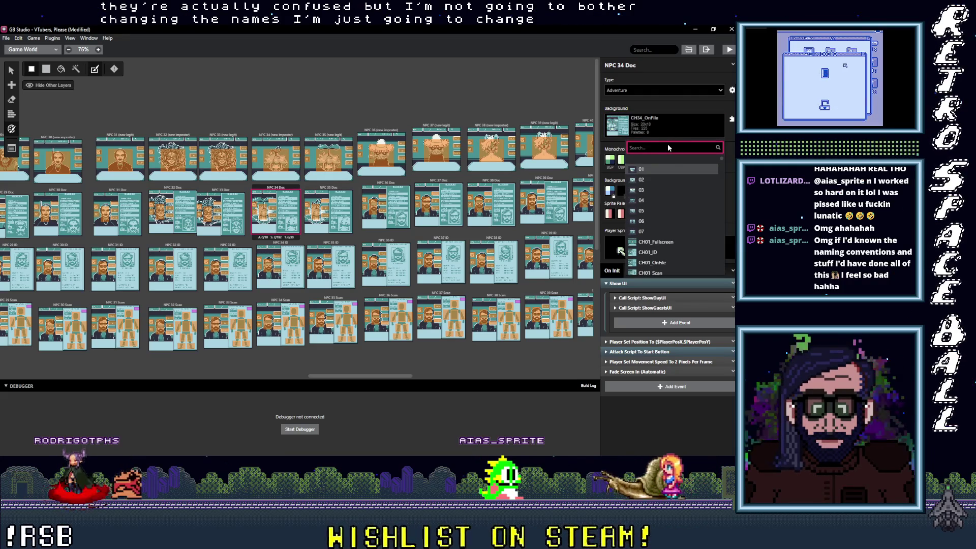
{"action": "type", "text": "35"}
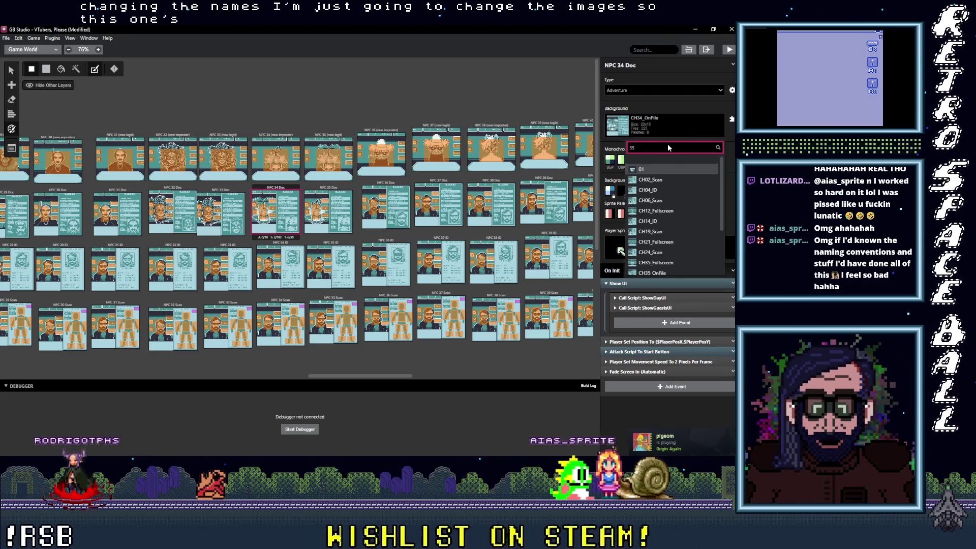
{"action": "type", "text": "_o"}
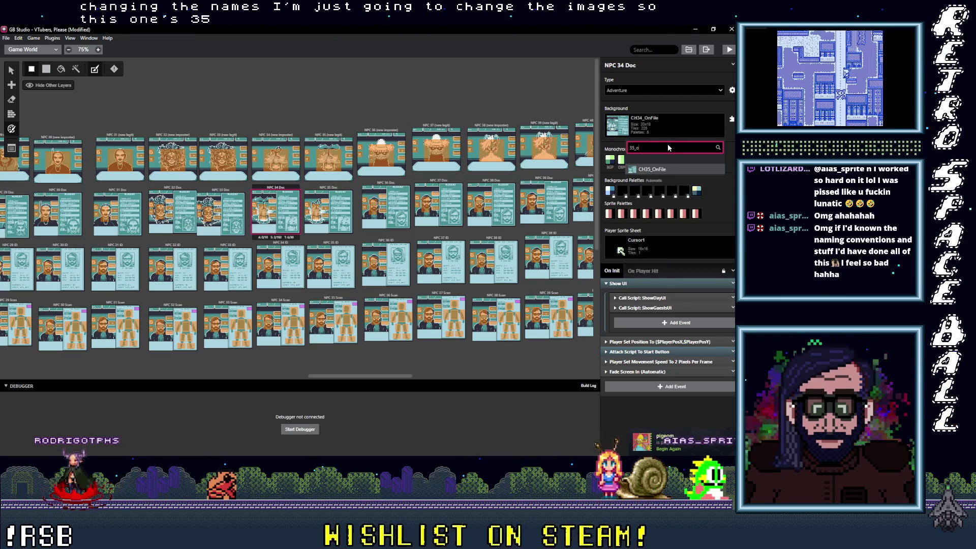
{"action": "left_click", "coordinate": [660, 170]}
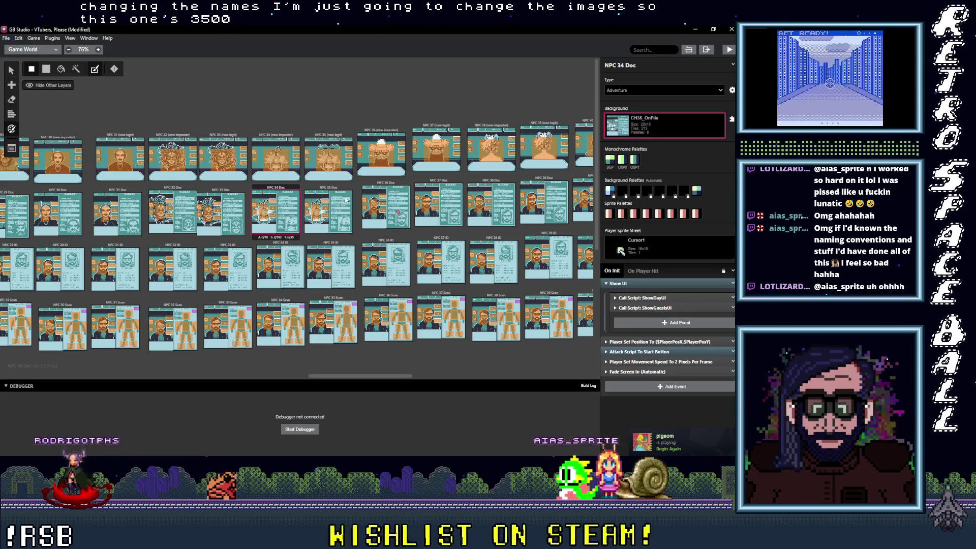
Set NPC 35 Doc's background to CH34_OnFile
{"action": "left_click", "coordinate": [327, 189]}
{"action": "left_click", "coordinate": [663, 125]}
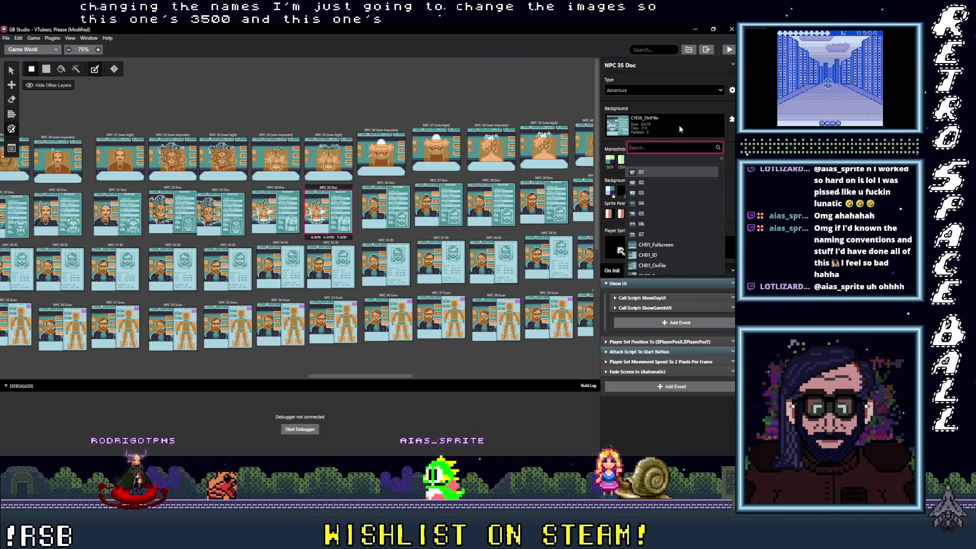
{"action": "type", "text": "34"}
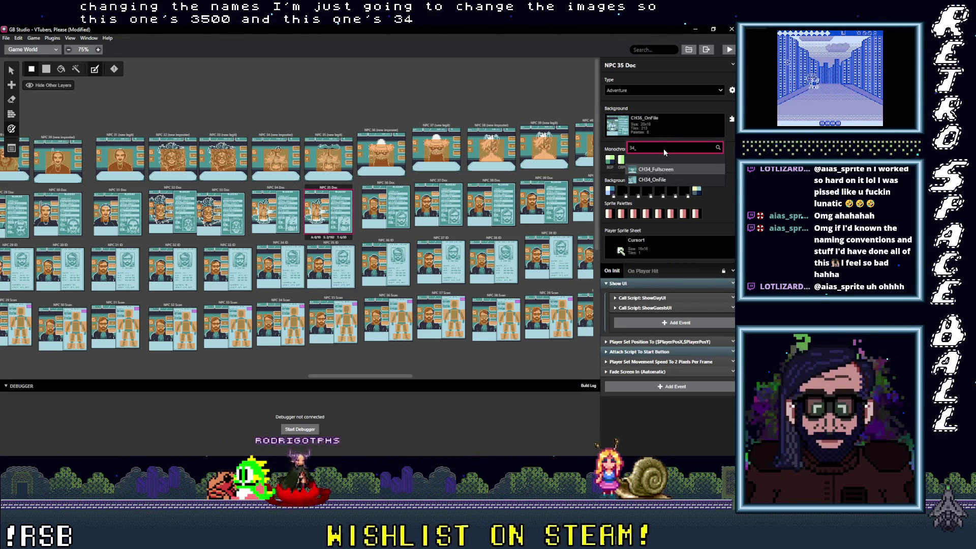
{"action": "type", "text": "_"}
{"action": "left_click", "coordinate": [654, 181]}
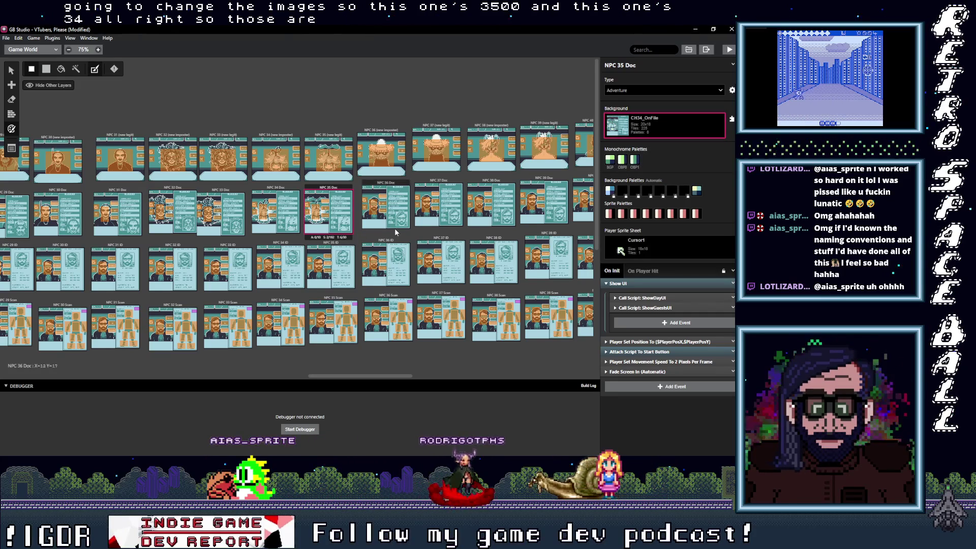
{"action": "scroll", "coordinate": [394, 232], "scroll_direction": "right", "scroll_amount": 2}
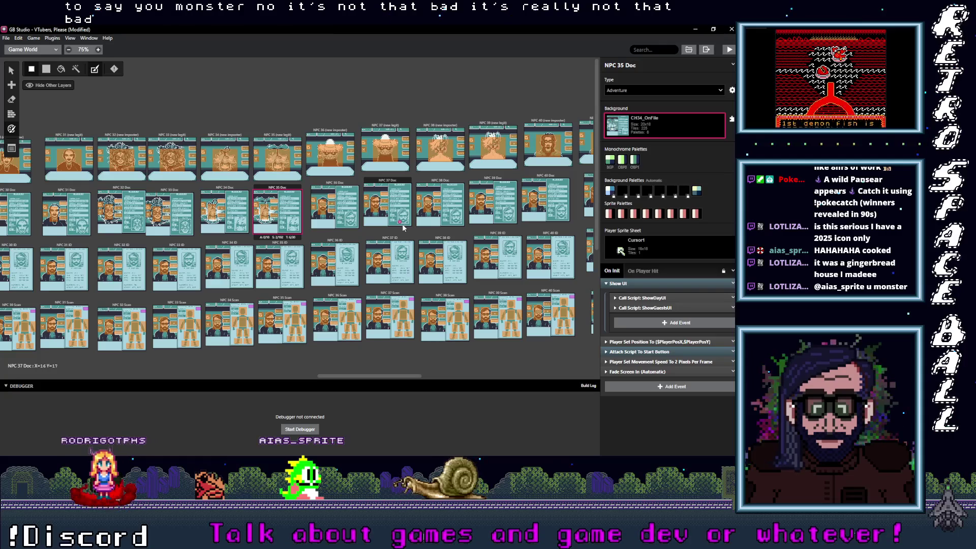
Assign CH36_OnFile as the NPC 36 Doc background
{"action": "left_click", "coordinate": [344, 186]}
{"action": "left_click", "coordinate": [666, 120]}
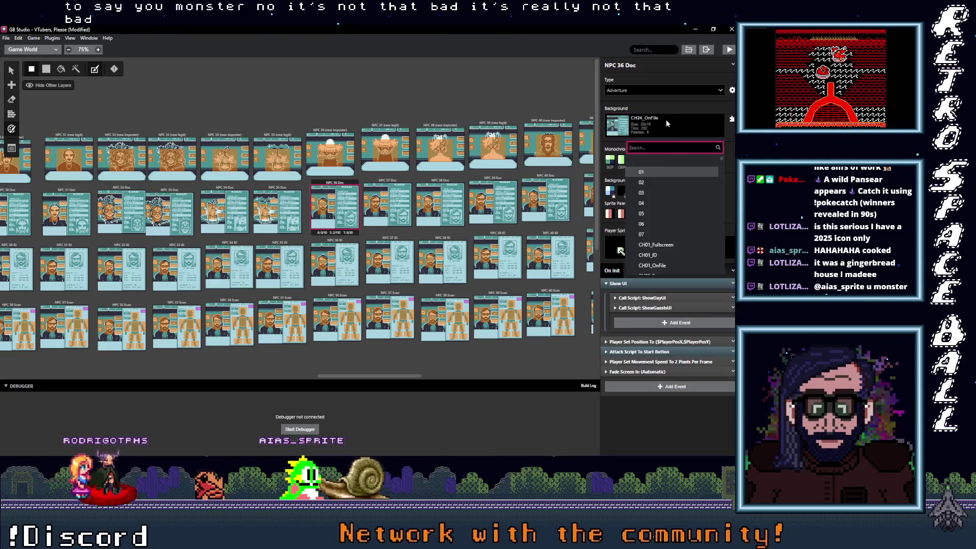
{"action": "type", "text": "36"}
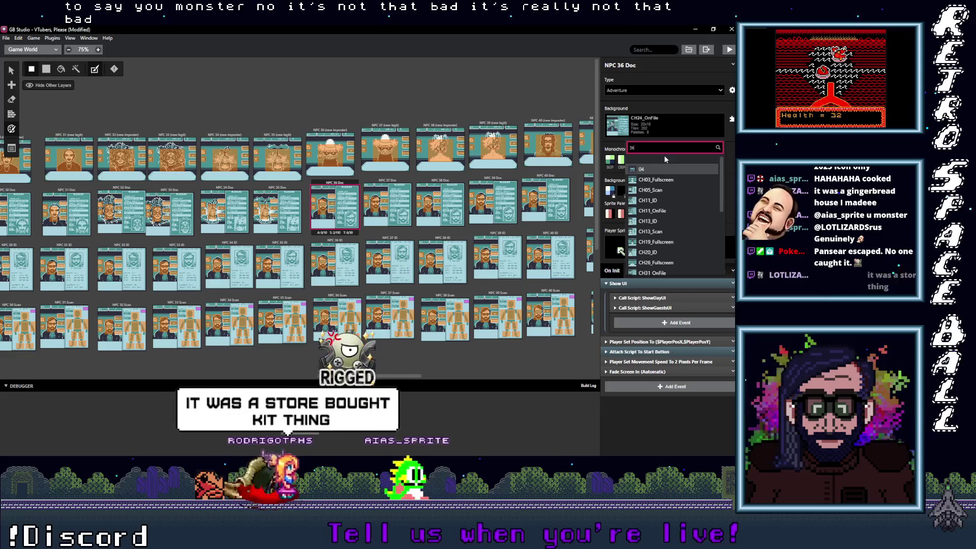
{"action": "type", "text": "_"}
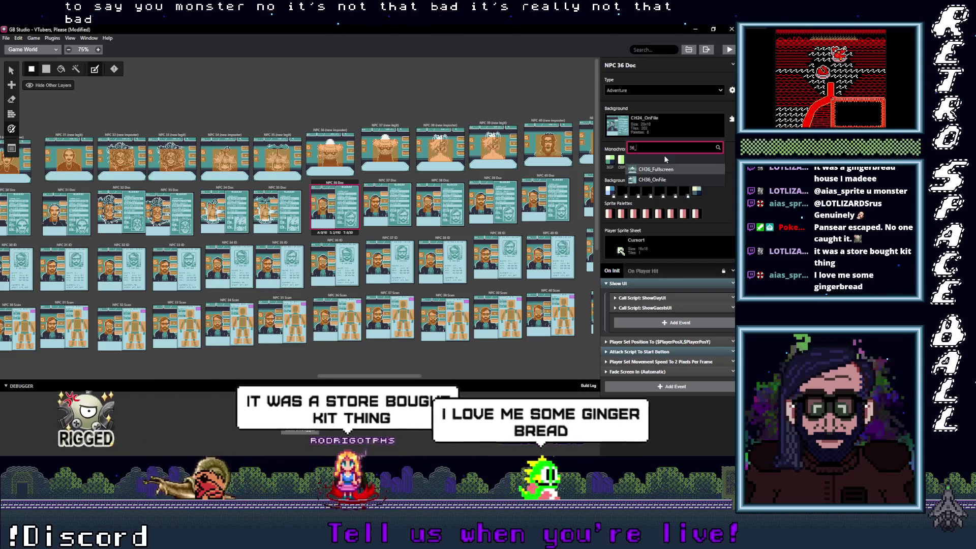
{"action": "type", "text": "O"}
{"action": "key", "text": "BackSpace"}
{"action": "key", "text": "BackSpace"}
{"action": "key", "text": "BackSpace"}
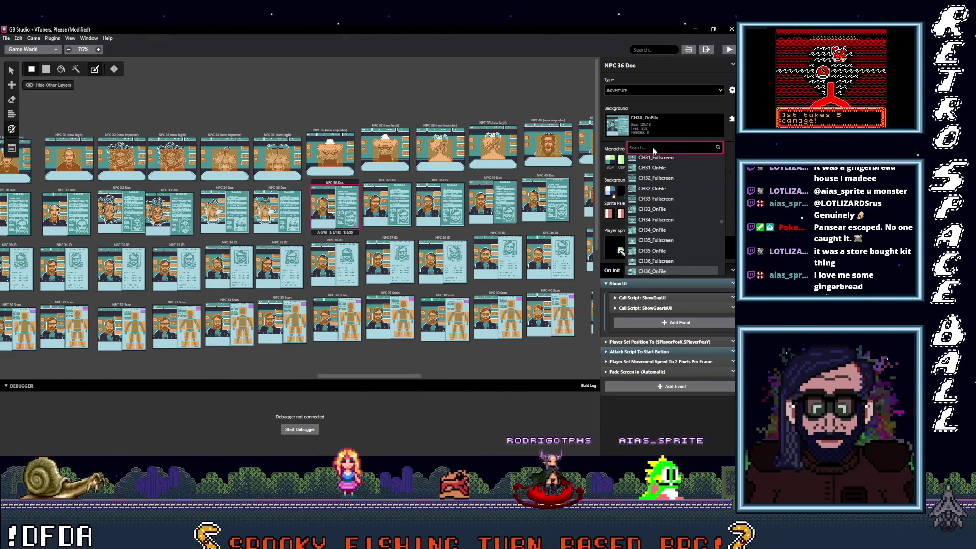
{"action": "scroll", "coordinate": [664, 192], "scroll_direction": "up", "scroll_amount": 1}
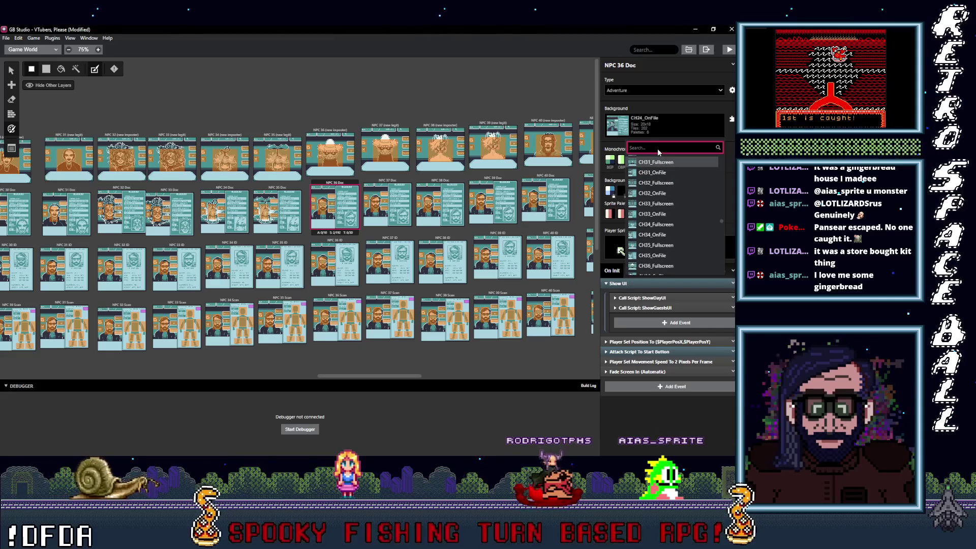
{"action": "type", "text": "3"}
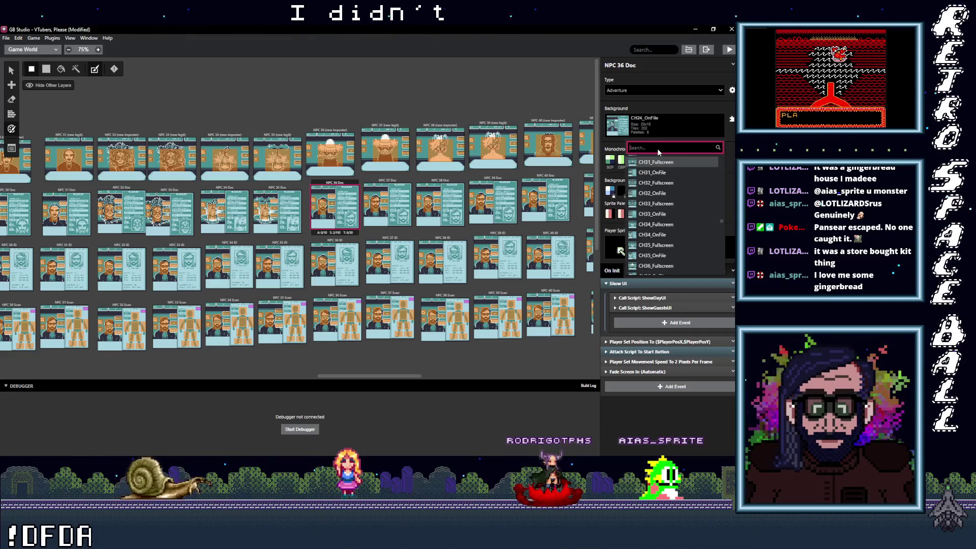
{"action": "type", "text": "6_o"}
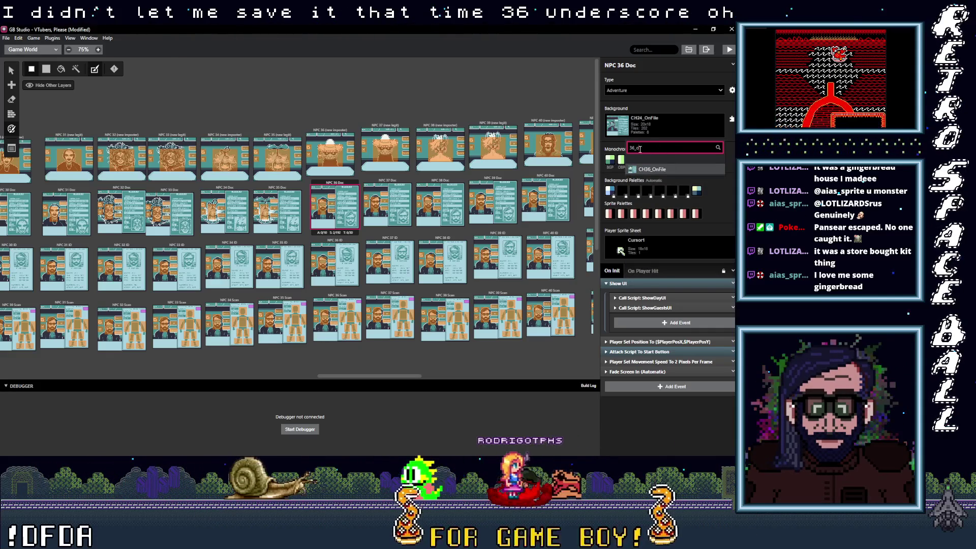
{"action": "left_click_drag", "start_coordinate": [634, 149], "coordinate": [647, 158]}
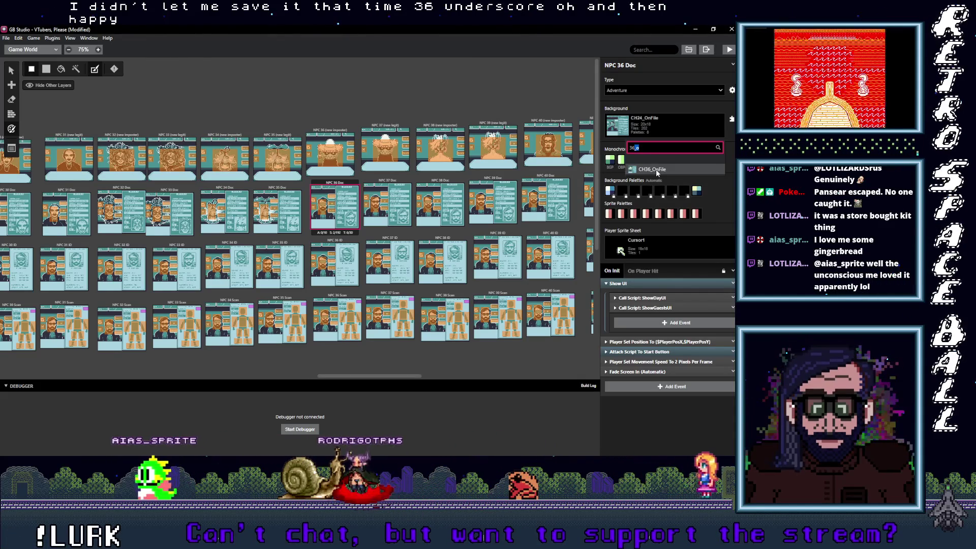
{"action": "left_click", "coordinate": [655, 170]}
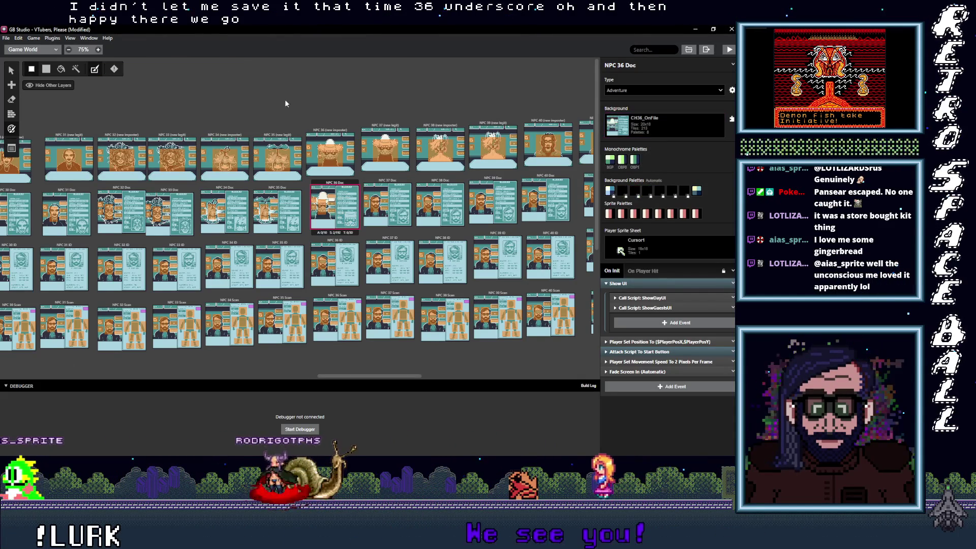
Assign CH37_OnFile as the NPC 37 Doc background
{"action": "left_click", "coordinate": [389, 183]}
{"action": "left_click", "coordinate": [674, 132]}
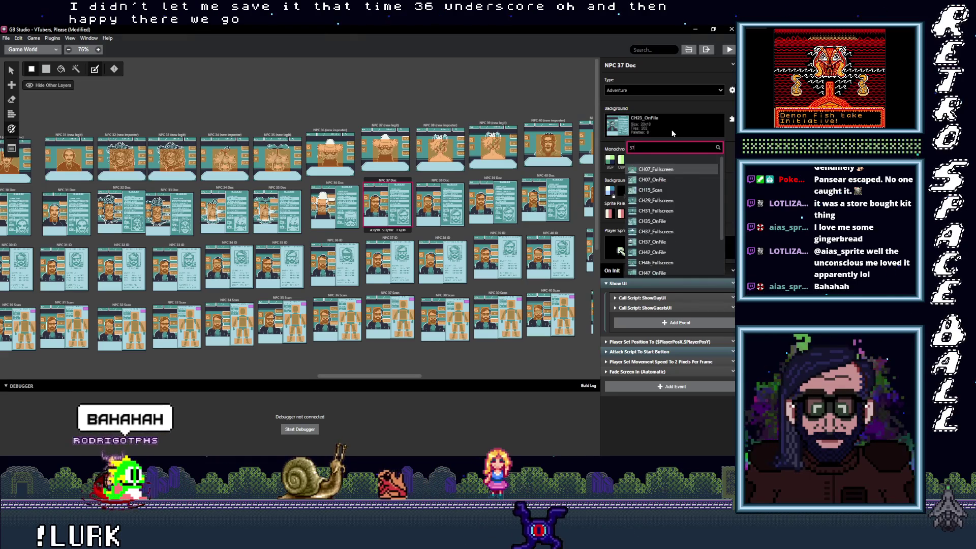
{"action": "type", "text": "_o"}
{"action": "left_click", "coordinate": [675, 170]}
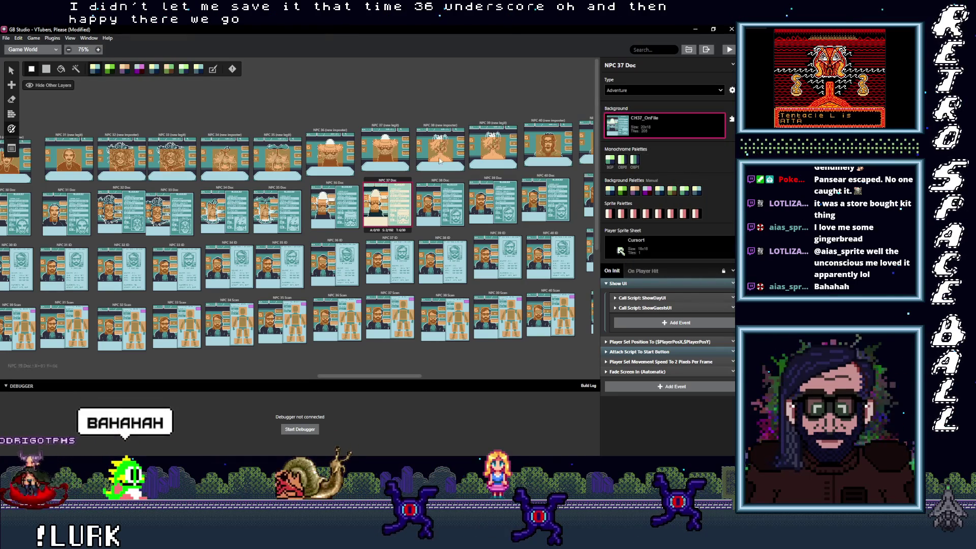
Assign CH38_OnFile as the NPC 38 Doc background
{"action": "left_click", "coordinate": [213, 70]}
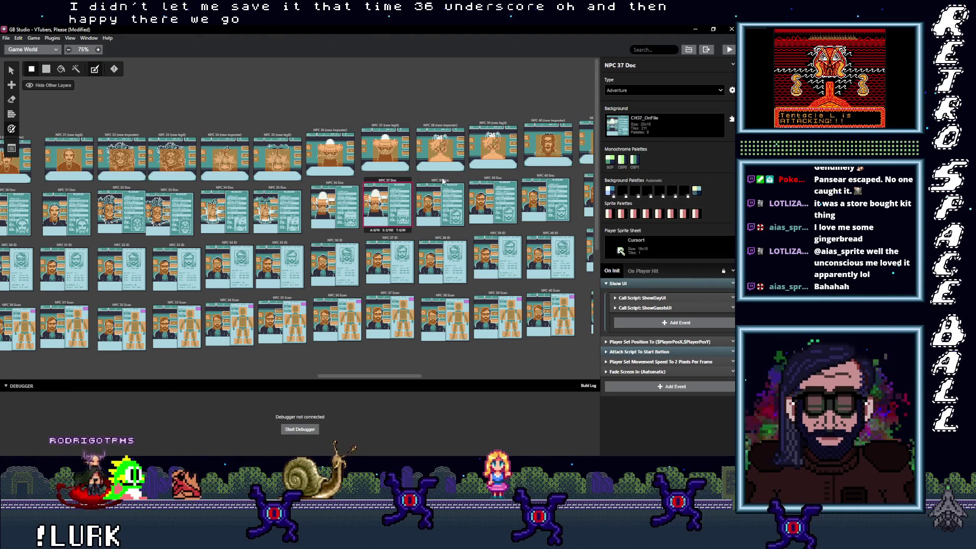
{"action": "left_click", "coordinate": [440, 203]}
{"action": "left_click", "coordinate": [681, 130]}
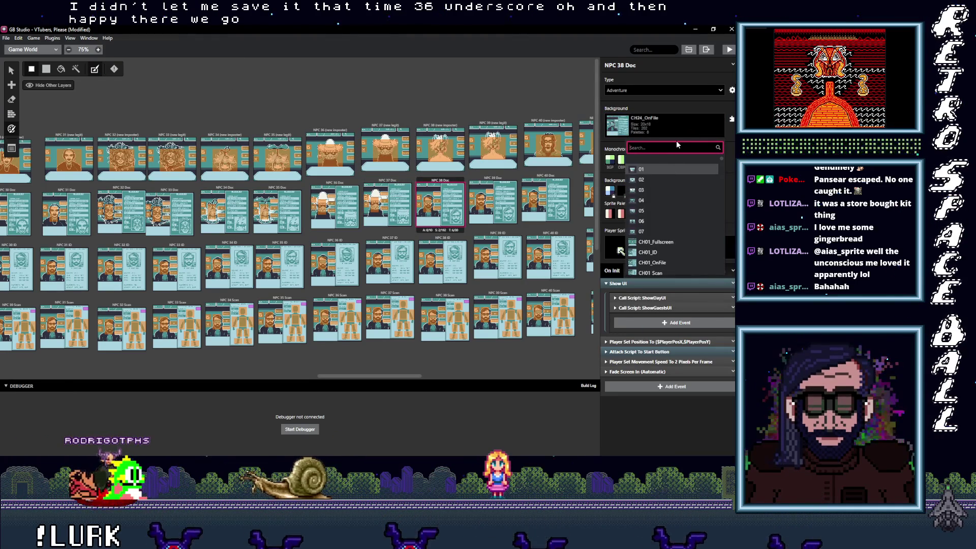
{"action": "type", "text": "38_o"}
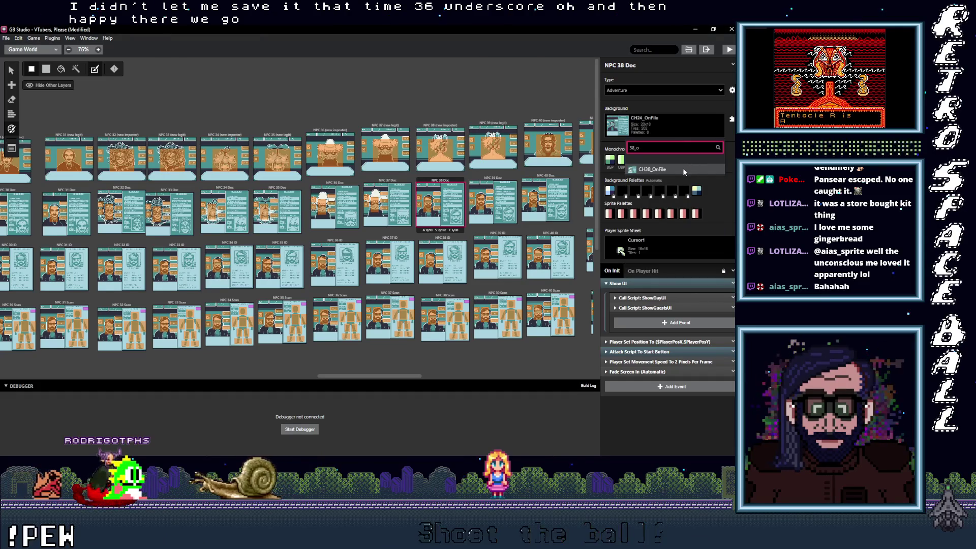
{"action": "left_click", "coordinate": [682, 168]}
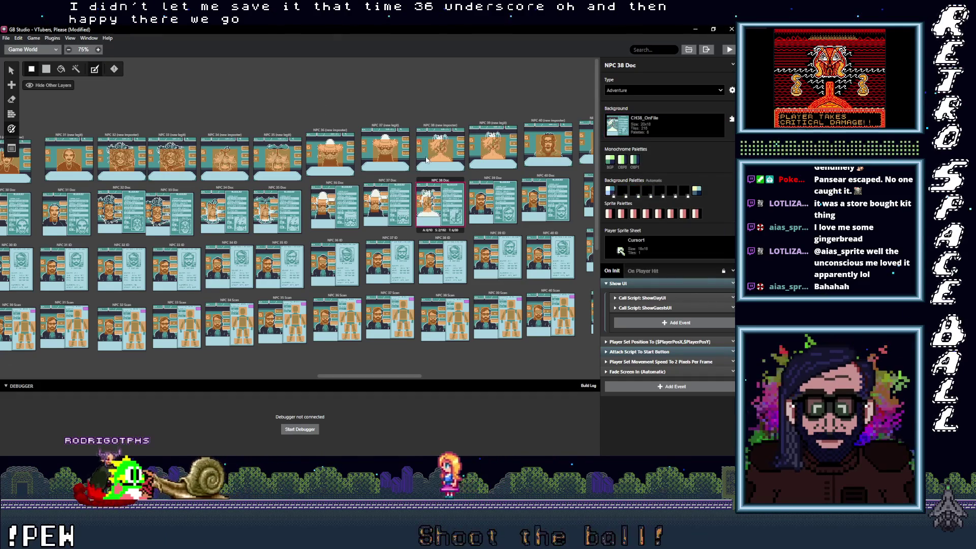
Assign CH39_OnFile as the NPC 39 Doc background
{"action": "left_click", "coordinate": [492, 200]}
{"action": "left_click", "coordinate": [682, 130]}
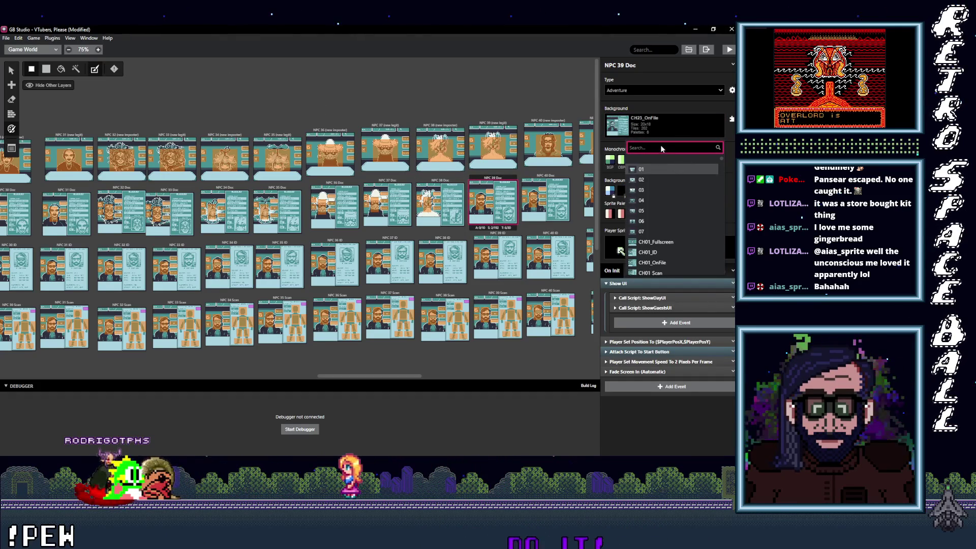
{"action": "type", "text": "39_o"}
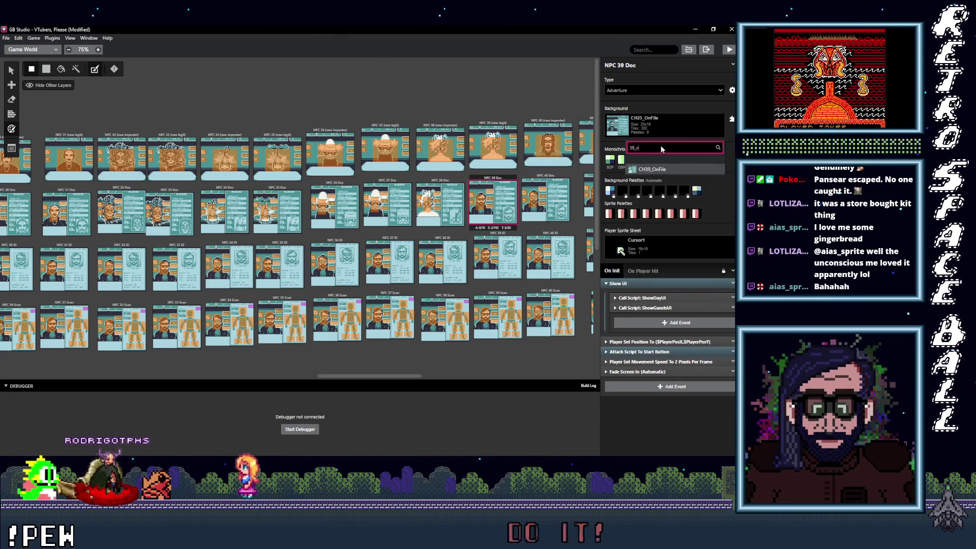
{"action": "left_click", "coordinate": [644, 169]}
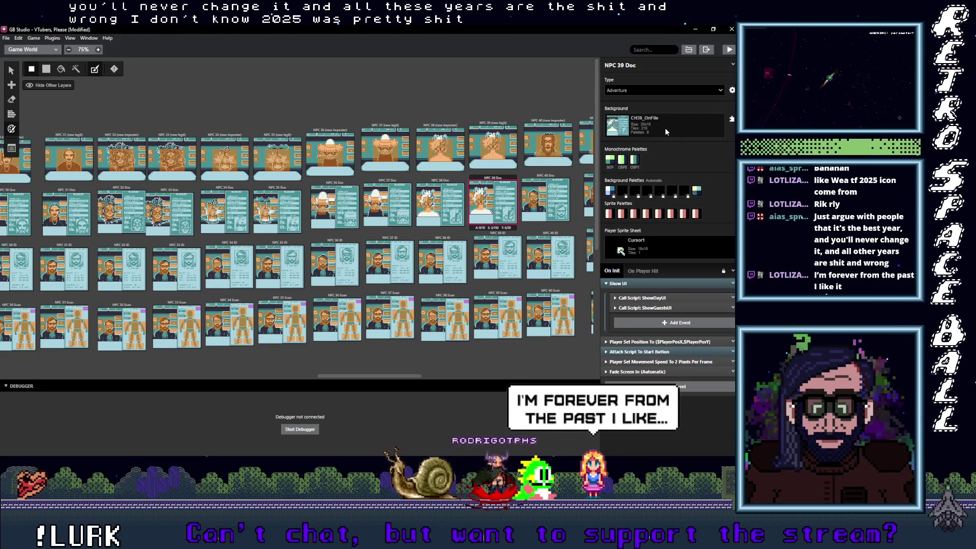
{"action": "left_click", "coordinate": [455, 195]}
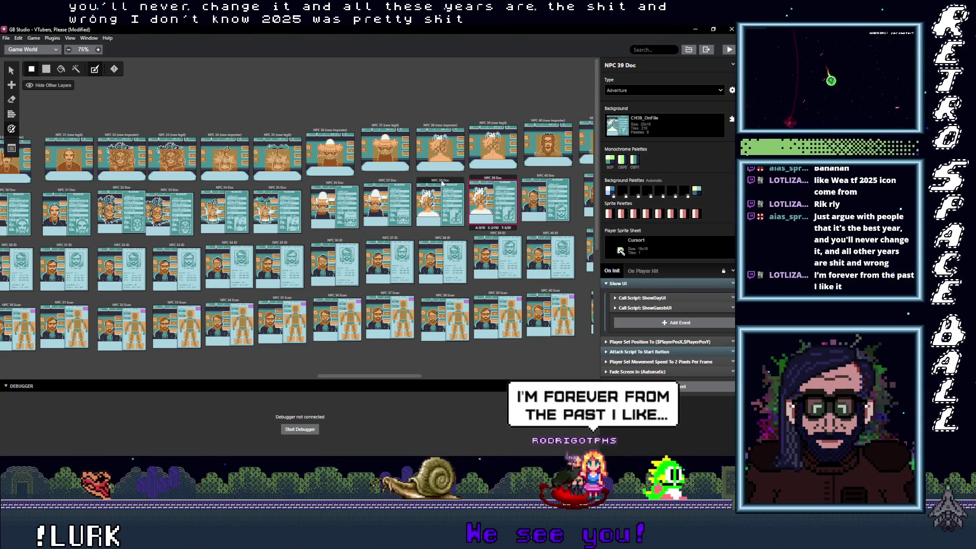
{"action": "left_click", "coordinate": [488, 184]}
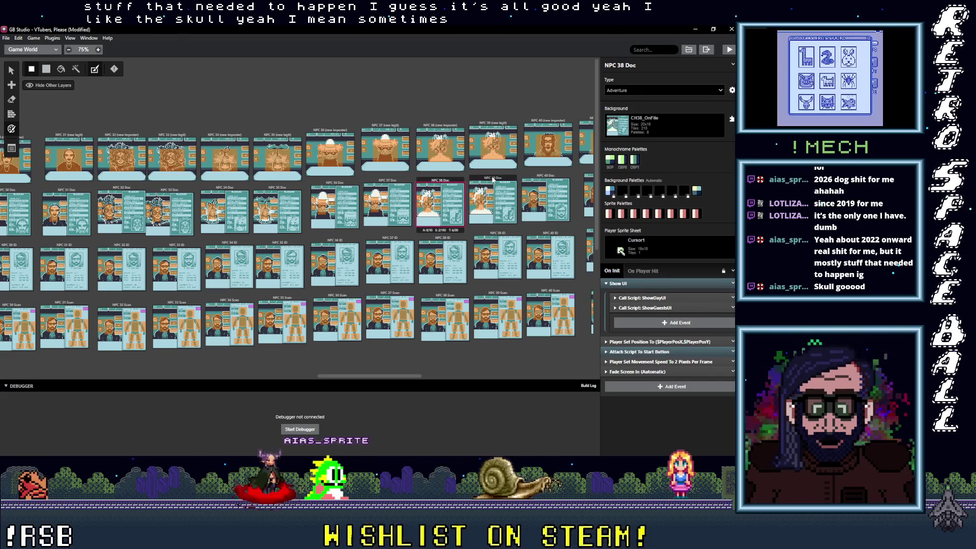
Give NPC 40 Doc the CH40_OnFile background by searching 40 in the Background list
{"action": "left_click", "coordinate": [493, 179]}
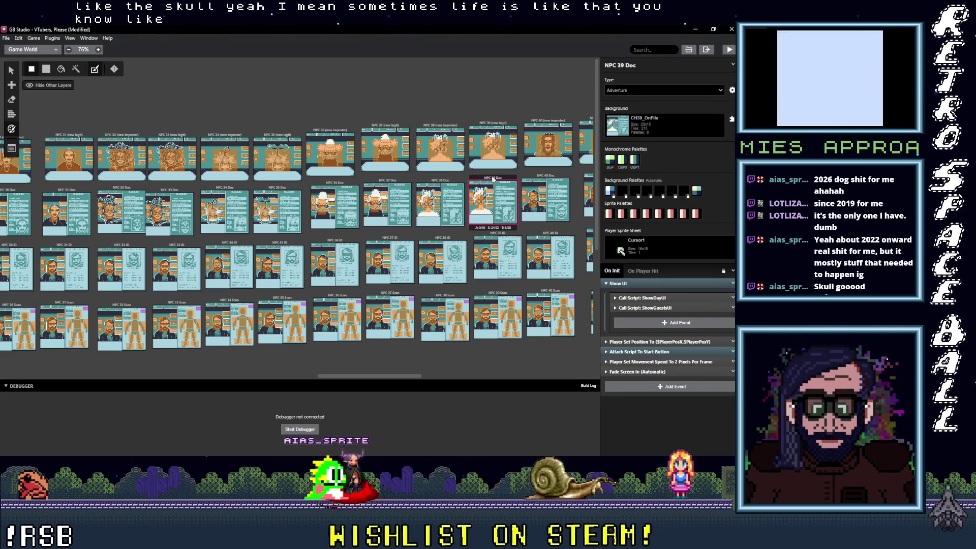
{"action": "left_click", "coordinate": [554, 182]}
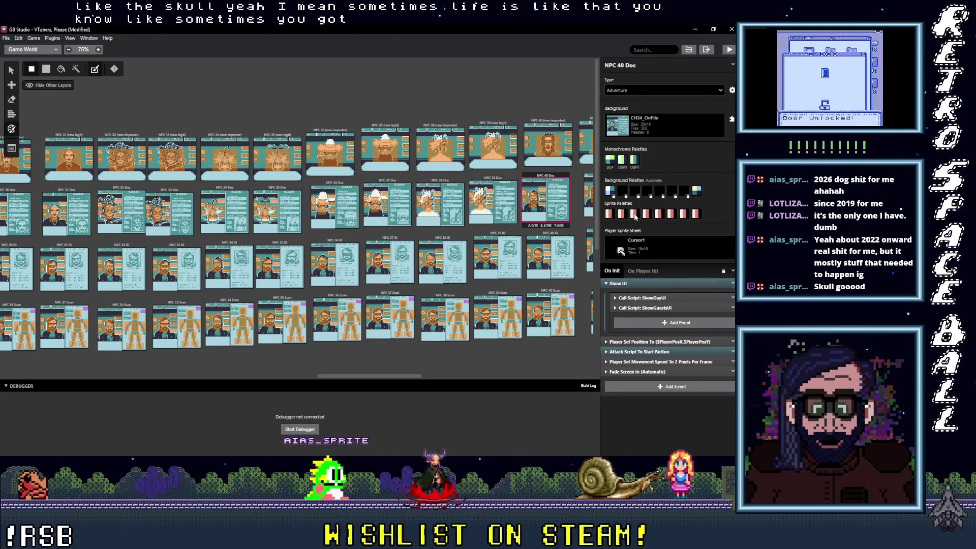
{"action": "left_click", "coordinate": [671, 131]}
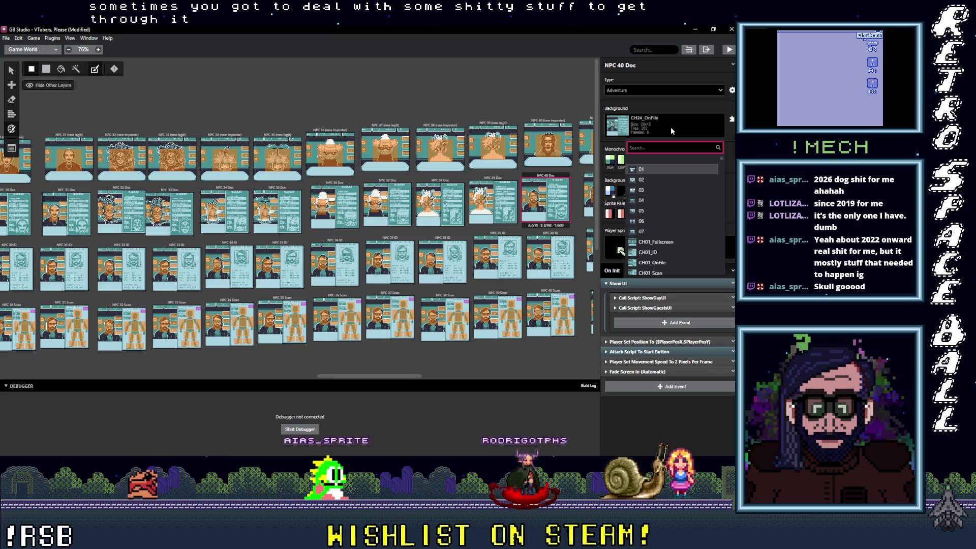
{"action": "type", "text": "40"}
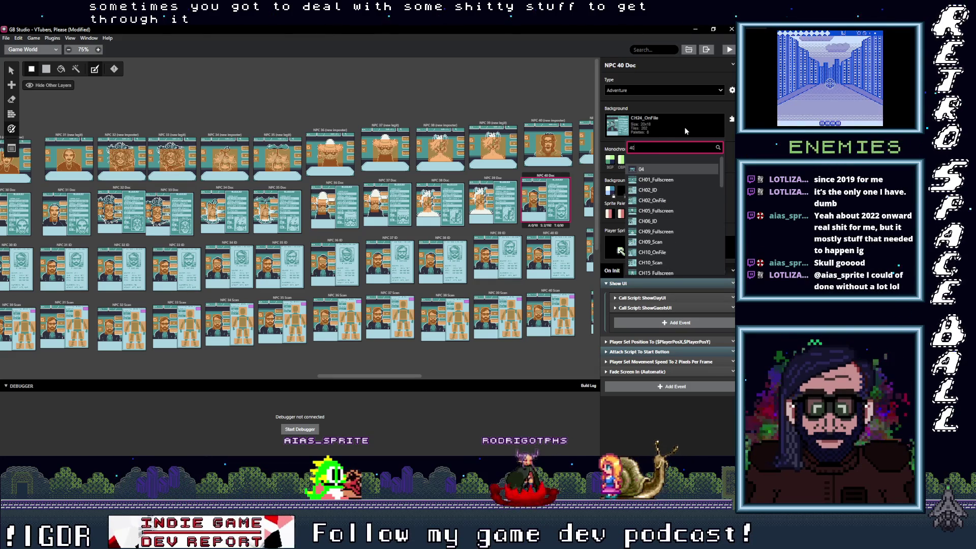
{"action": "key", "text": "Return"}
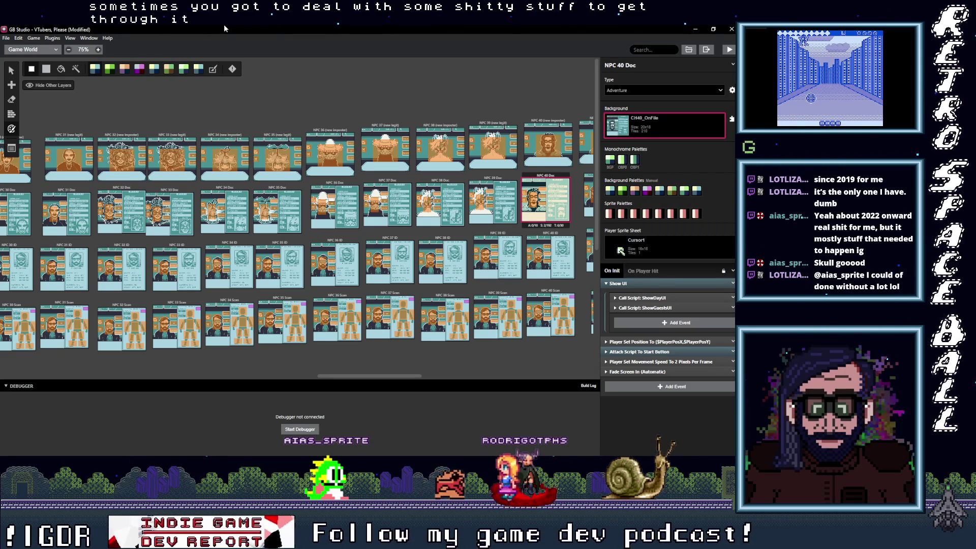
{"action": "scroll", "coordinate": [358, 237], "scroll_direction": "right", "scroll_amount": 5}
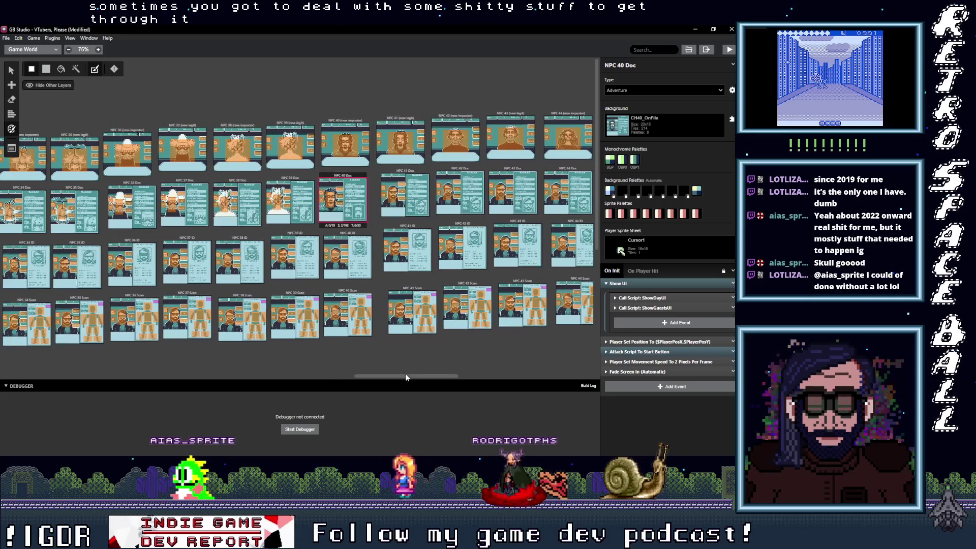
Assign CH41_OnFile to NPC 41 Doc using a 41_o background search
{"action": "left_click", "coordinate": [412, 175]}
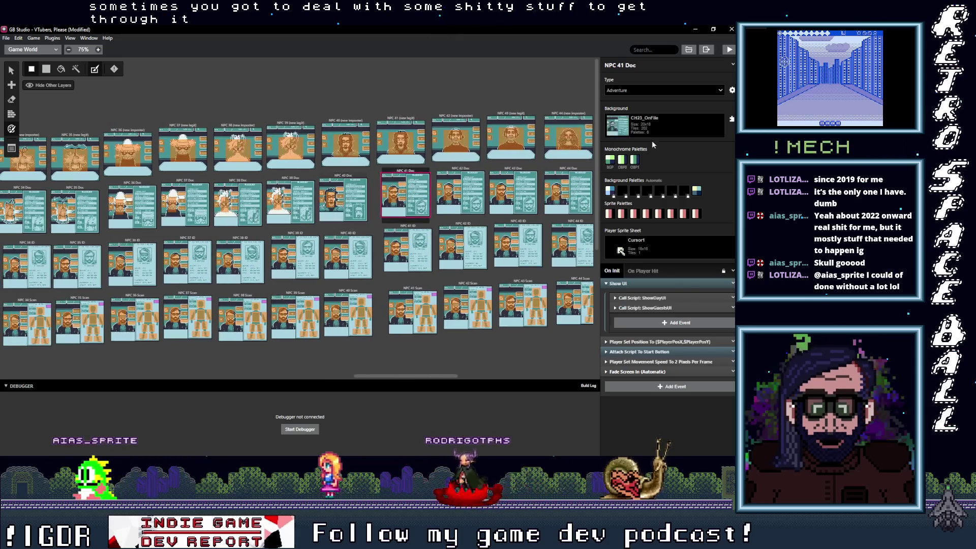
{"action": "left_click", "coordinate": [684, 126]}
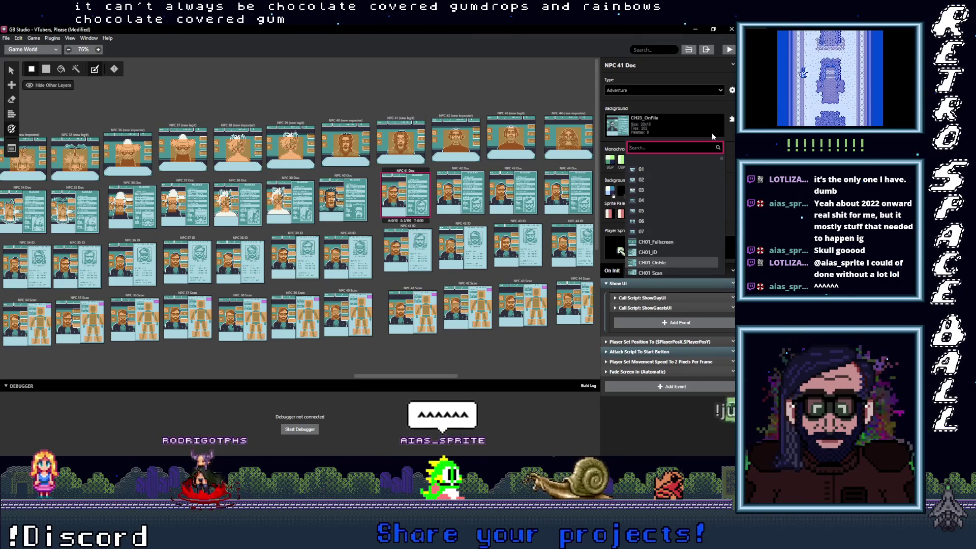
{"action": "type", "text": "41"}
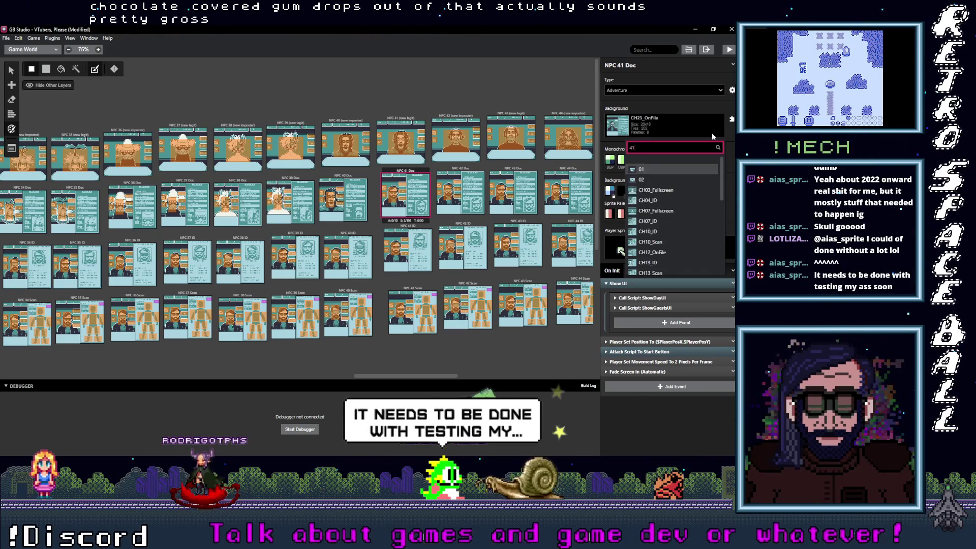
{"action": "type", "text": "_o"}
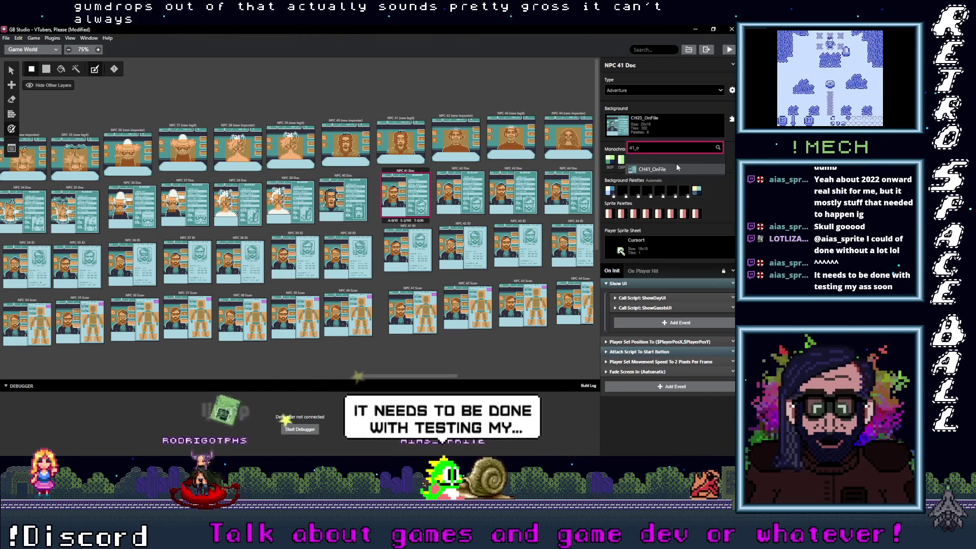
{"action": "left_click", "coordinate": [673, 169]}
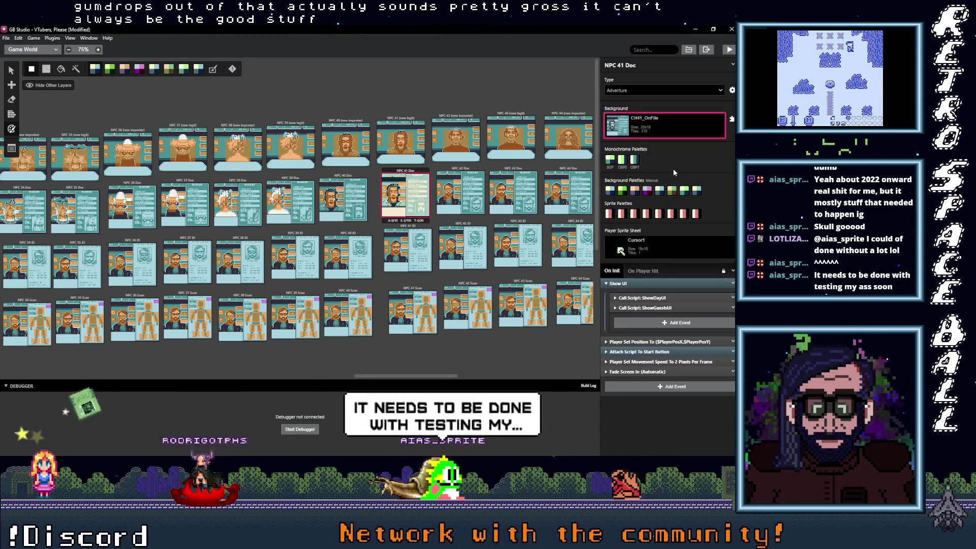
Assign CH42_OnFile to NPC 42 Doc after correcting the background search to 42
{"action": "left_click", "coordinate": [466, 173]}
{"action": "left_click", "coordinate": [673, 123]}
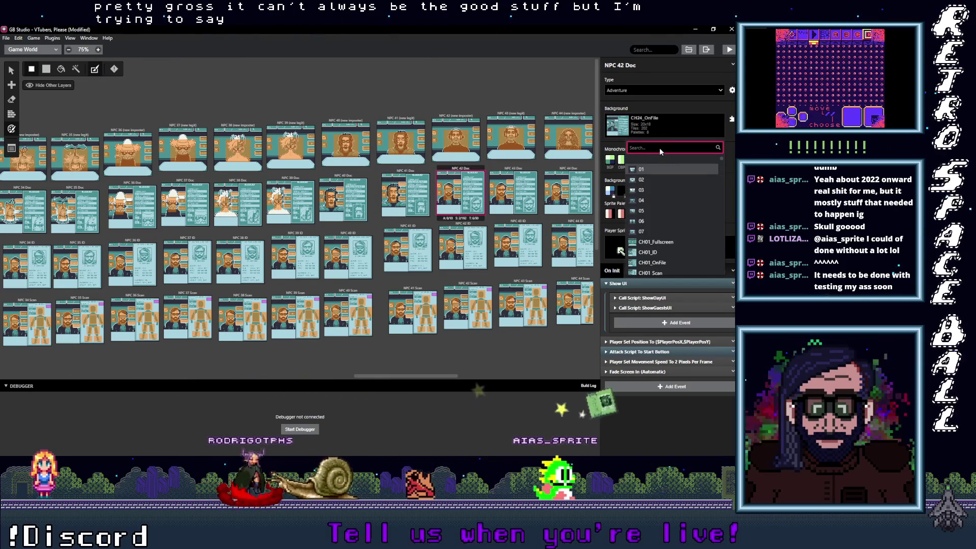
{"action": "type", "text": "_o"}
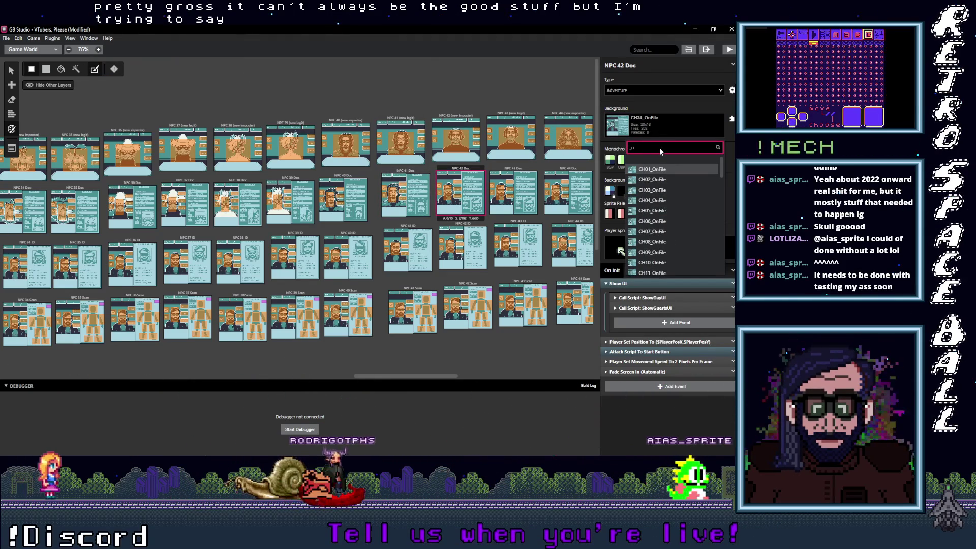
{"action": "key", "text": "BackSpace"}
{"action": "key", "text": "BackSpace"}
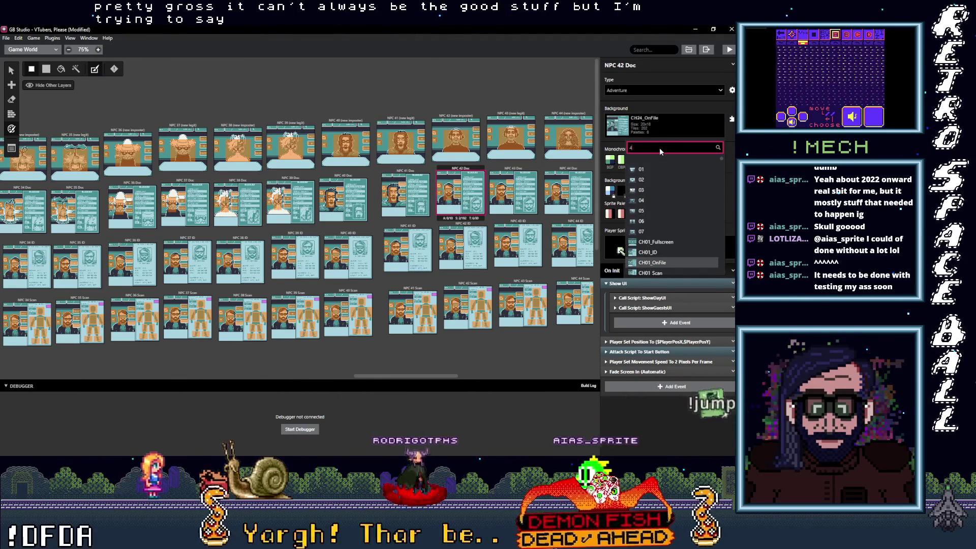
{"action": "type", "text": "42"}
{"action": "key", "text": "Return"}
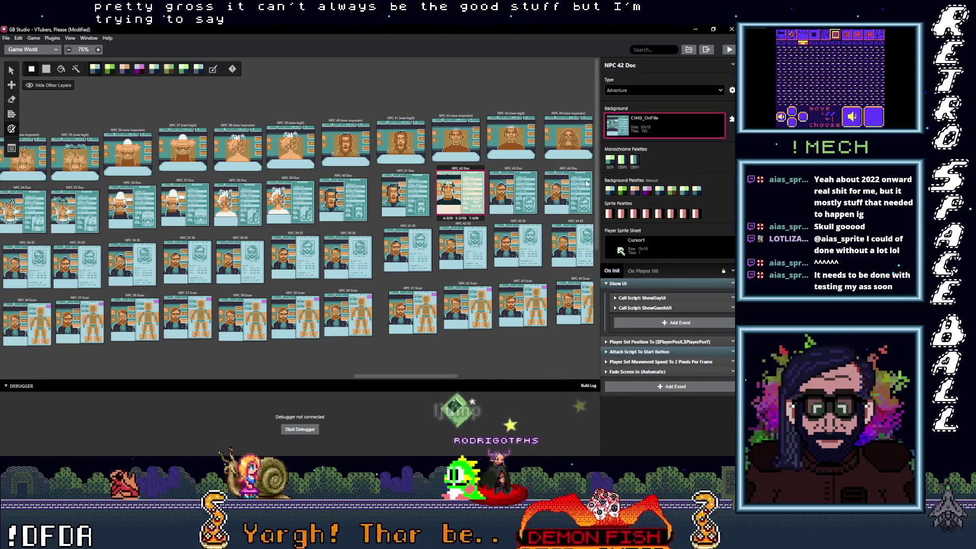